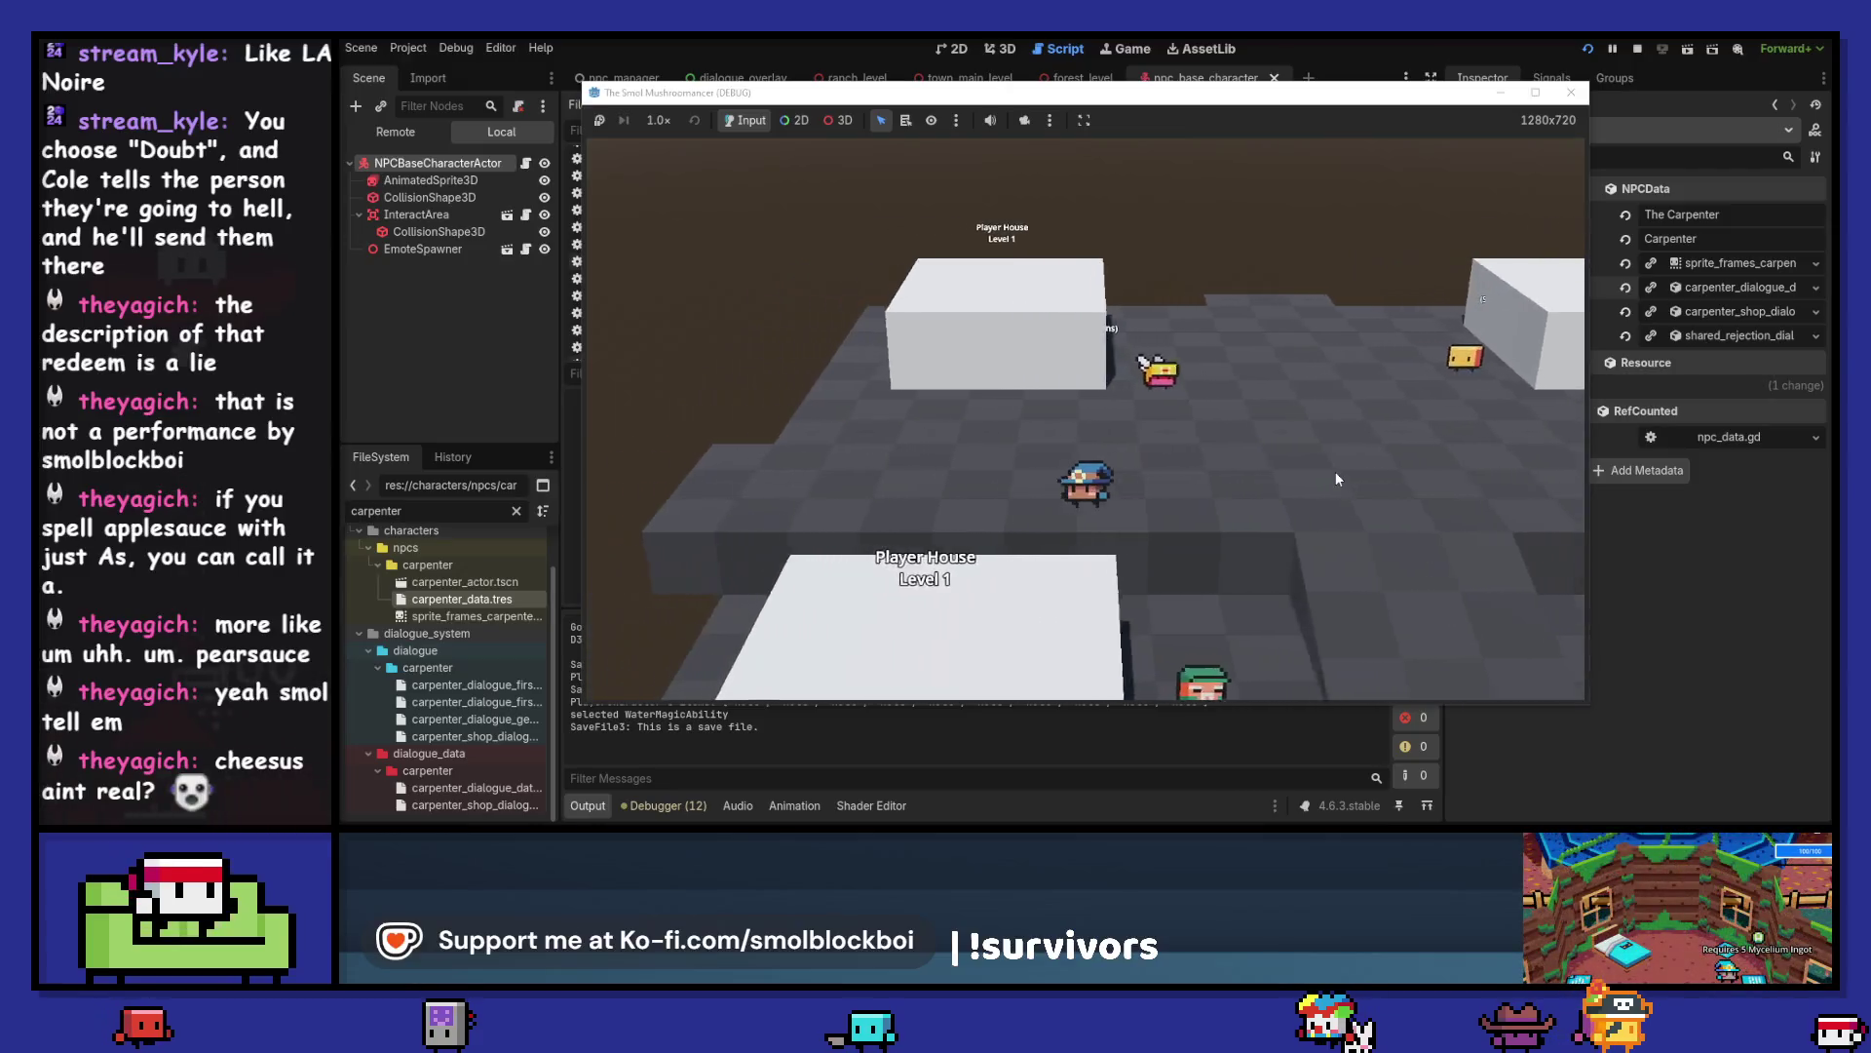
{"action": "key", "text": "a"}
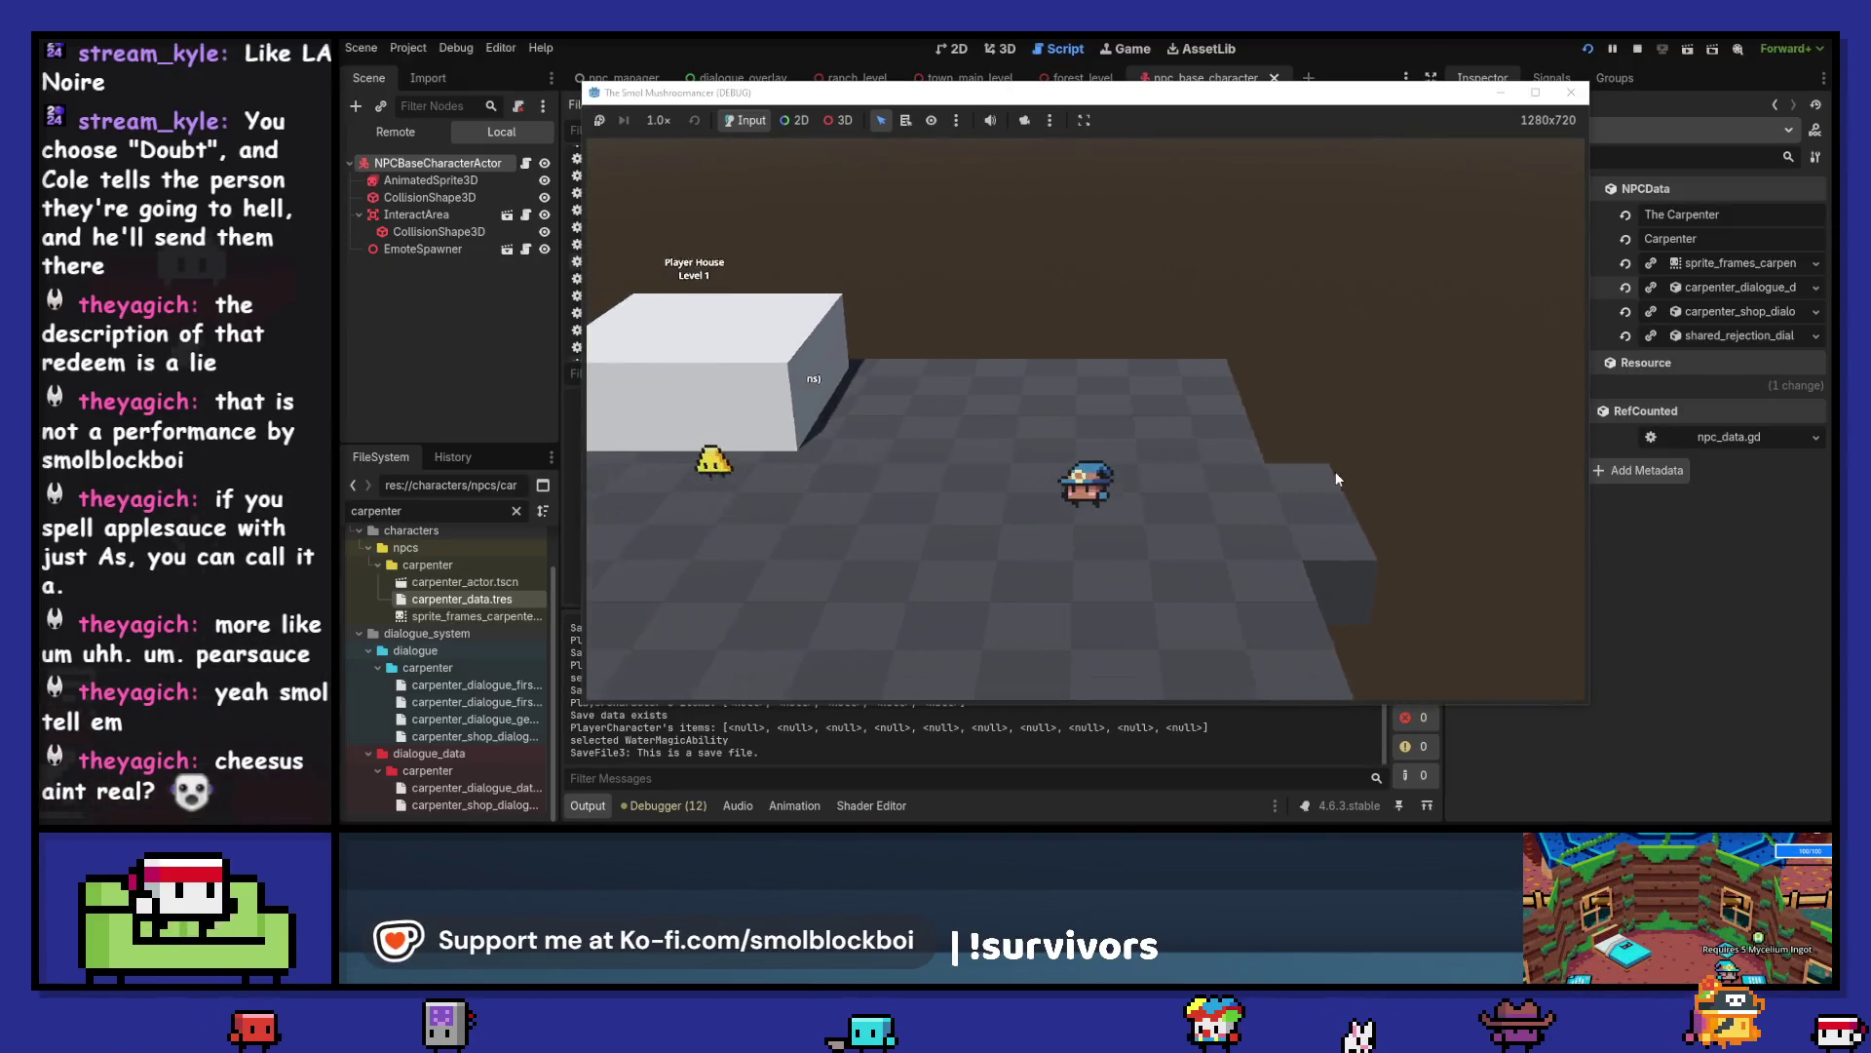
- Talk to the Carpenter, pick the friendly greeting, then sleep in the bed to end the day
{"action": "key", "text": "e"}
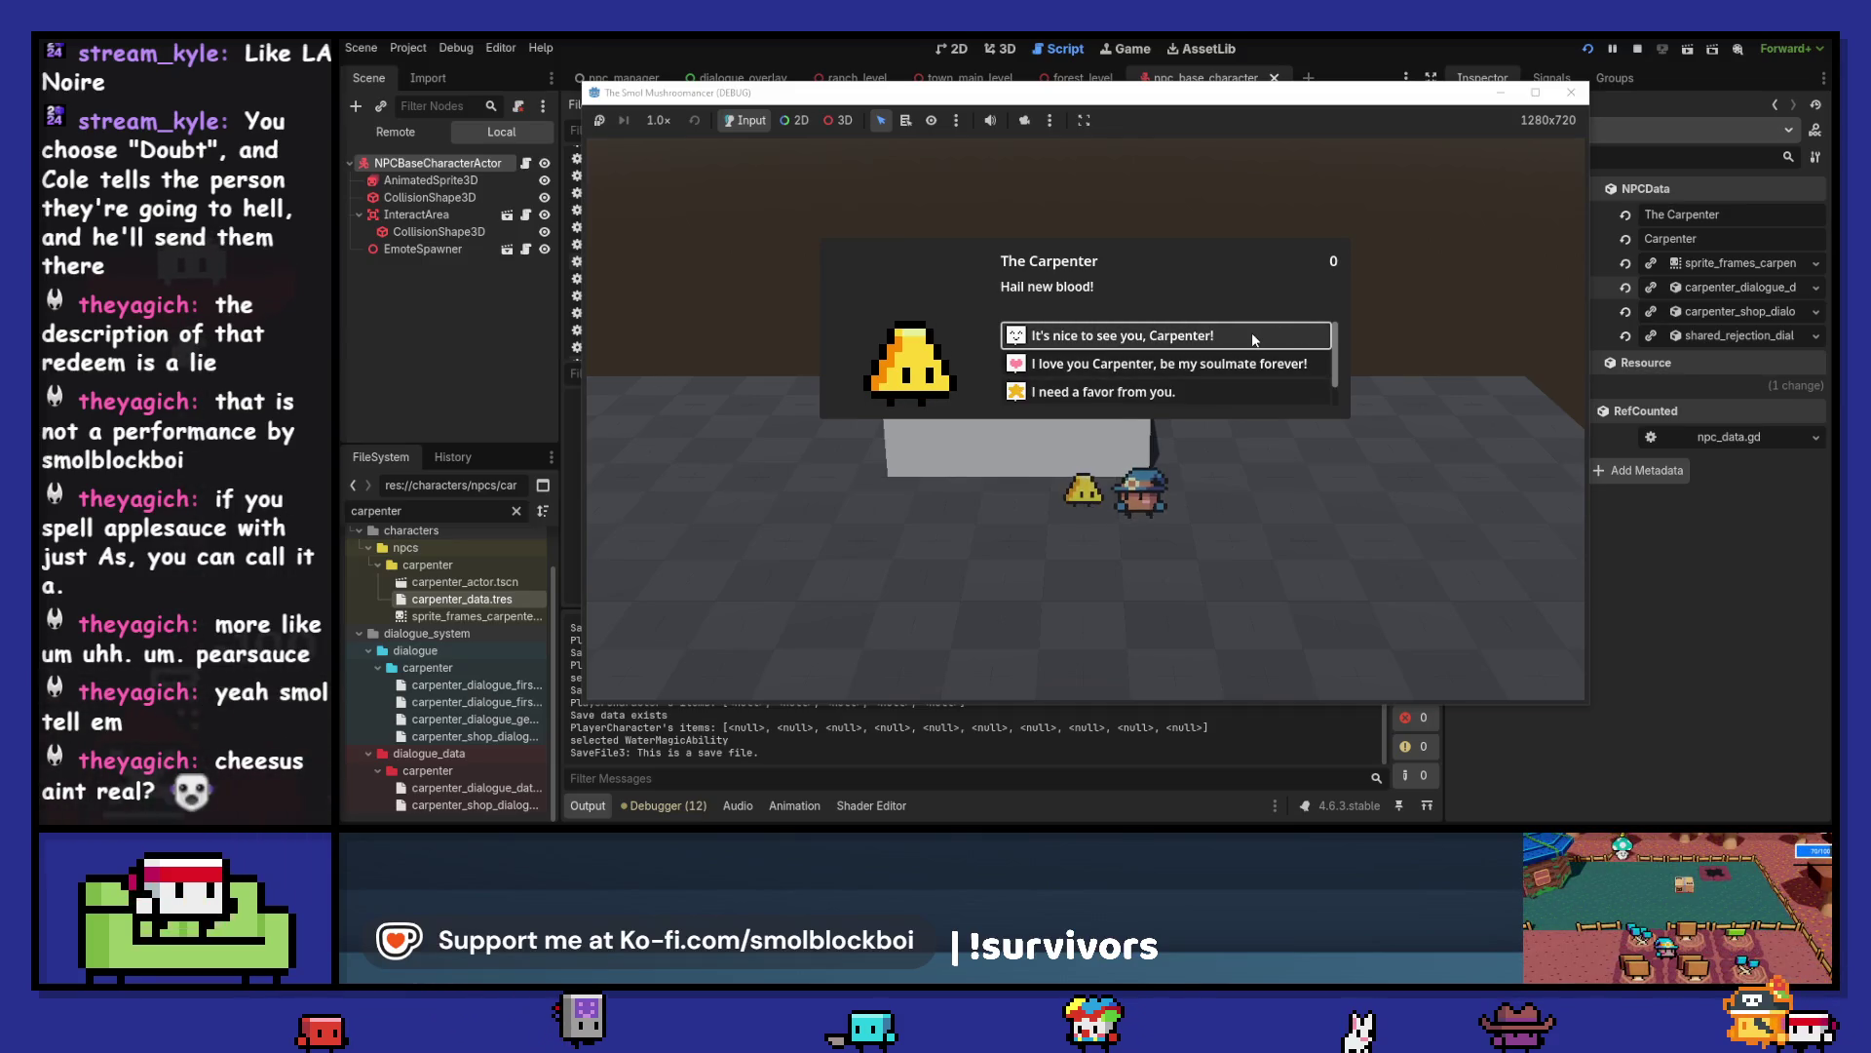
{"action": "left_click", "coordinate": [1252, 334]}
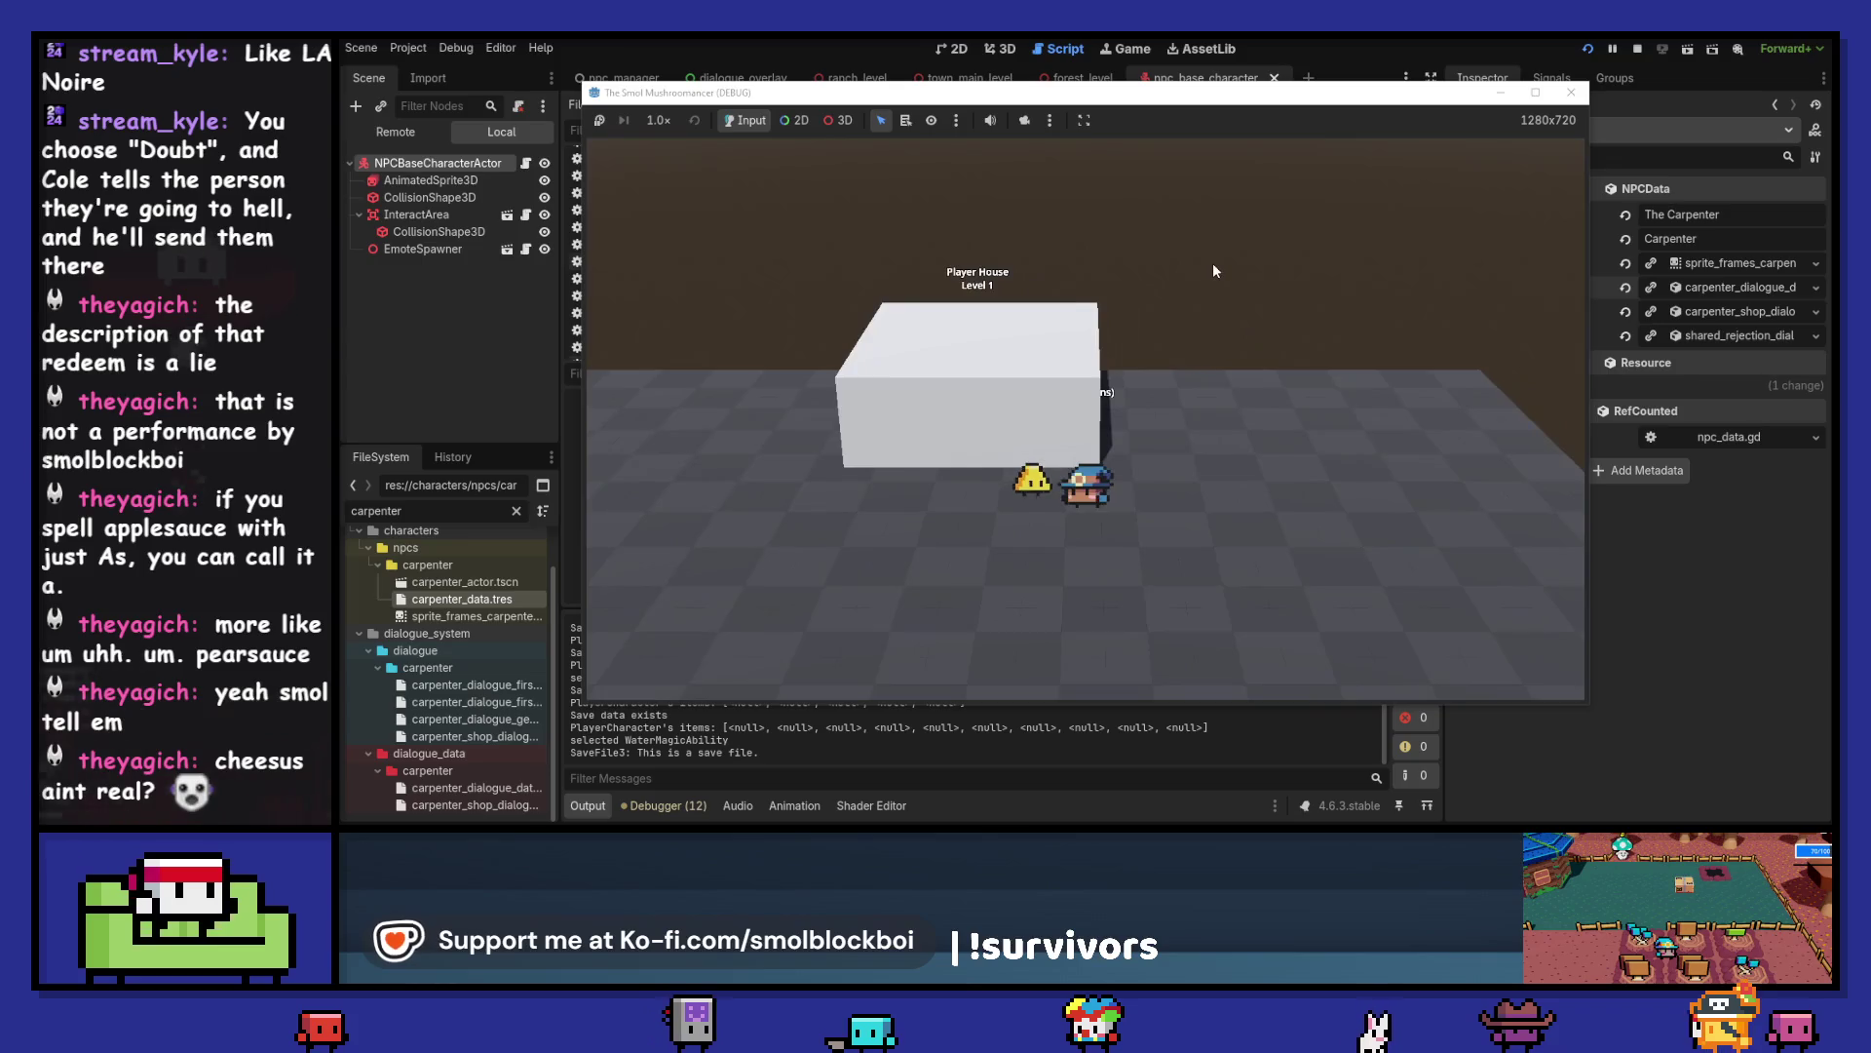
{"action": "key", "text": "e"}
{"action": "left_click", "coordinate": [1223, 338]}
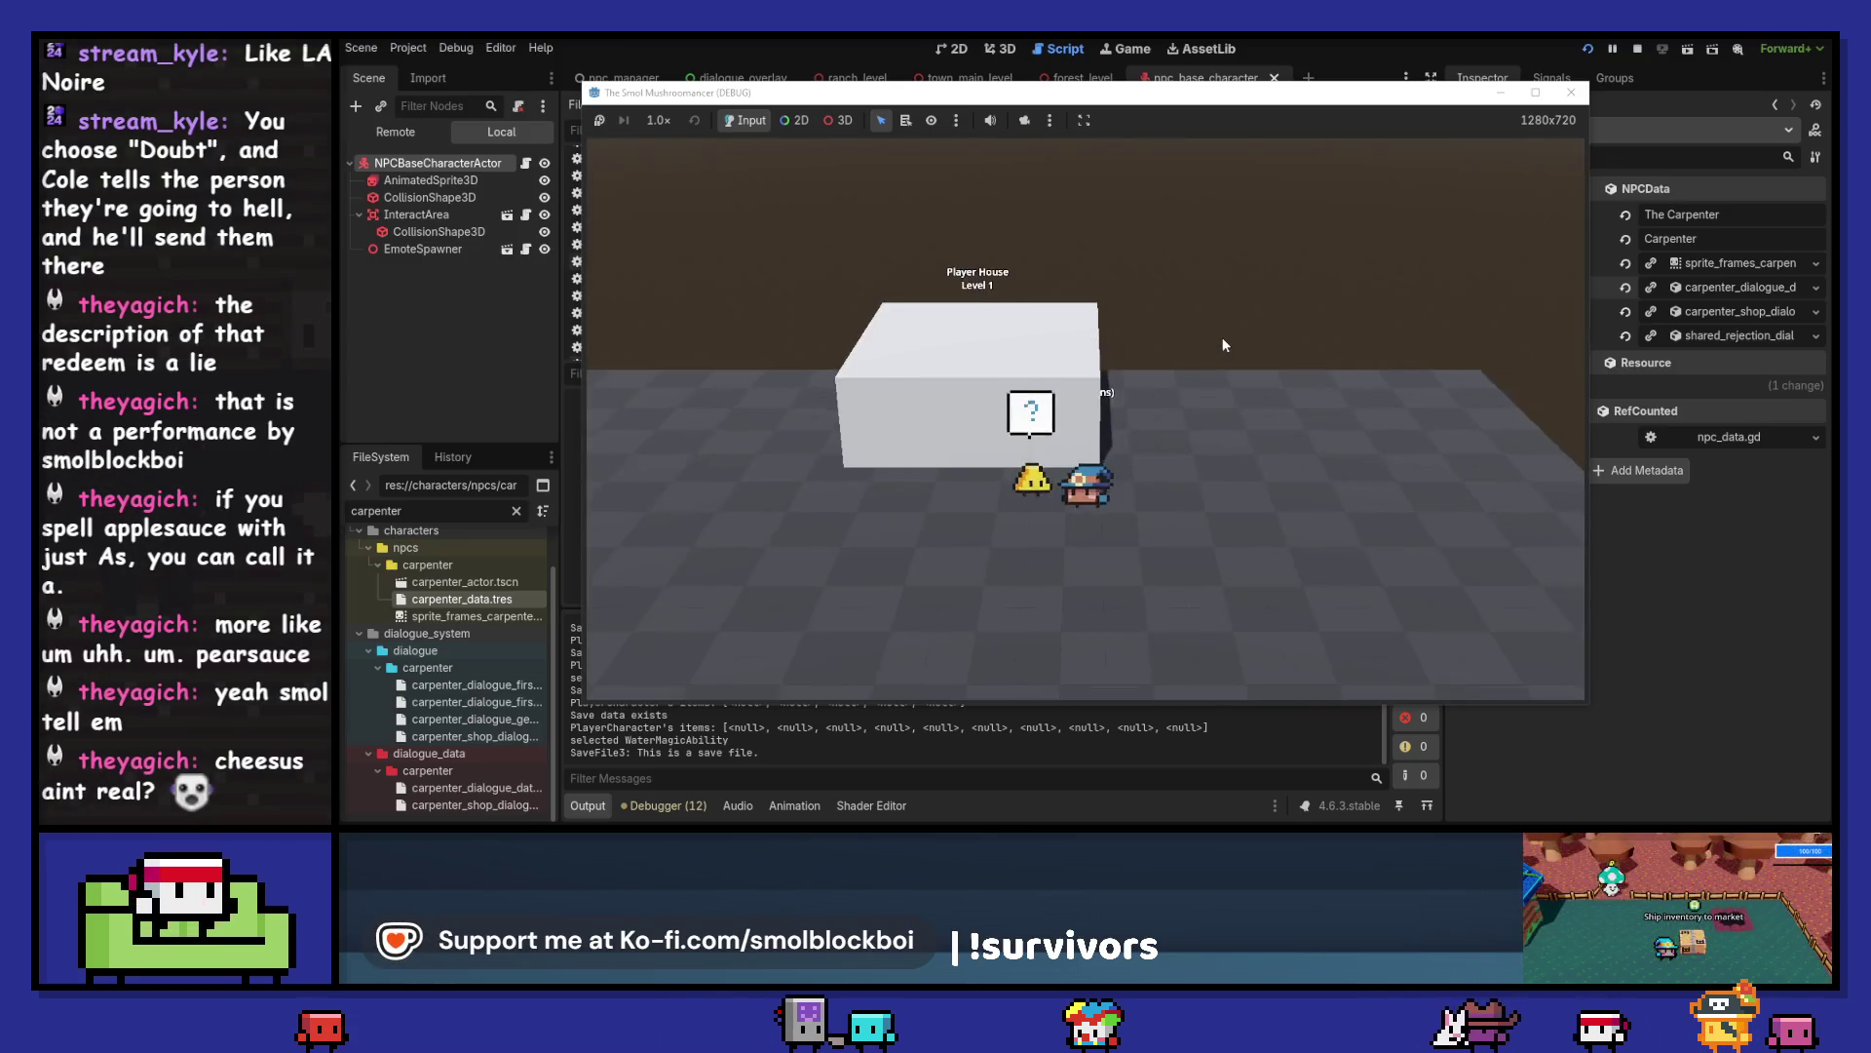
{"action": "key", "text": "e"}
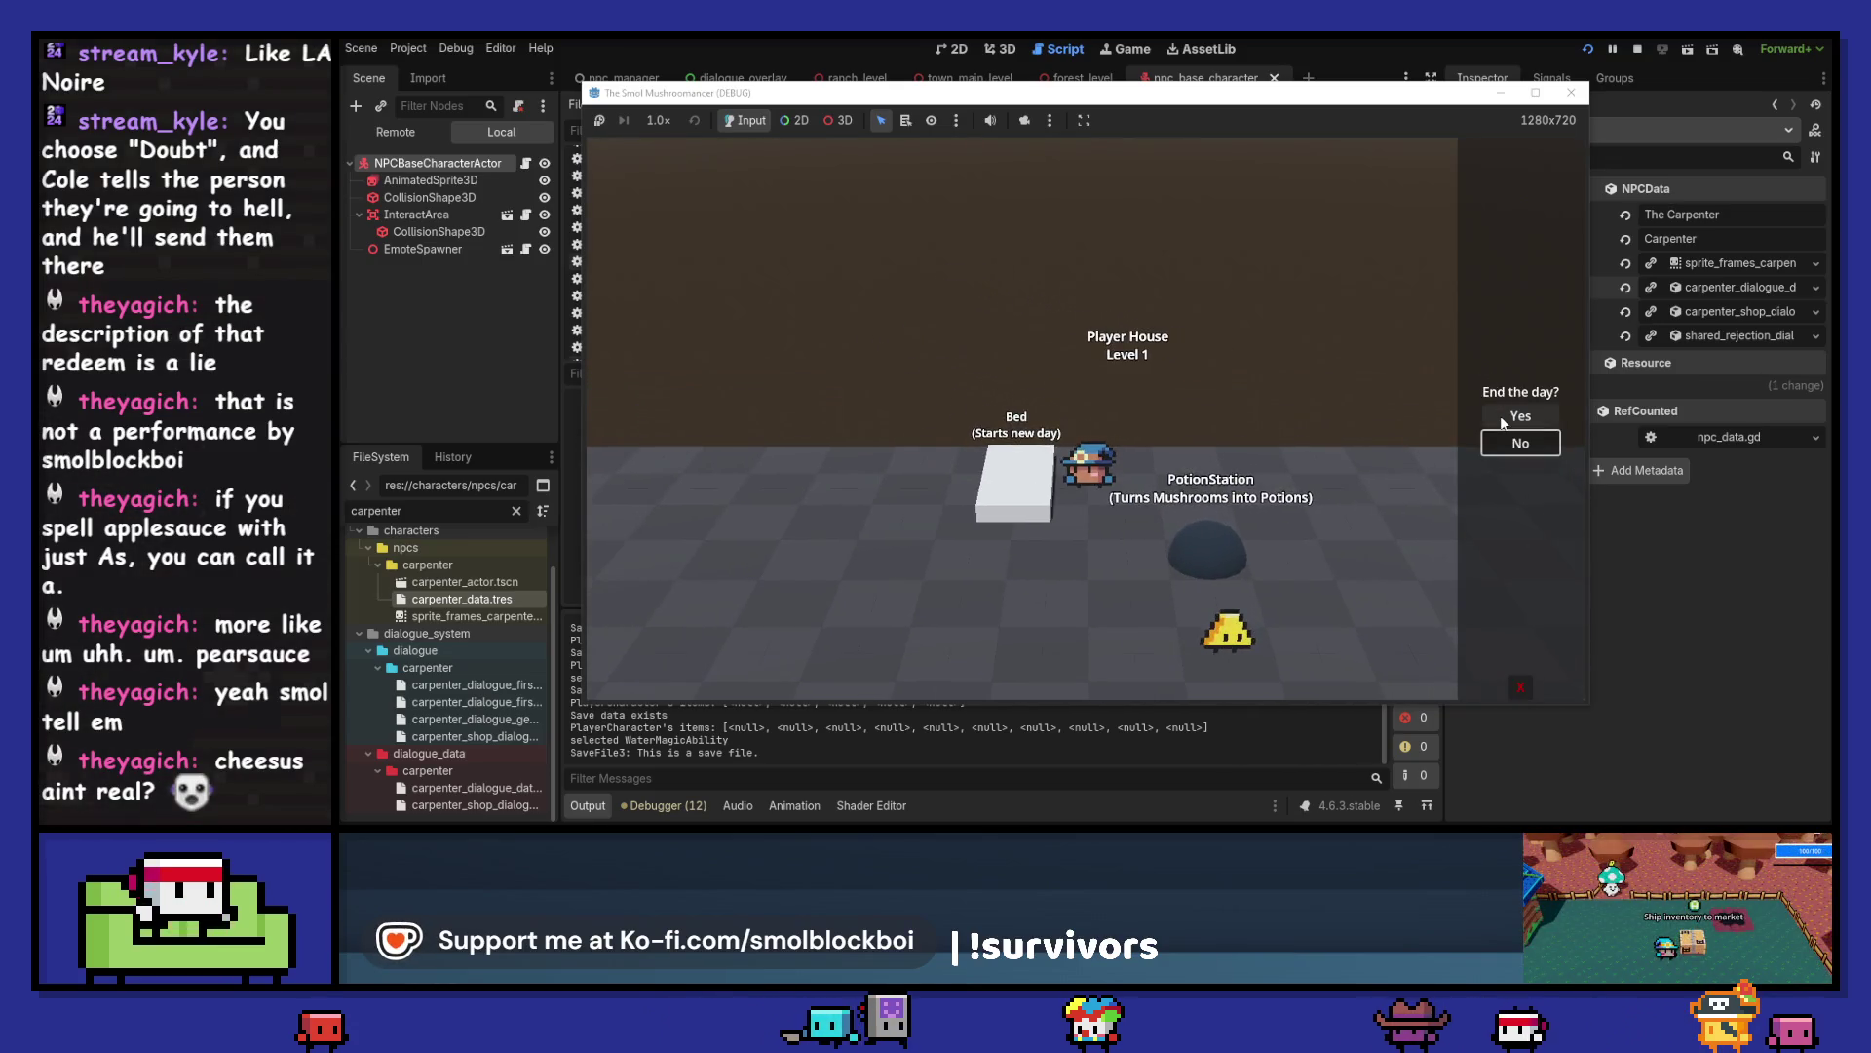
{"action": "left_click", "coordinate": [1501, 416]}
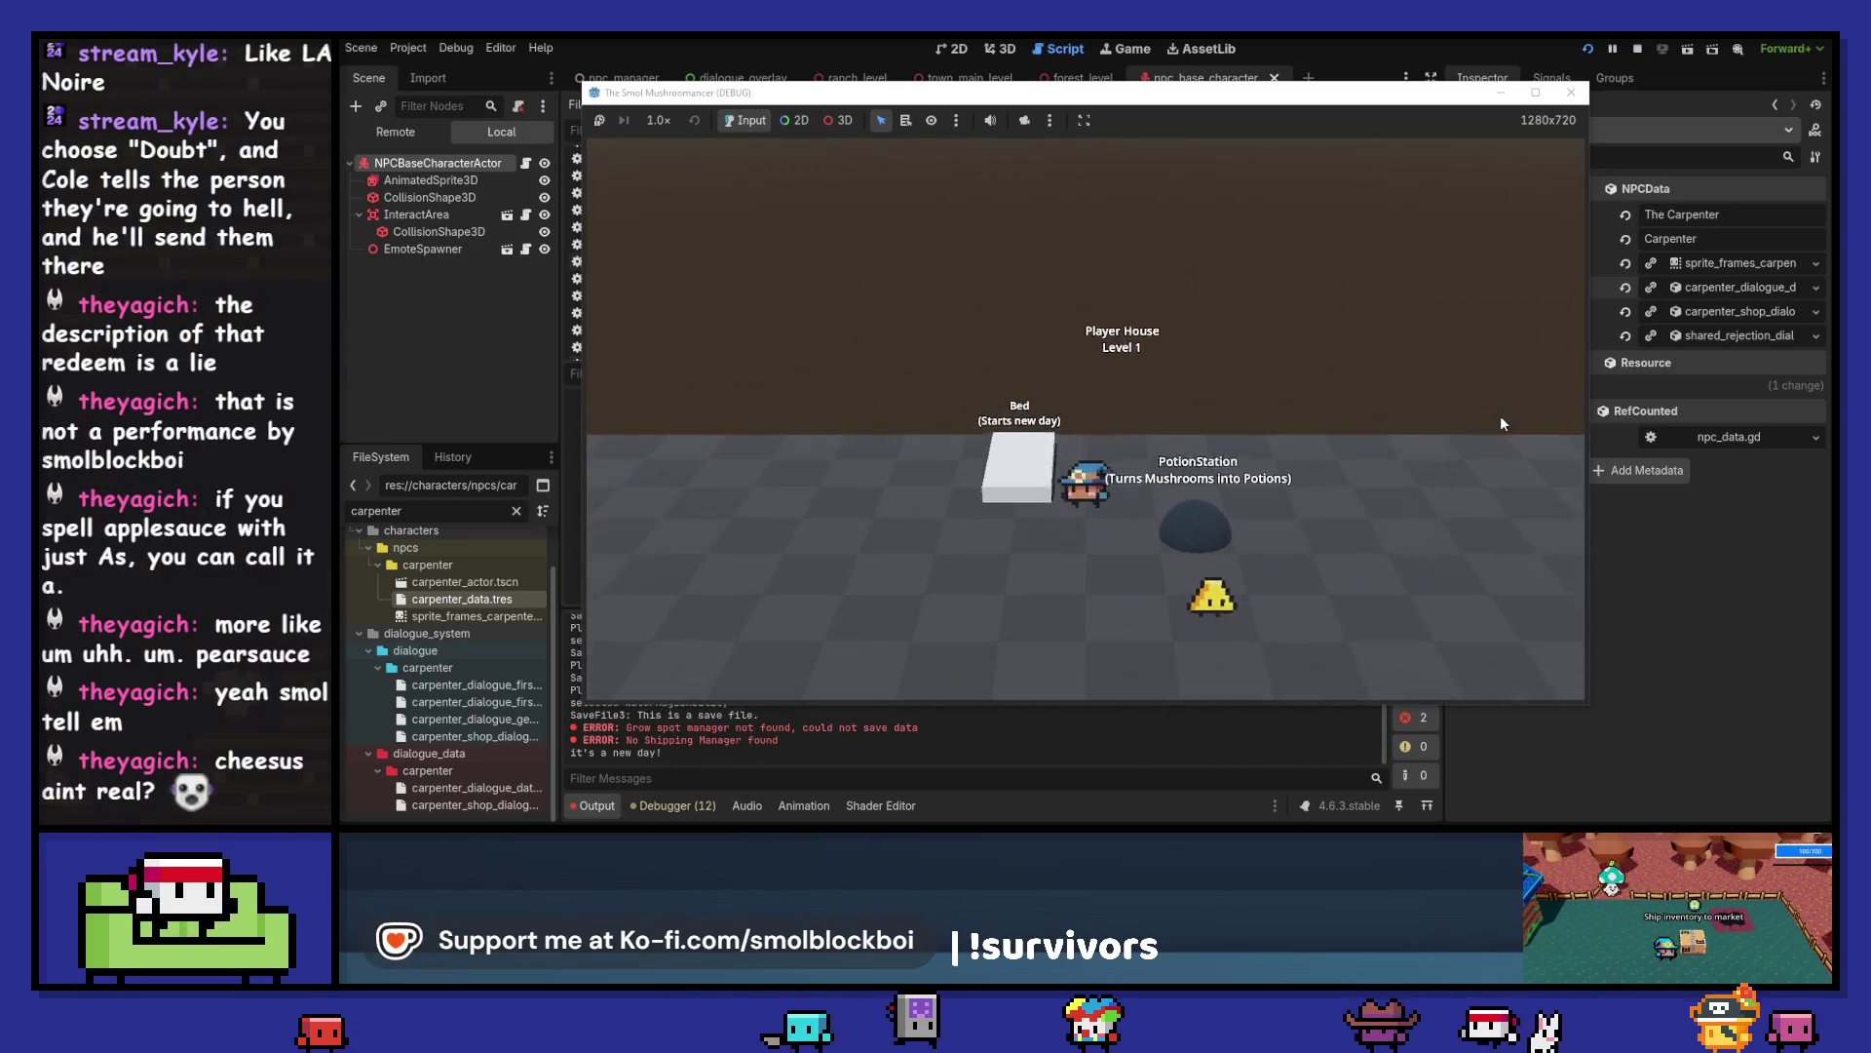
- On the new day, greet the Carpenter, ask for a favor, and say goodbye in several conversations
{"action": "key", "text": "e"}
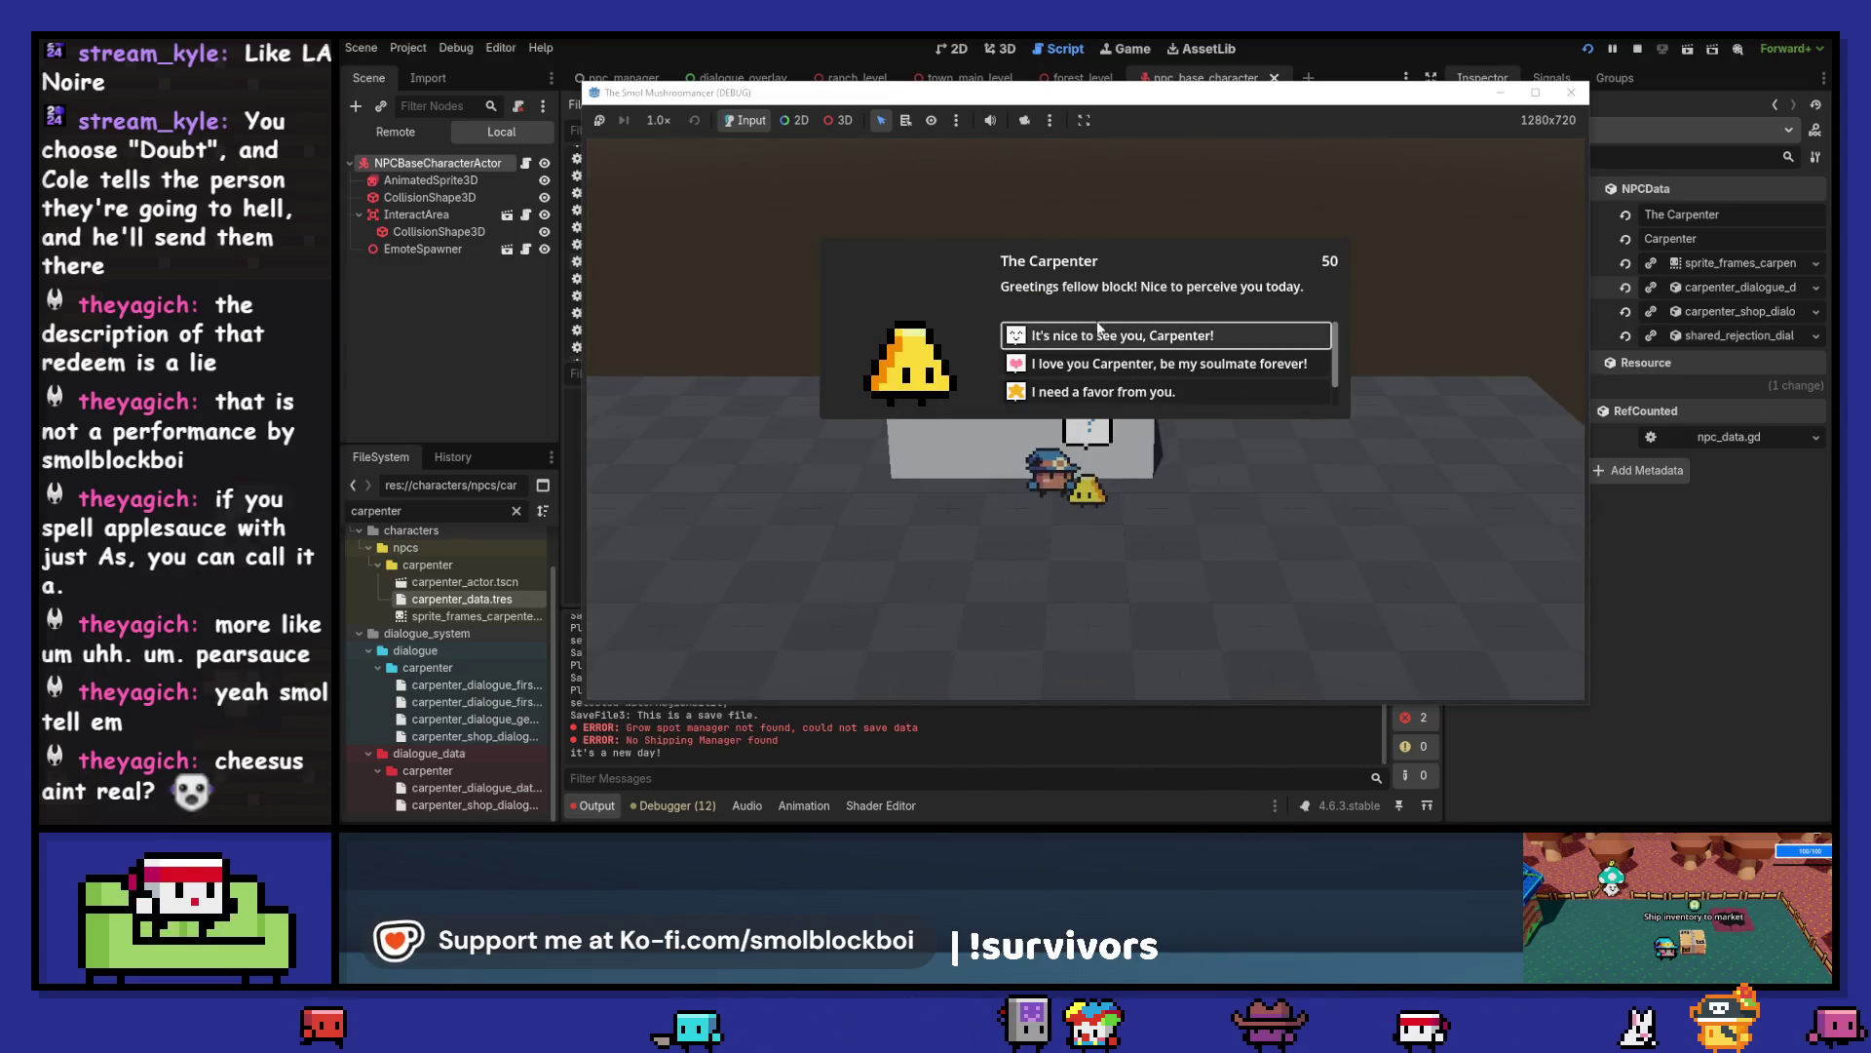
{"action": "left_click", "coordinate": [1084, 338]}
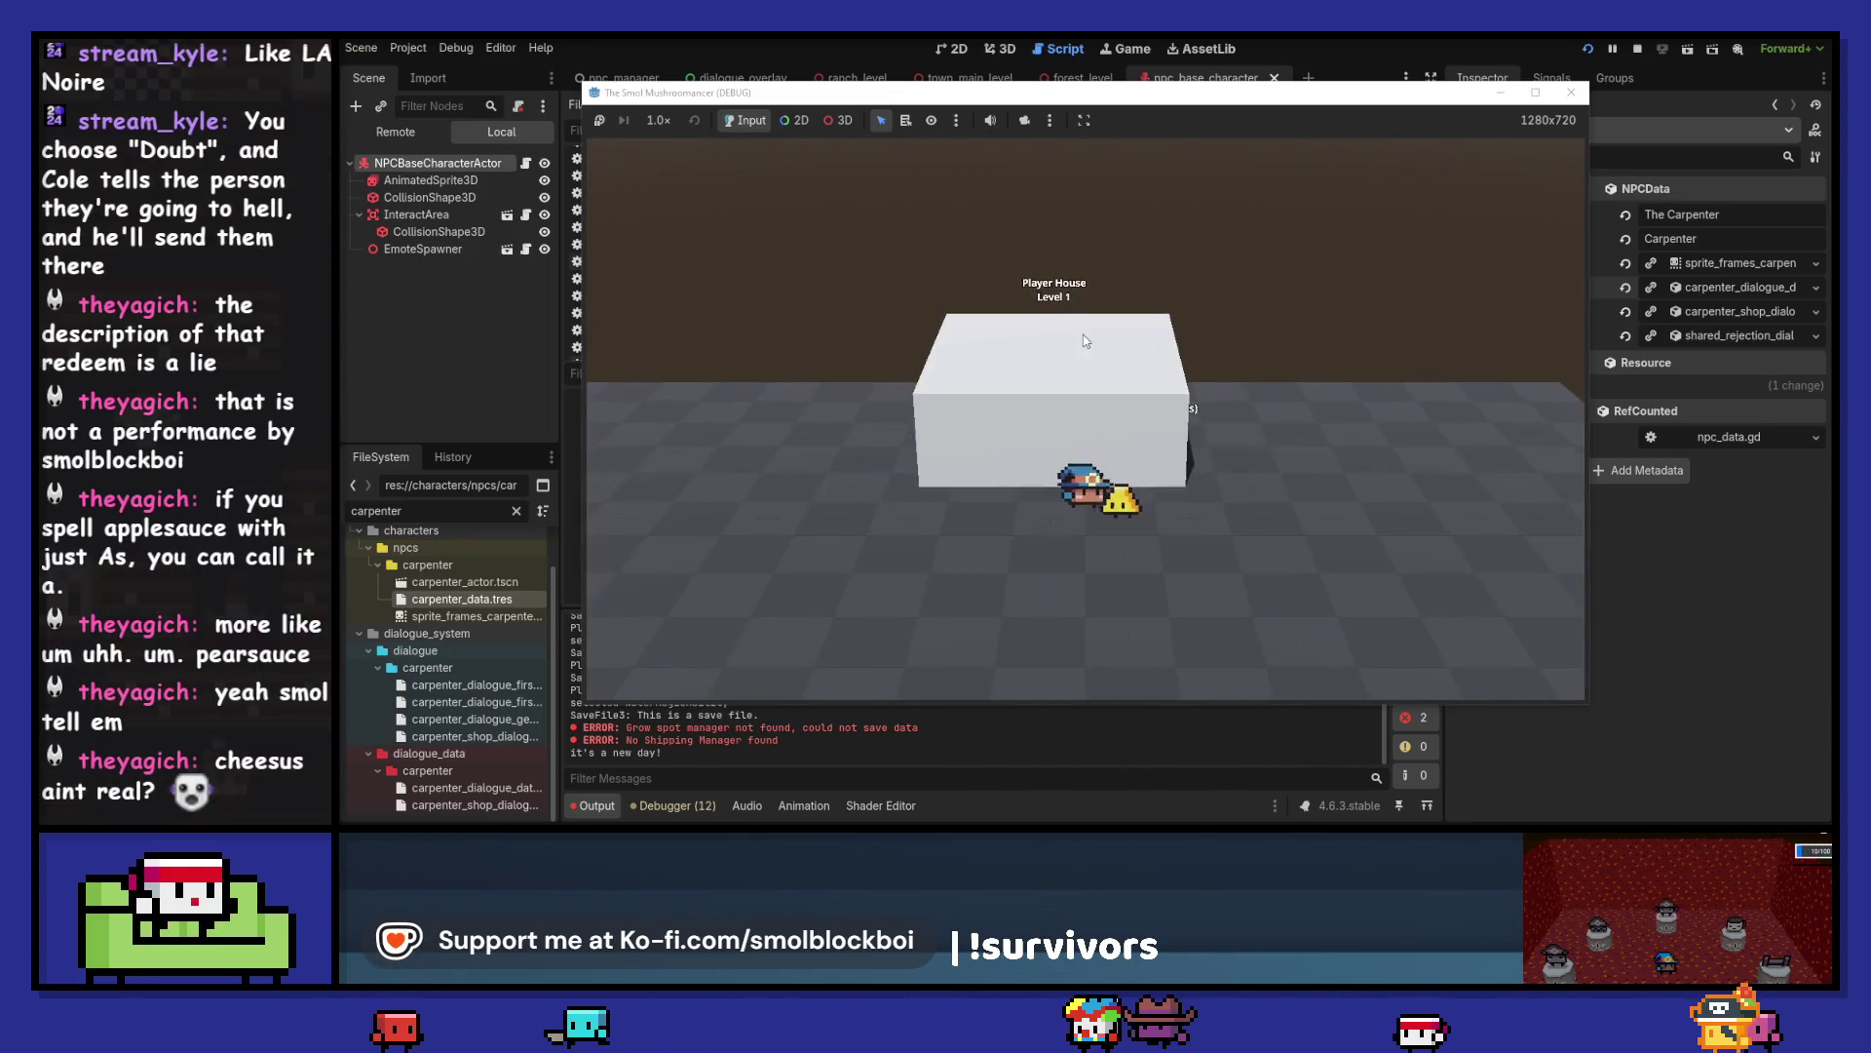
{"action": "key", "text": "e"}
{"action": "left_click", "coordinate": [1115, 395]}
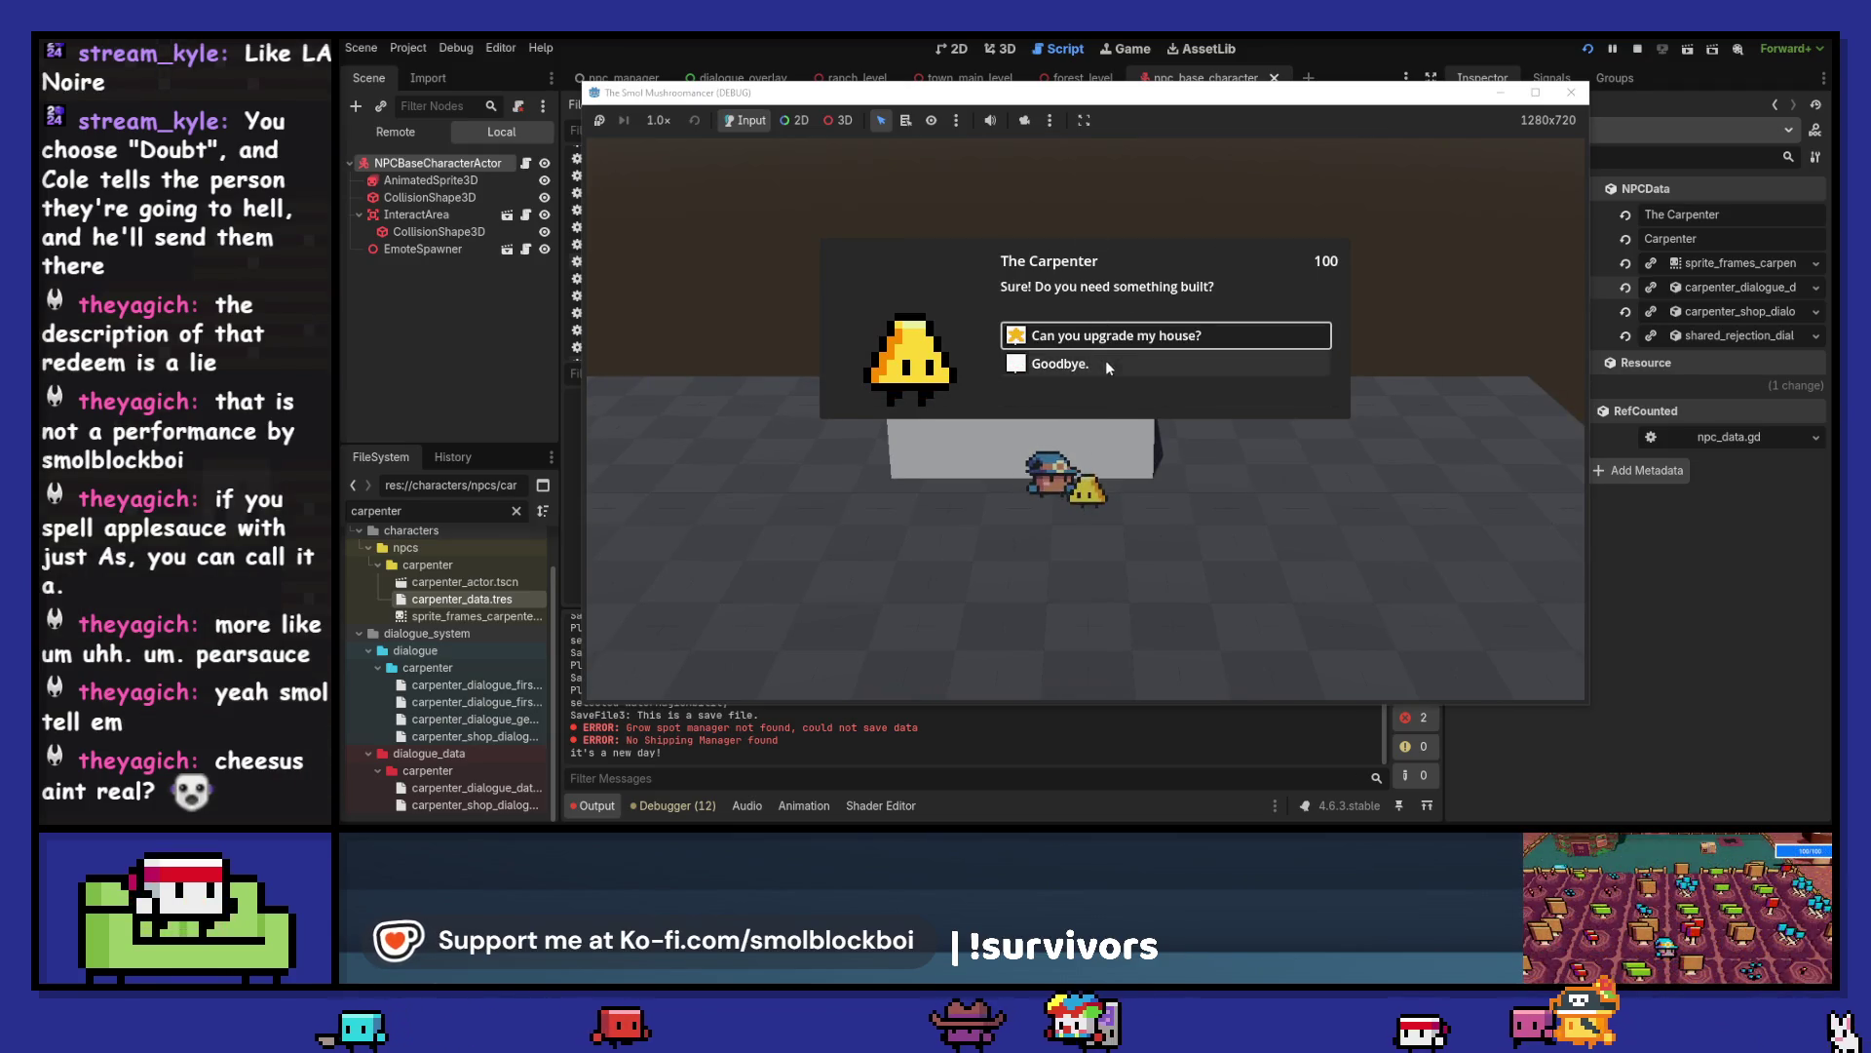
{"action": "left_click", "coordinate": [1105, 363]}
{"action": "key", "text": "e"}
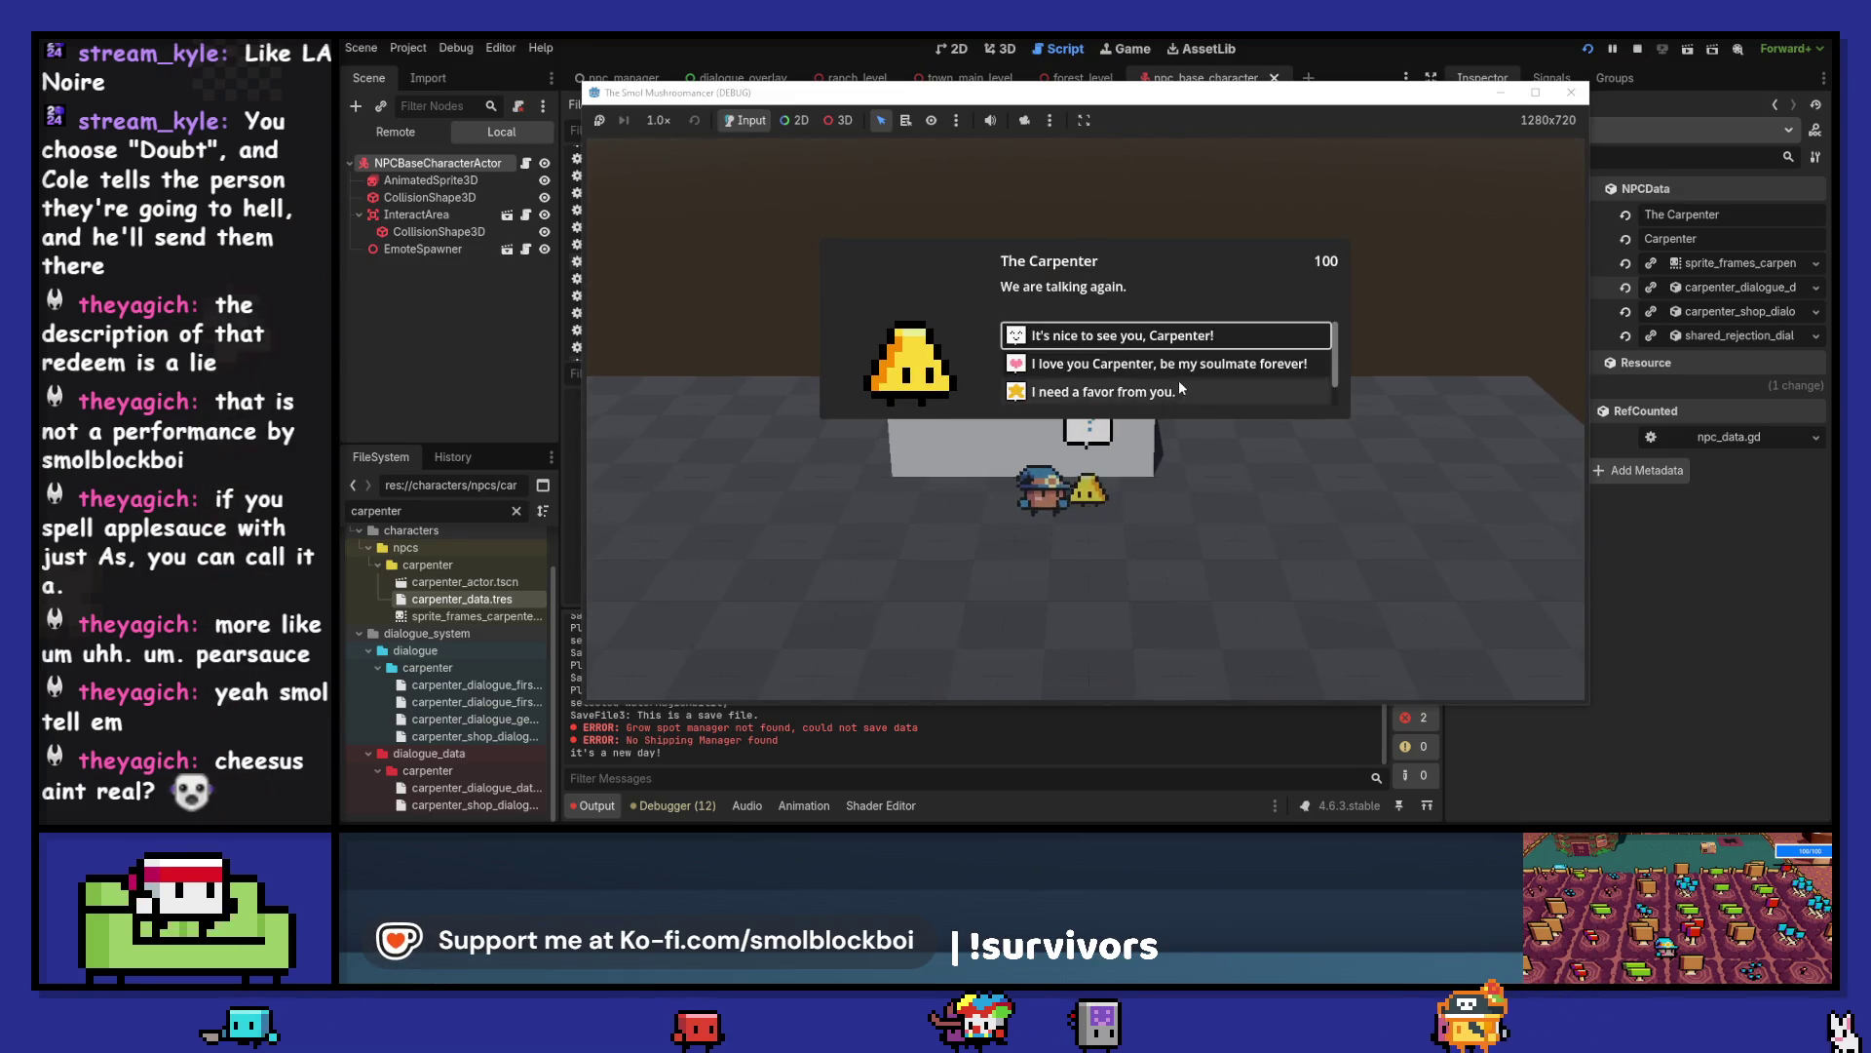
{"action": "scroll", "coordinate": [1175, 393], "scroll_direction": "down", "scroll_amount": 1}
{"action": "left_click", "coordinate": [1164, 397]}
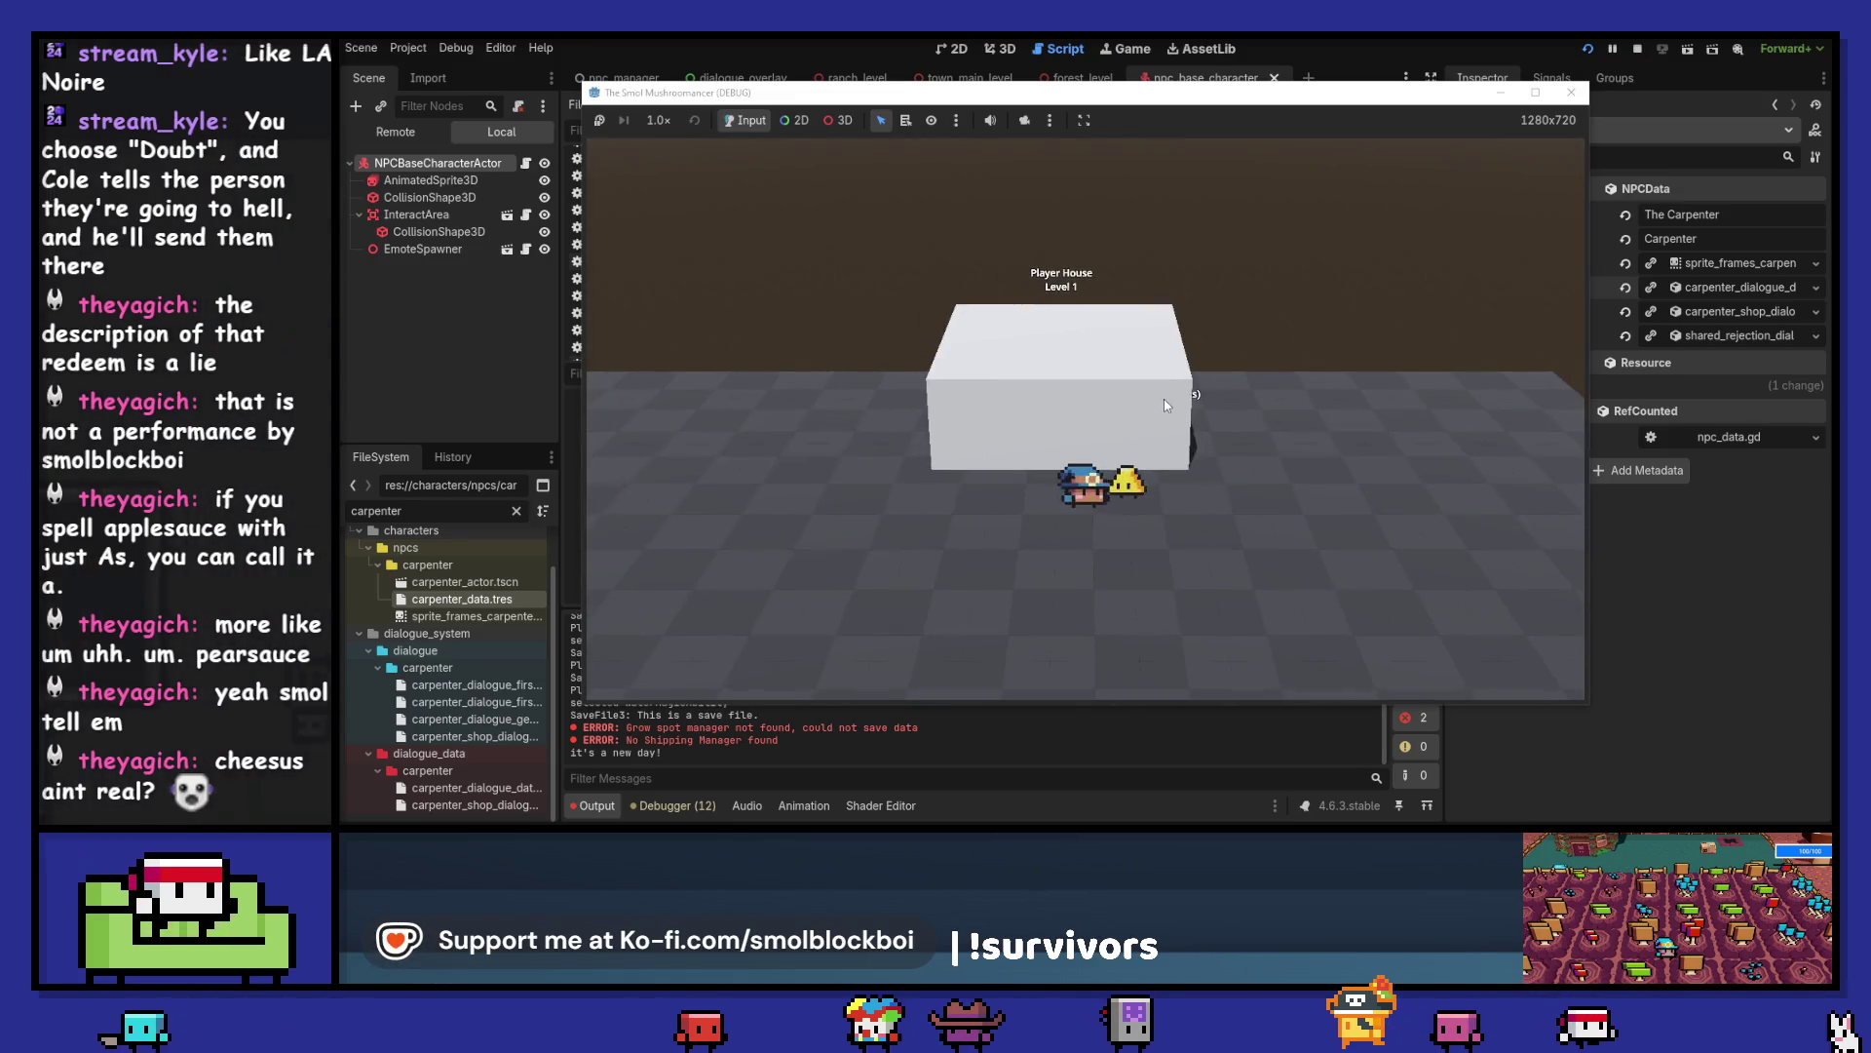
{"action": "key", "text": "e"}
{"action": "scroll", "coordinate": [1165, 401], "scroll_direction": "down", "scroll_amount": 1}
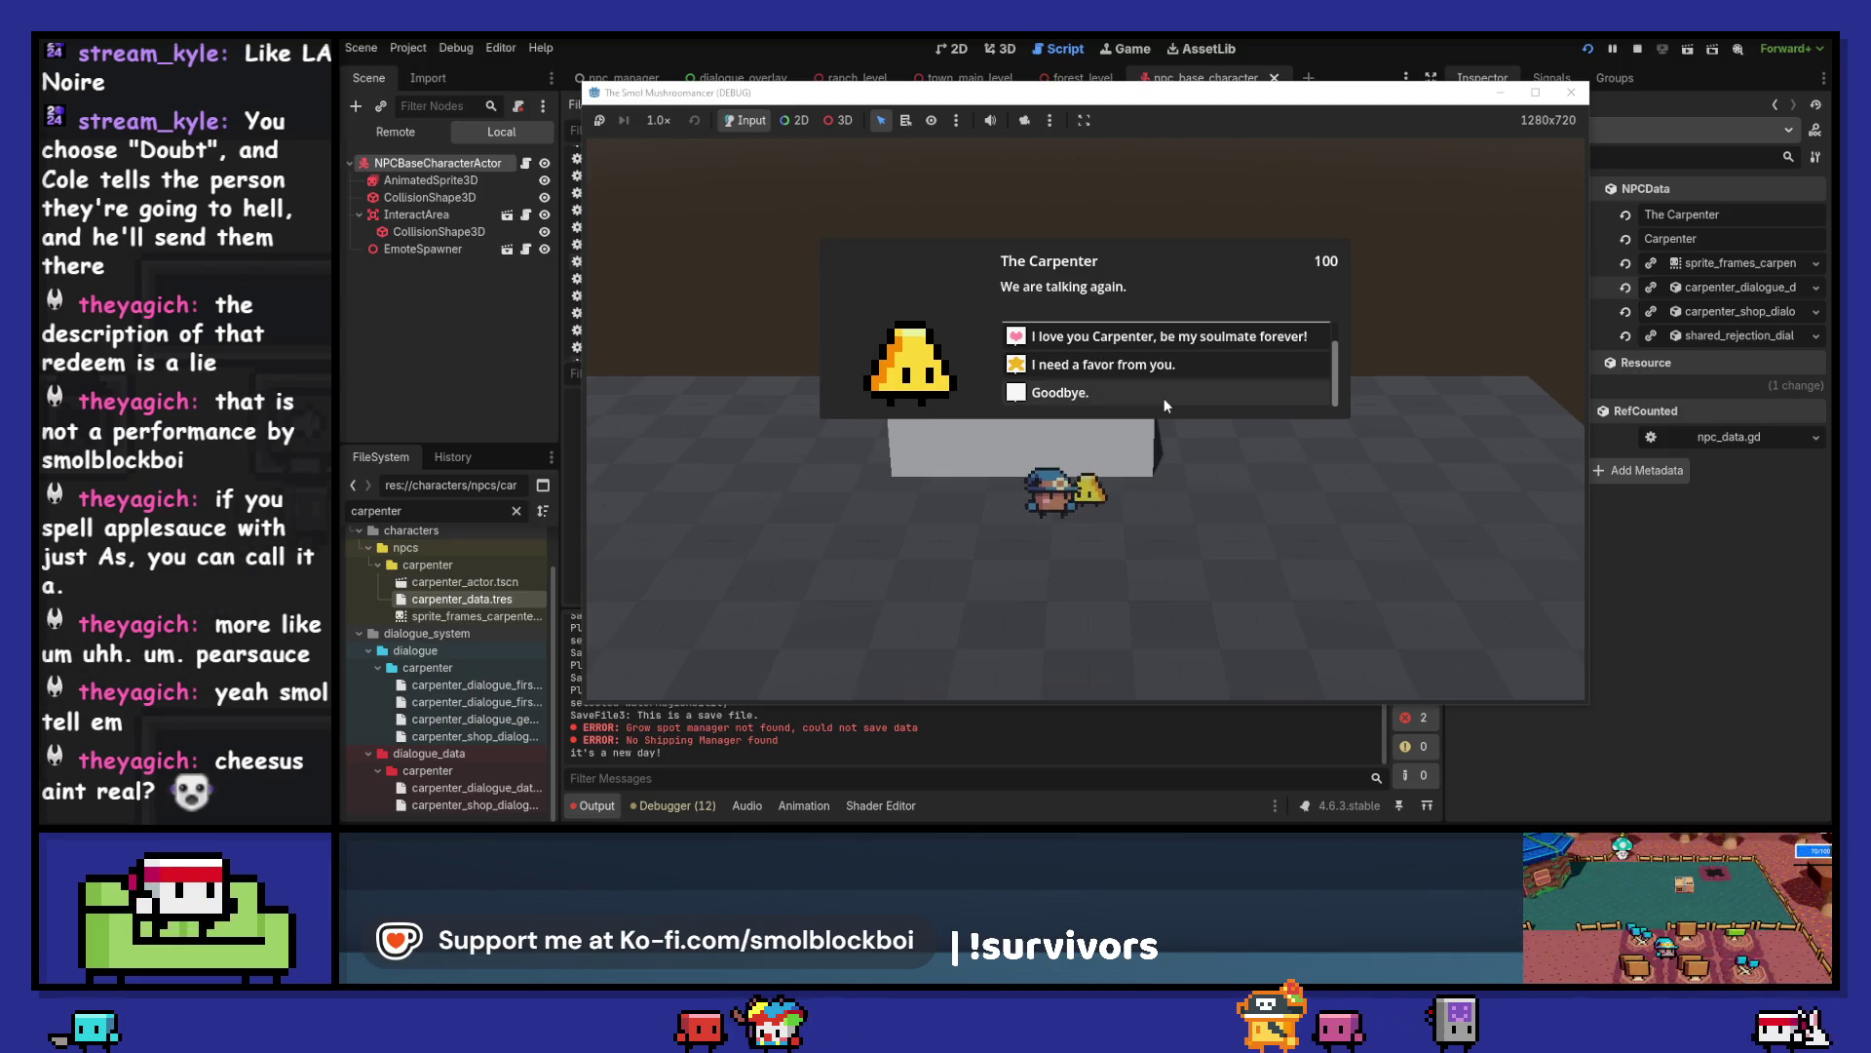
{"action": "left_click", "coordinate": [1165, 402]}
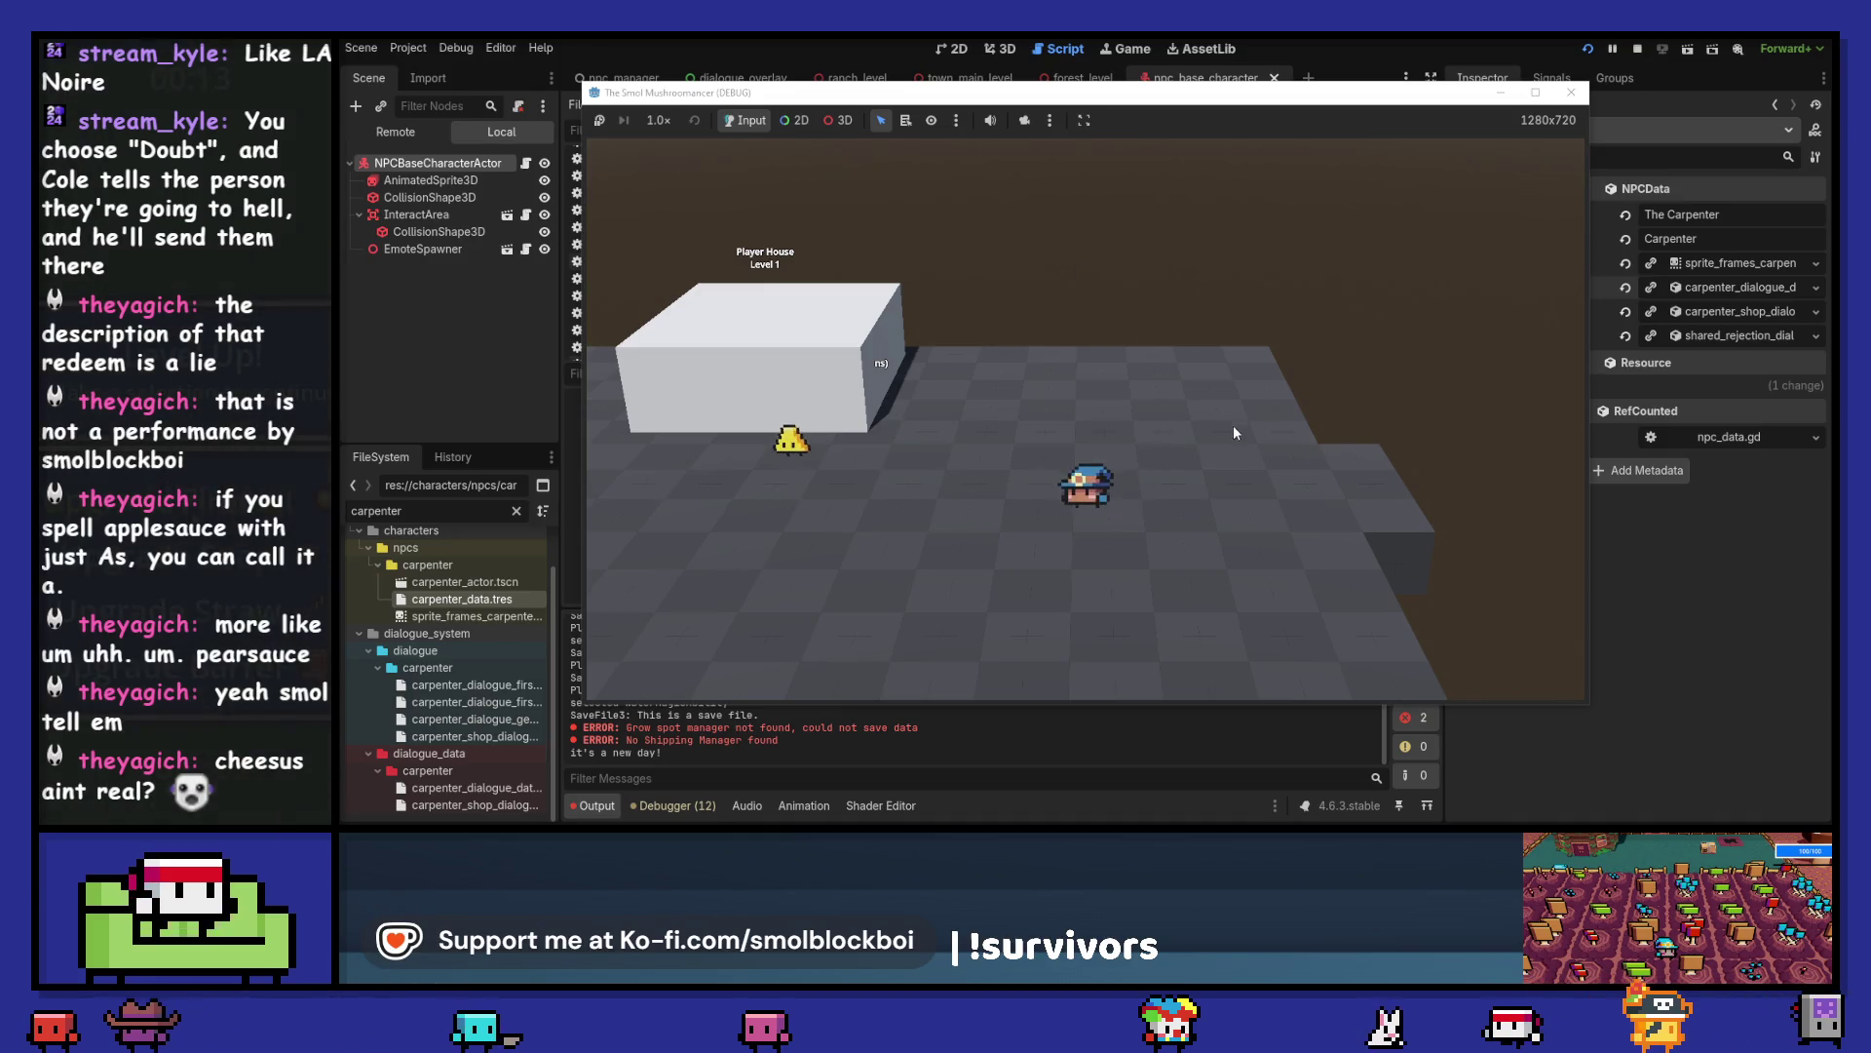
- Stop the game and set row 24's Add Carpenter dialogue Status to Done in the sheet
{"action": "left_click", "coordinate": [1571, 91]}
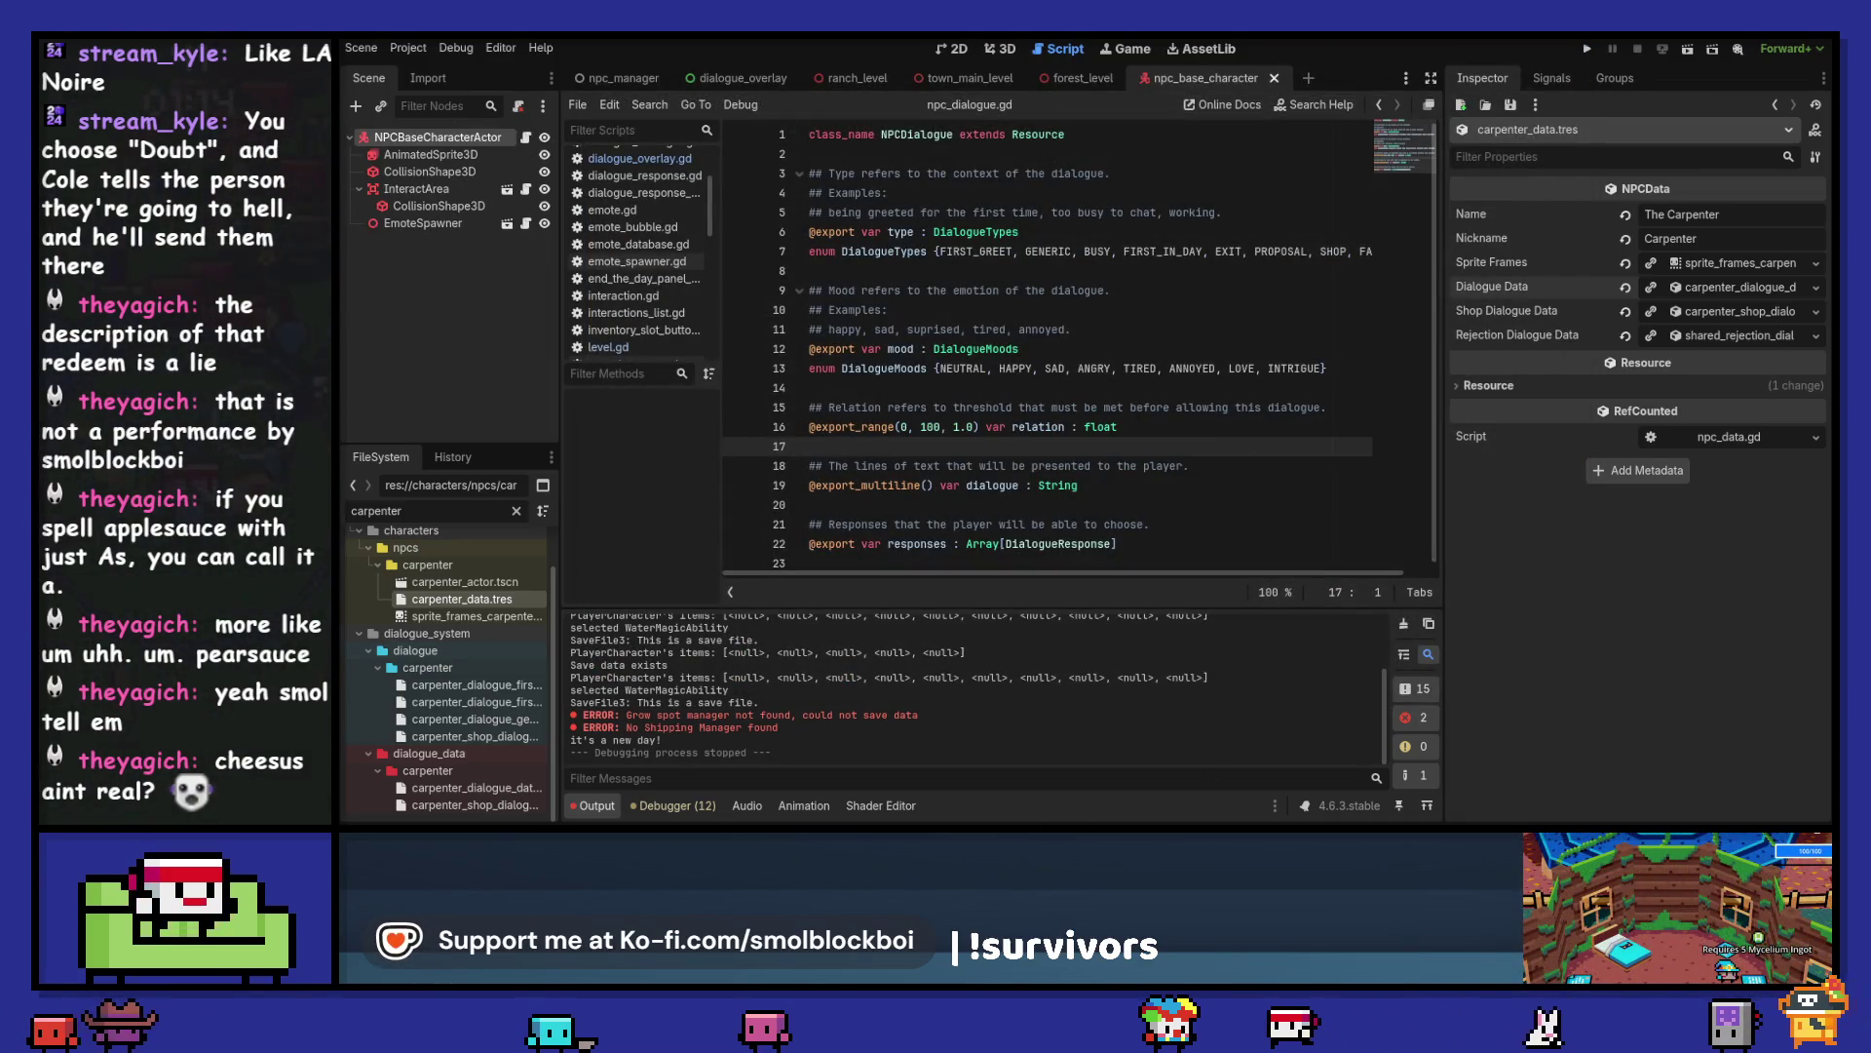
{"action": "left_click", "coordinate": [926, 770]}
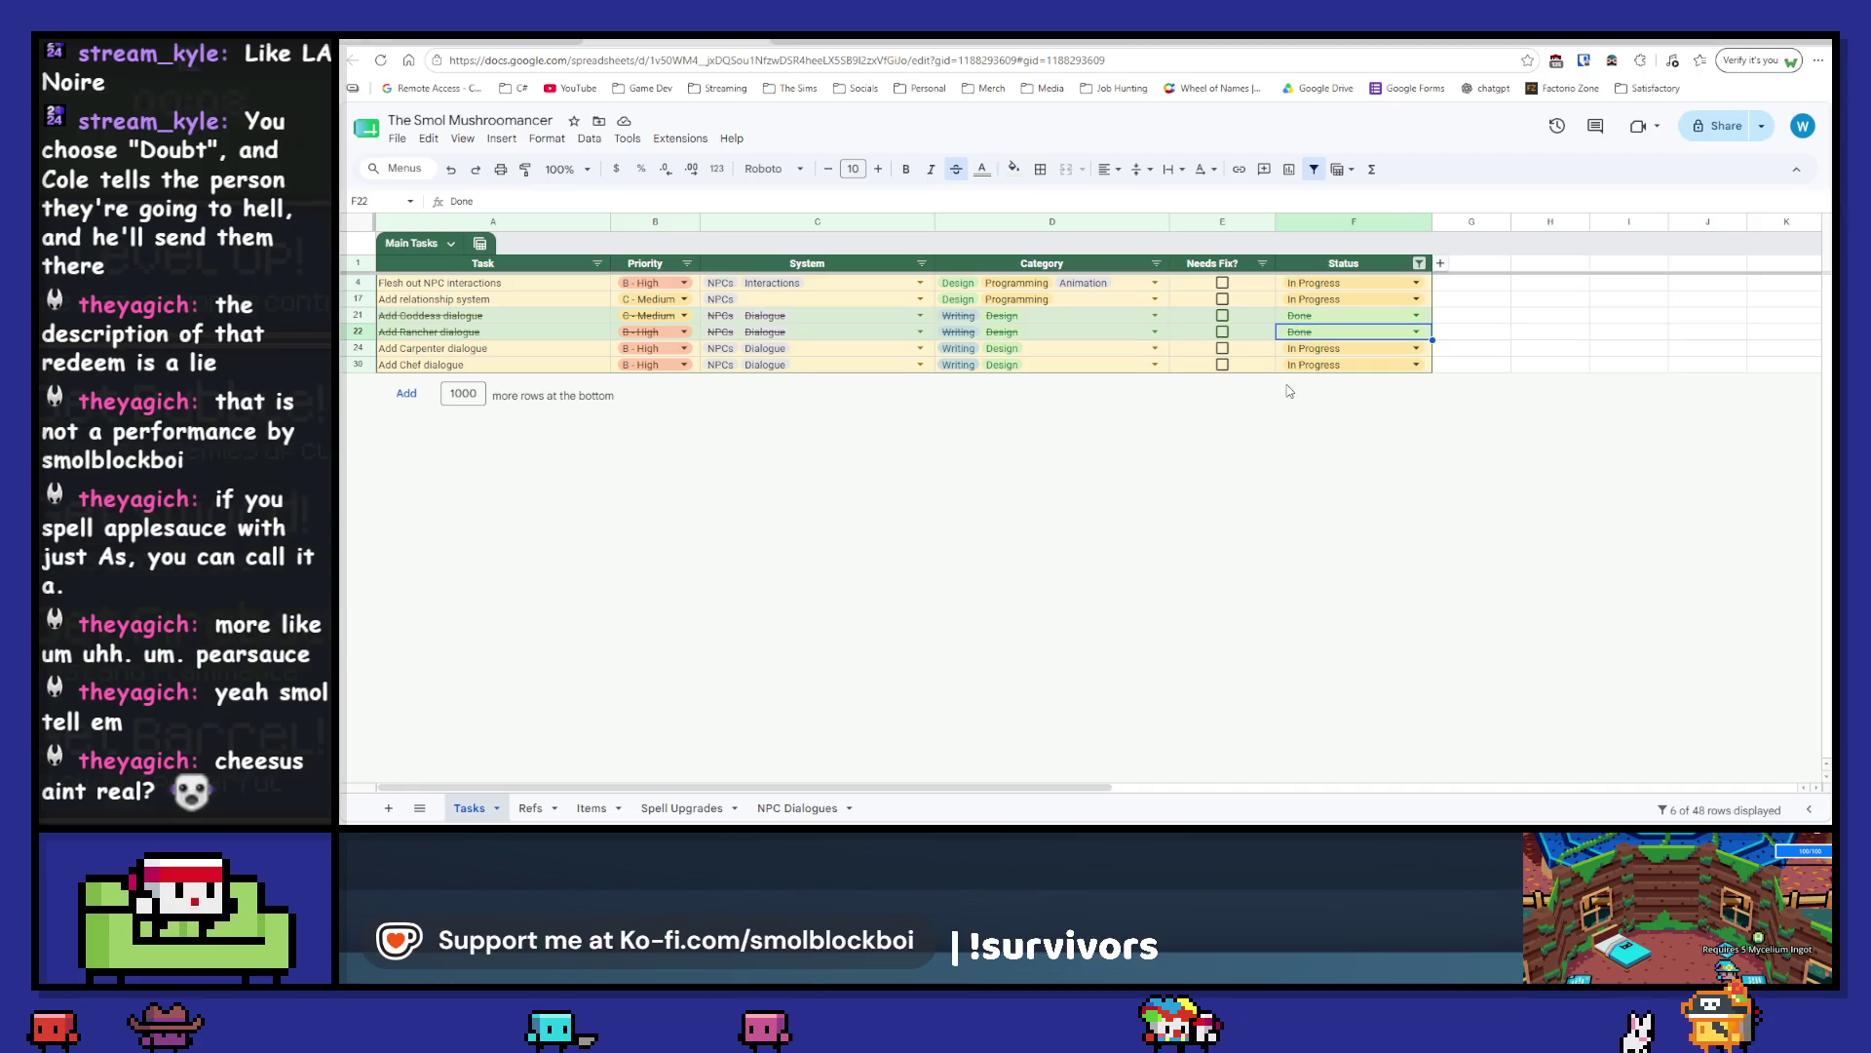
{"action": "left_click", "coordinate": [1327, 340]}
{"action": "left_click", "coordinate": [1345, 449]}
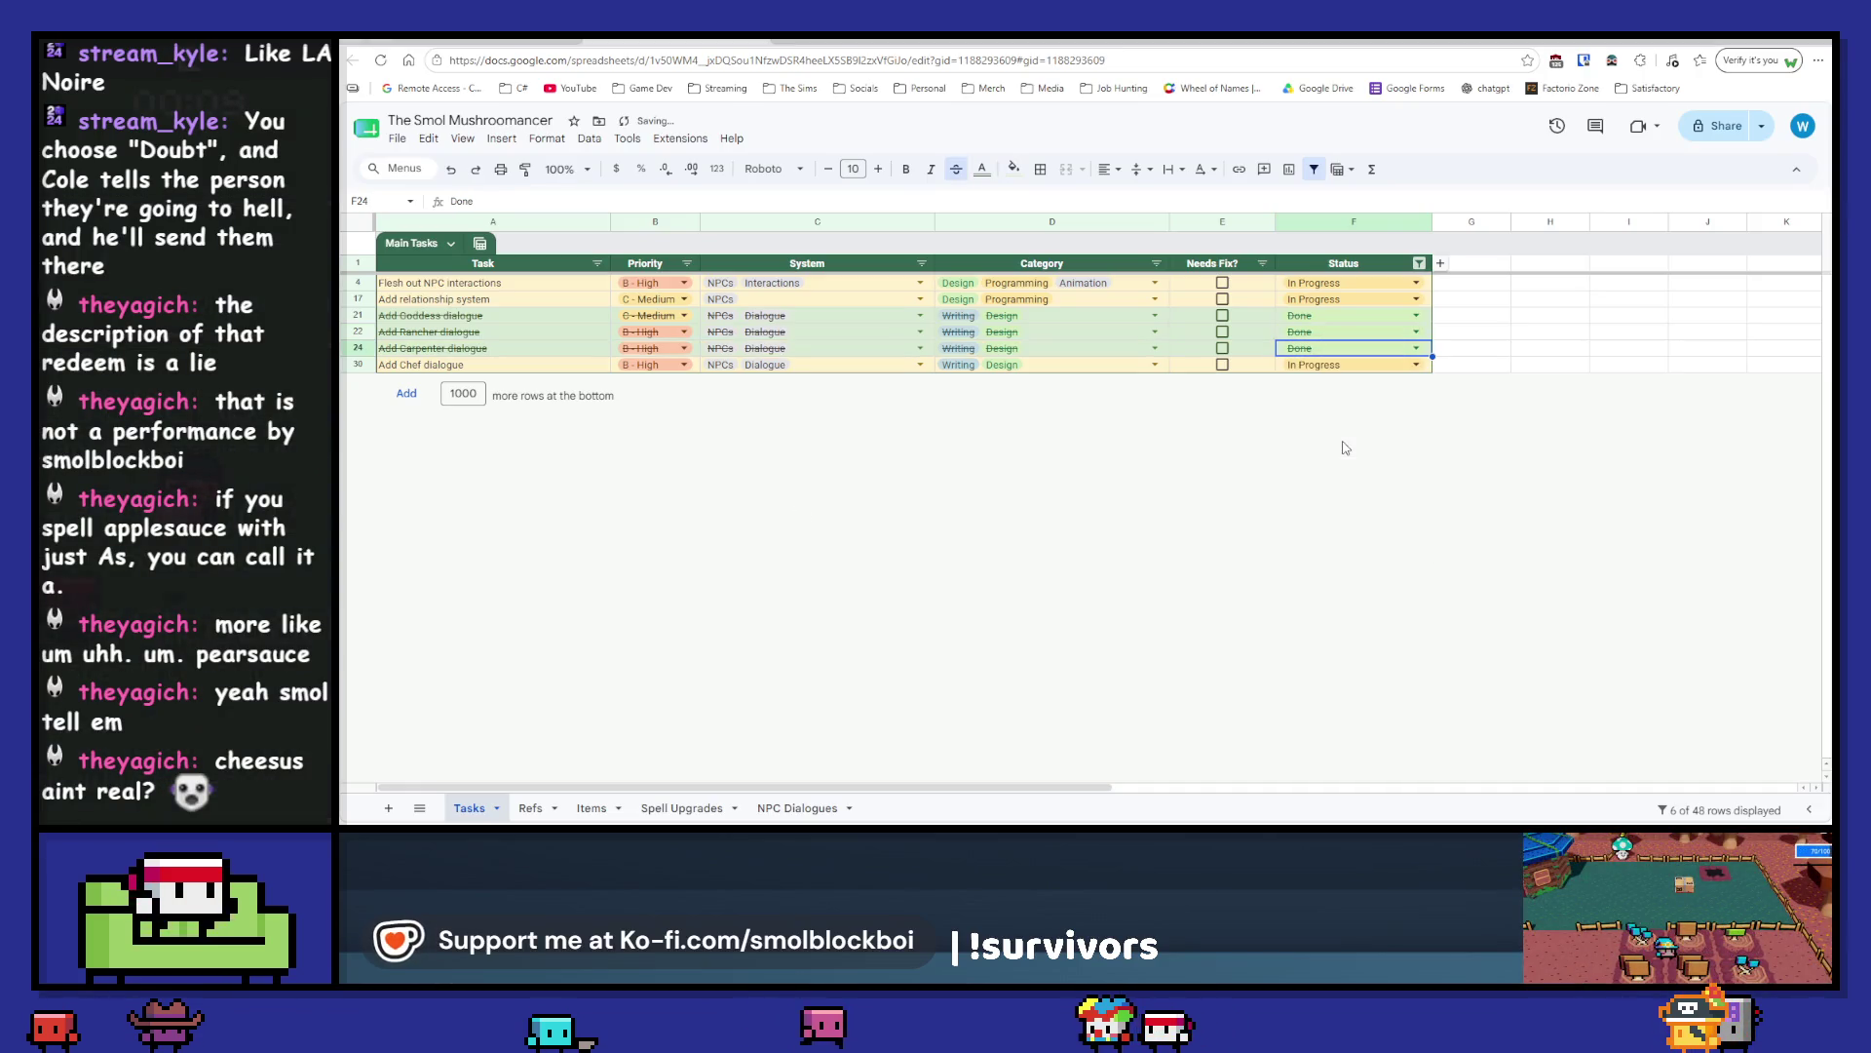
{"action": "key", "text": "alt+Tab"}
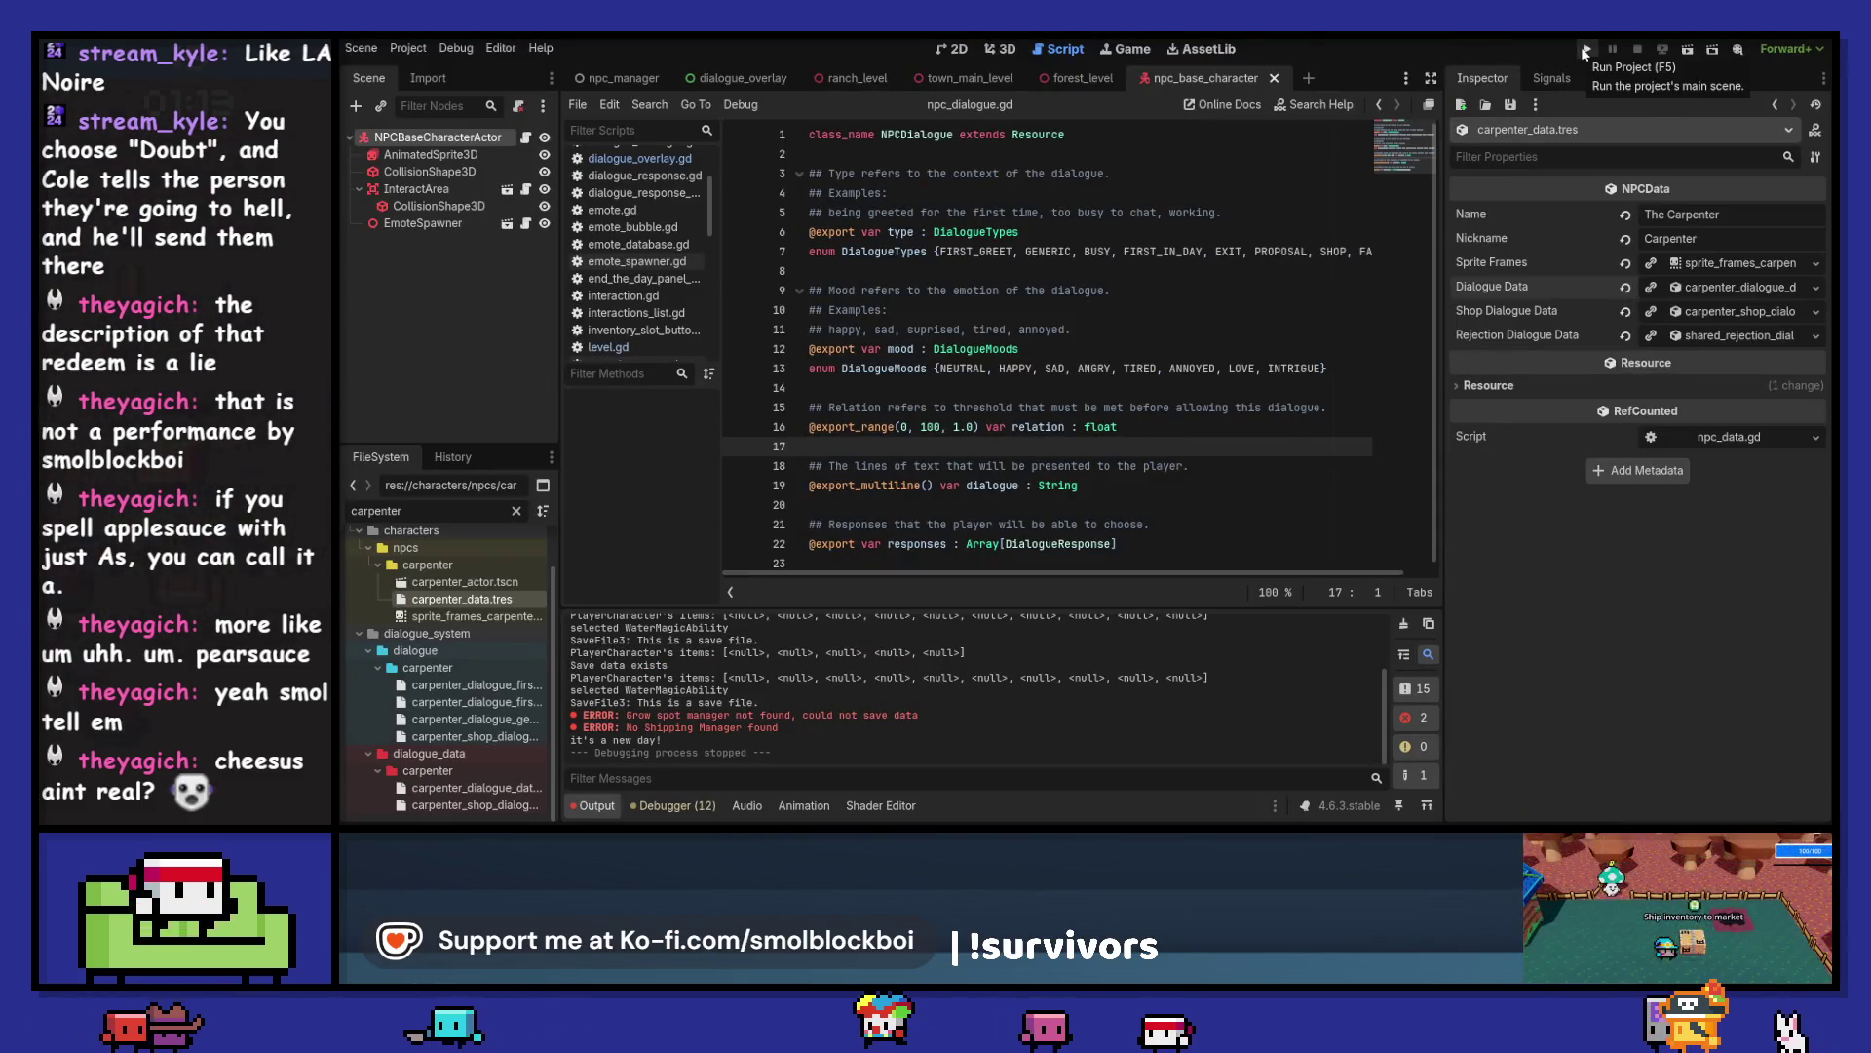
- Clear the Output log and the carpenter FileSystem filter, then browse the dialogue folders
{"action": "left_click", "coordinate": [1584, 51]}
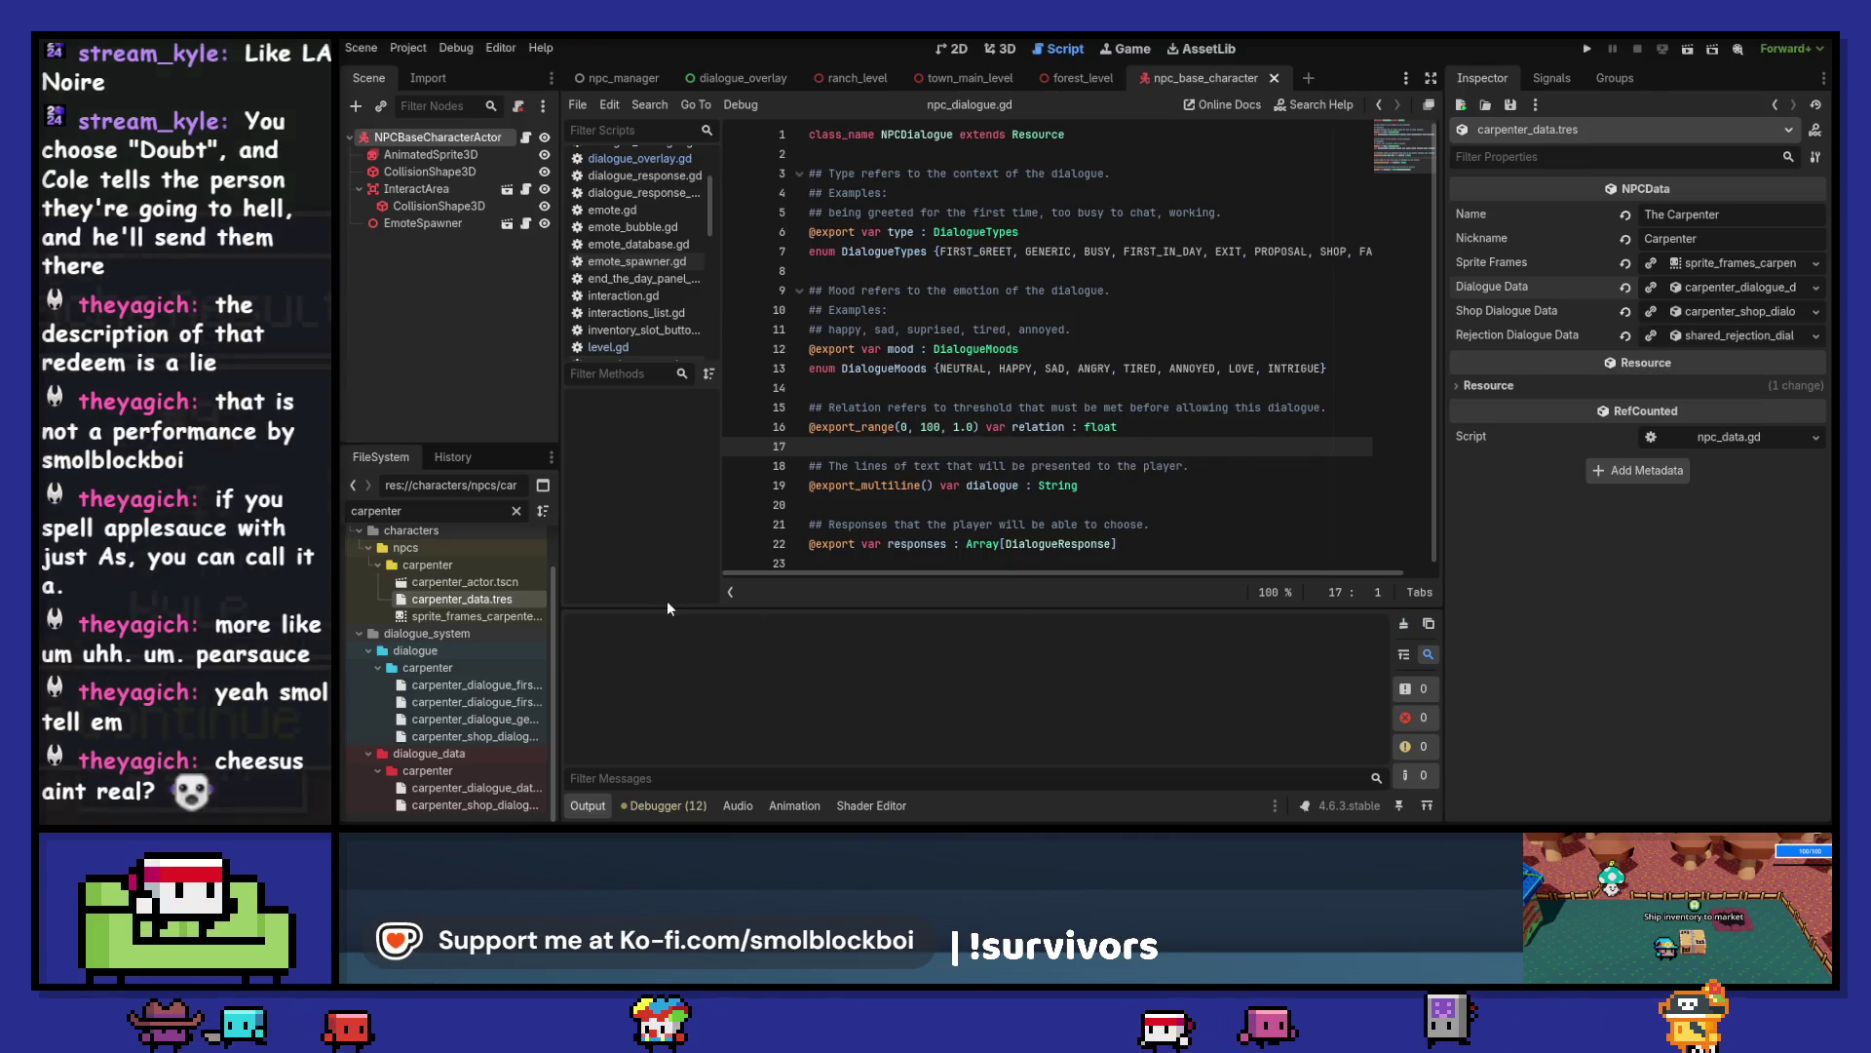
{"action": "left_click", "coordinate": [517, 506]}
{"action": "scroll", "coordinate": [495, 632], "scroll_direction": "down", "scroll_amount": 5}
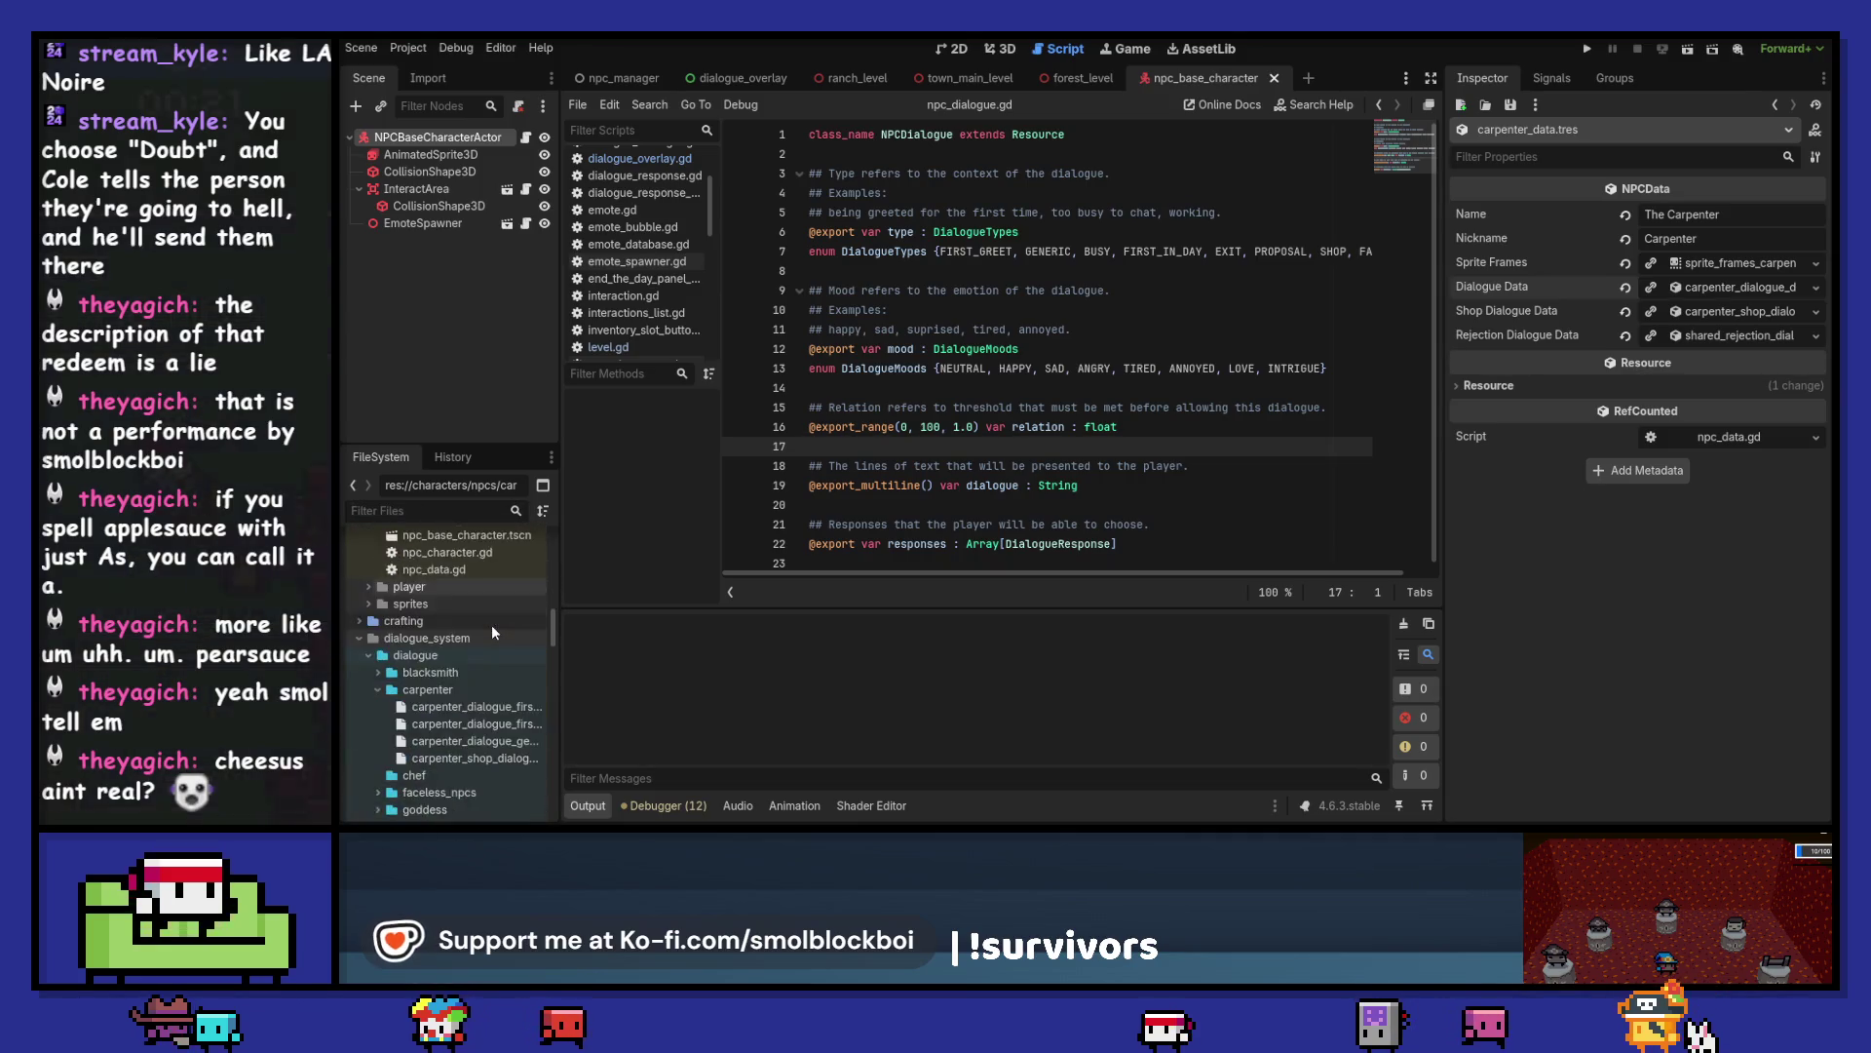
{"action": "scroll", "coordinate": [495, 633], "scroll_direction": "down", "scroll_amount": 4}
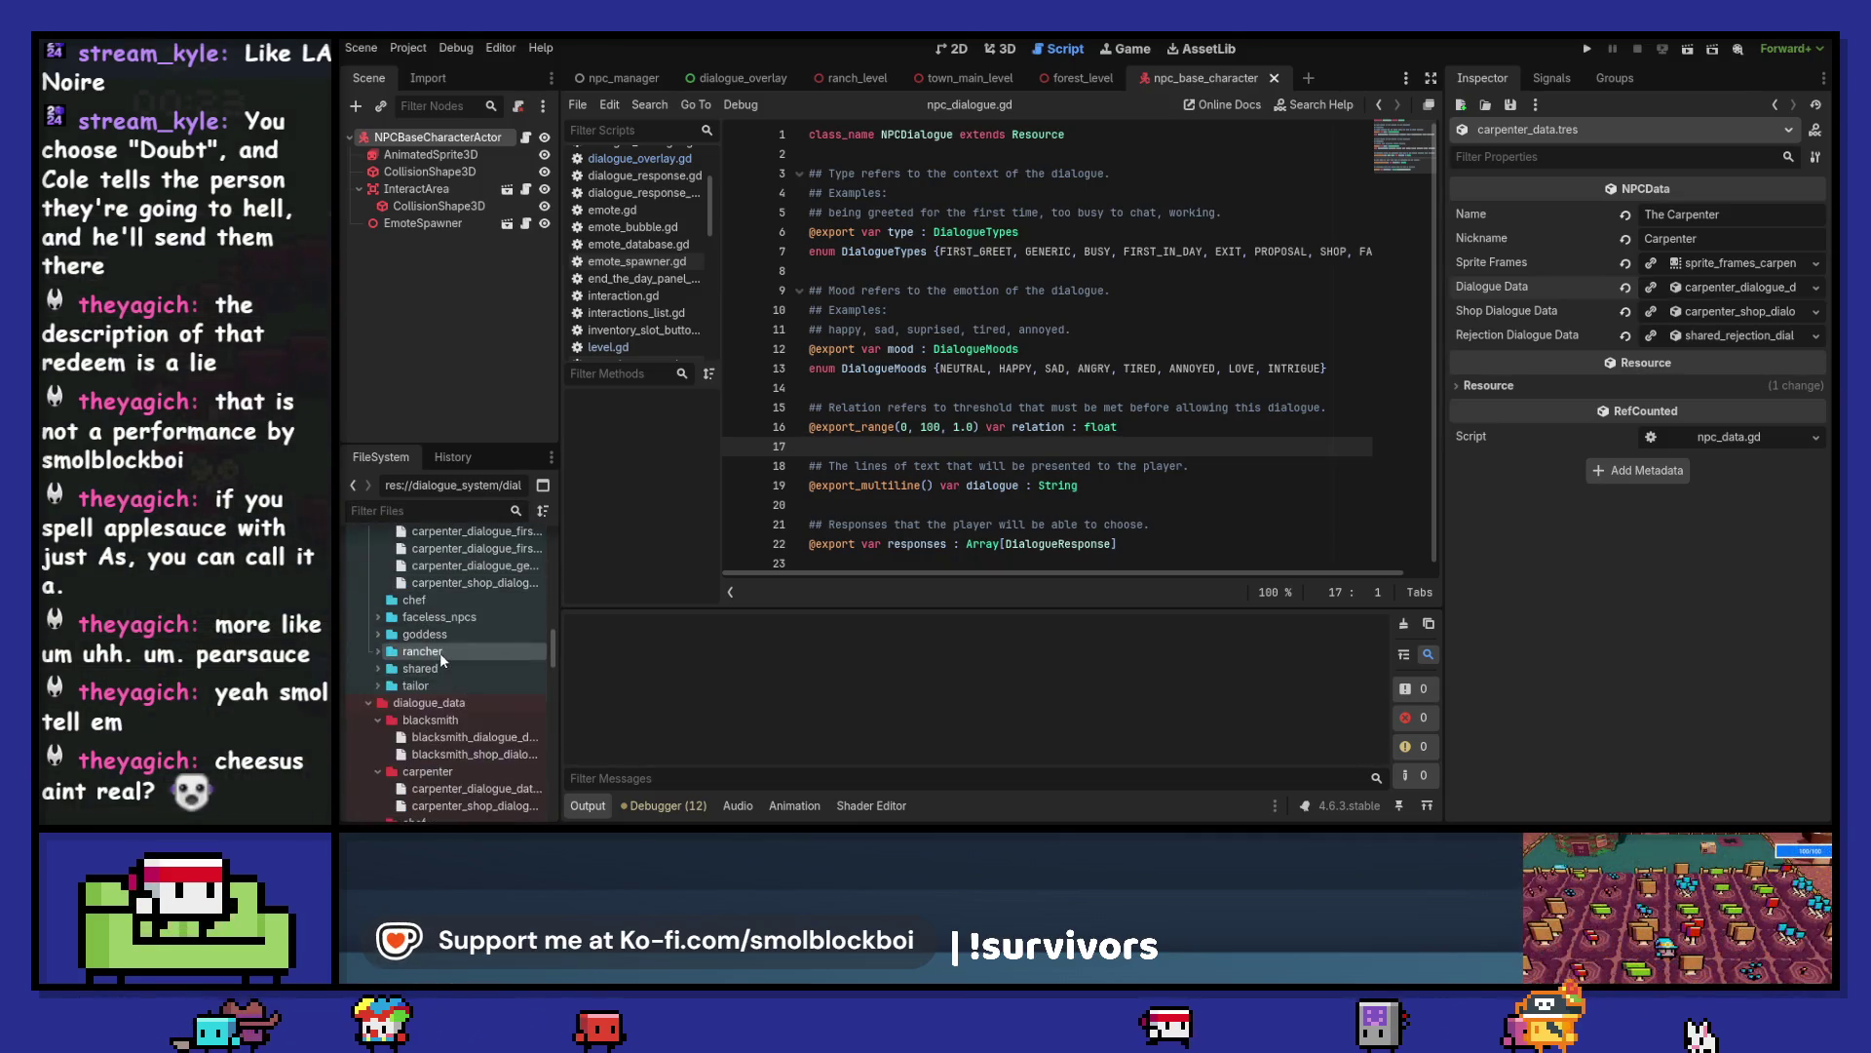
{"action": "scroll", "coordinate": [459, 663], "scroll_direction": "up", "scroll_amount": 4}
{"action": "left_click", "coordinate": [429, 690]}
{"action": "double_click", "coordinate": [432, 690]}
{"action": "scroll", "coordinate": [443, 663], "scroll_direction": "down", "scroll_amount": 2}
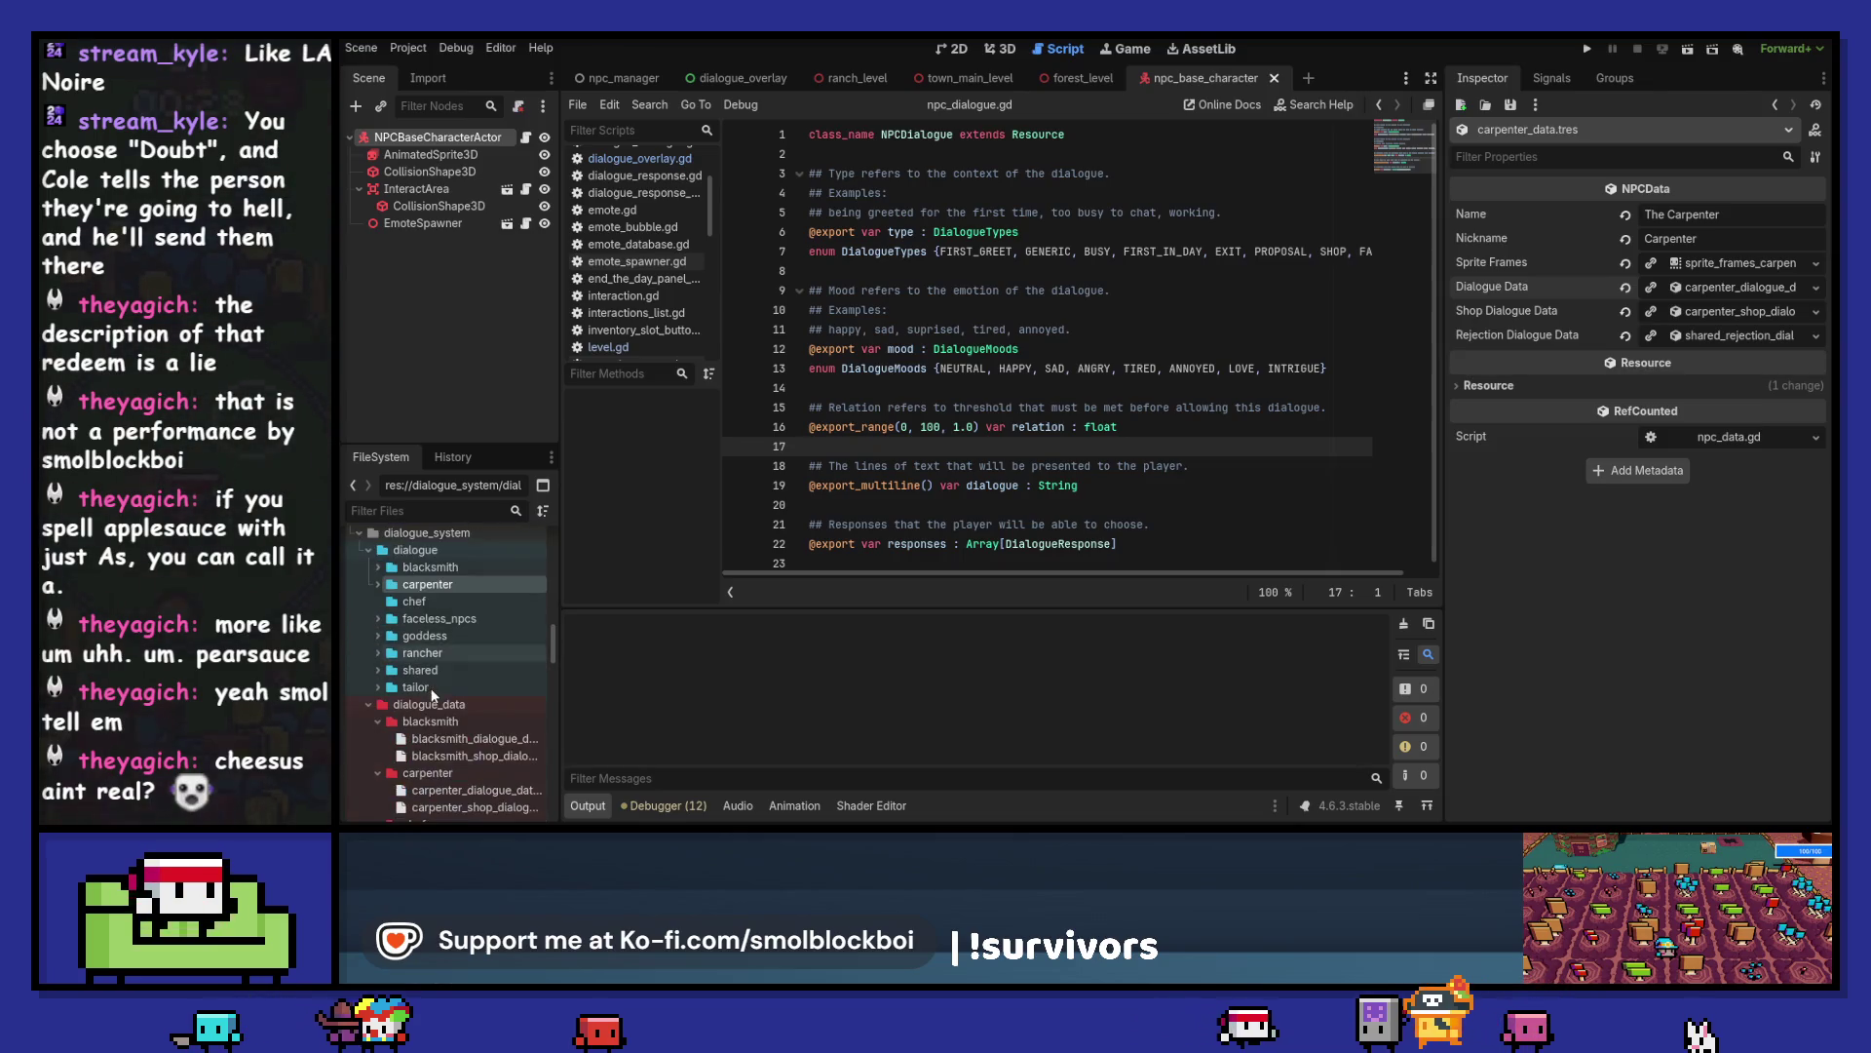
{"action": "scroll", "coordinate": [450, 632], "scroll_direction": "up", "scroll_amount": 1}
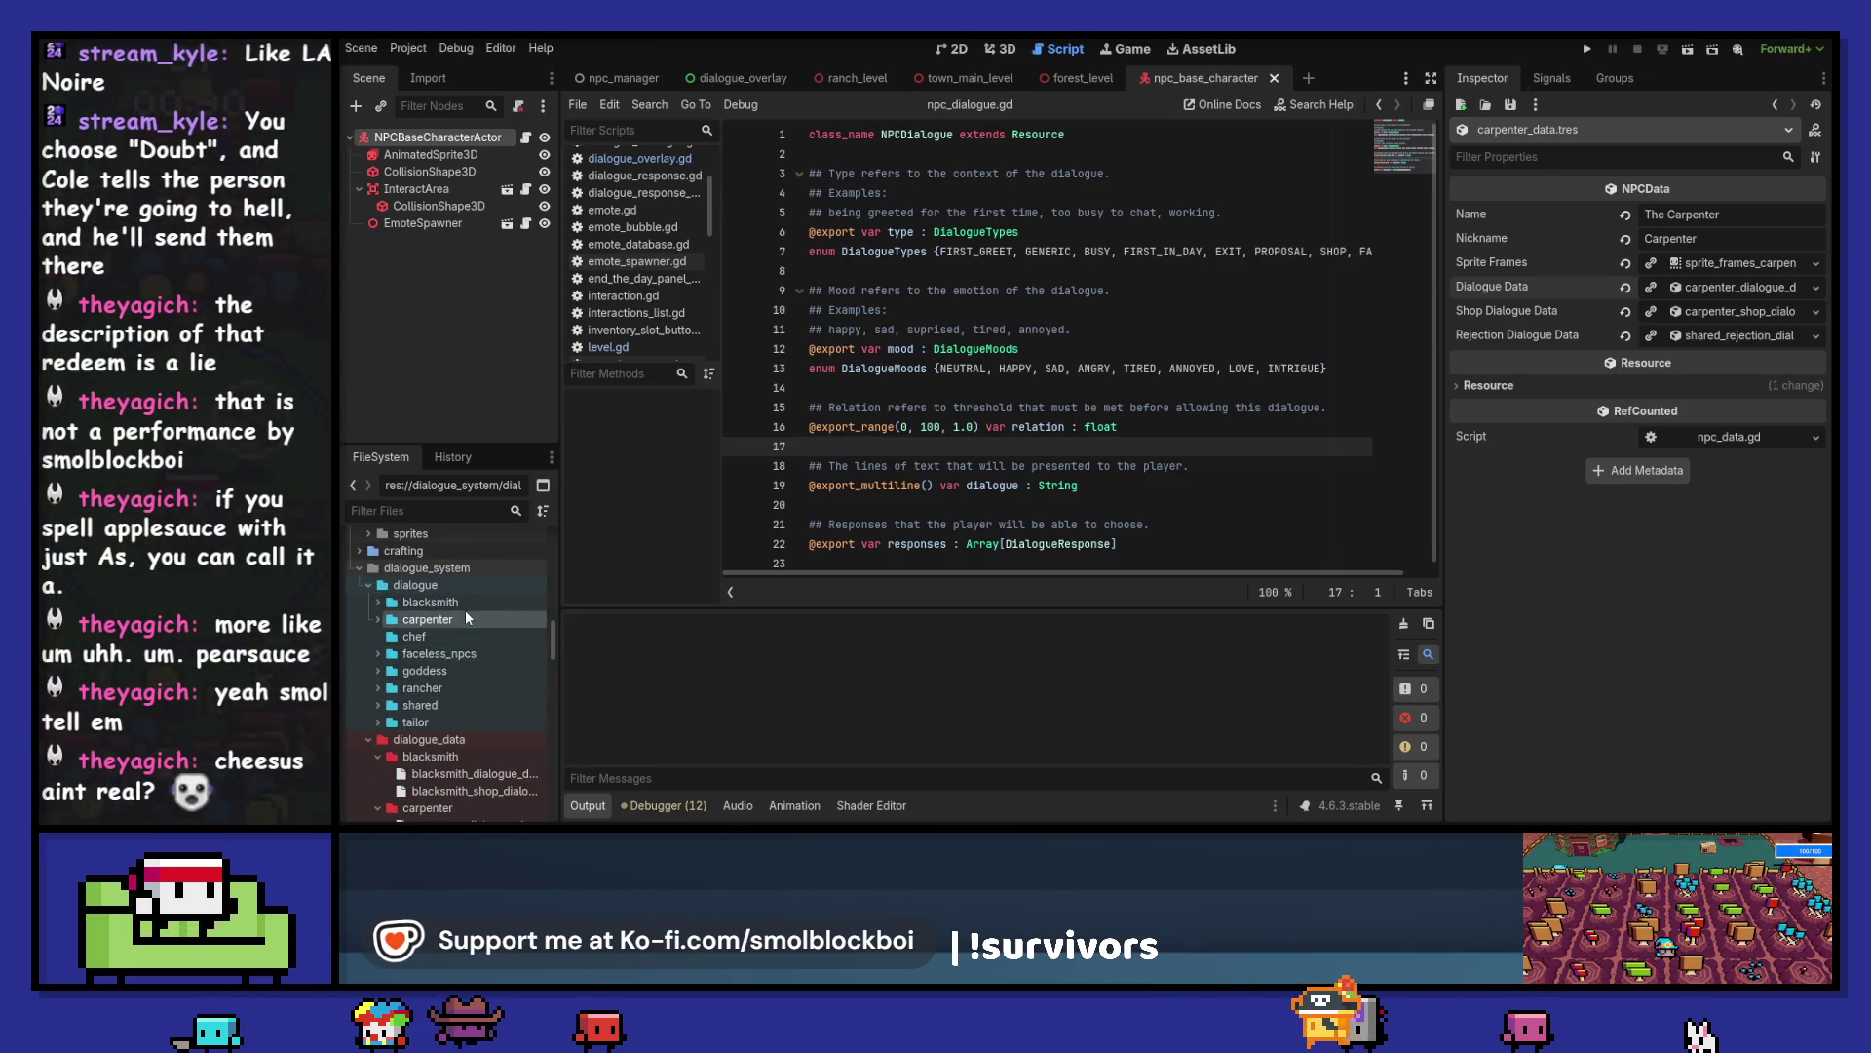
{"action": "double_click", "coordinate": [466, 619]}
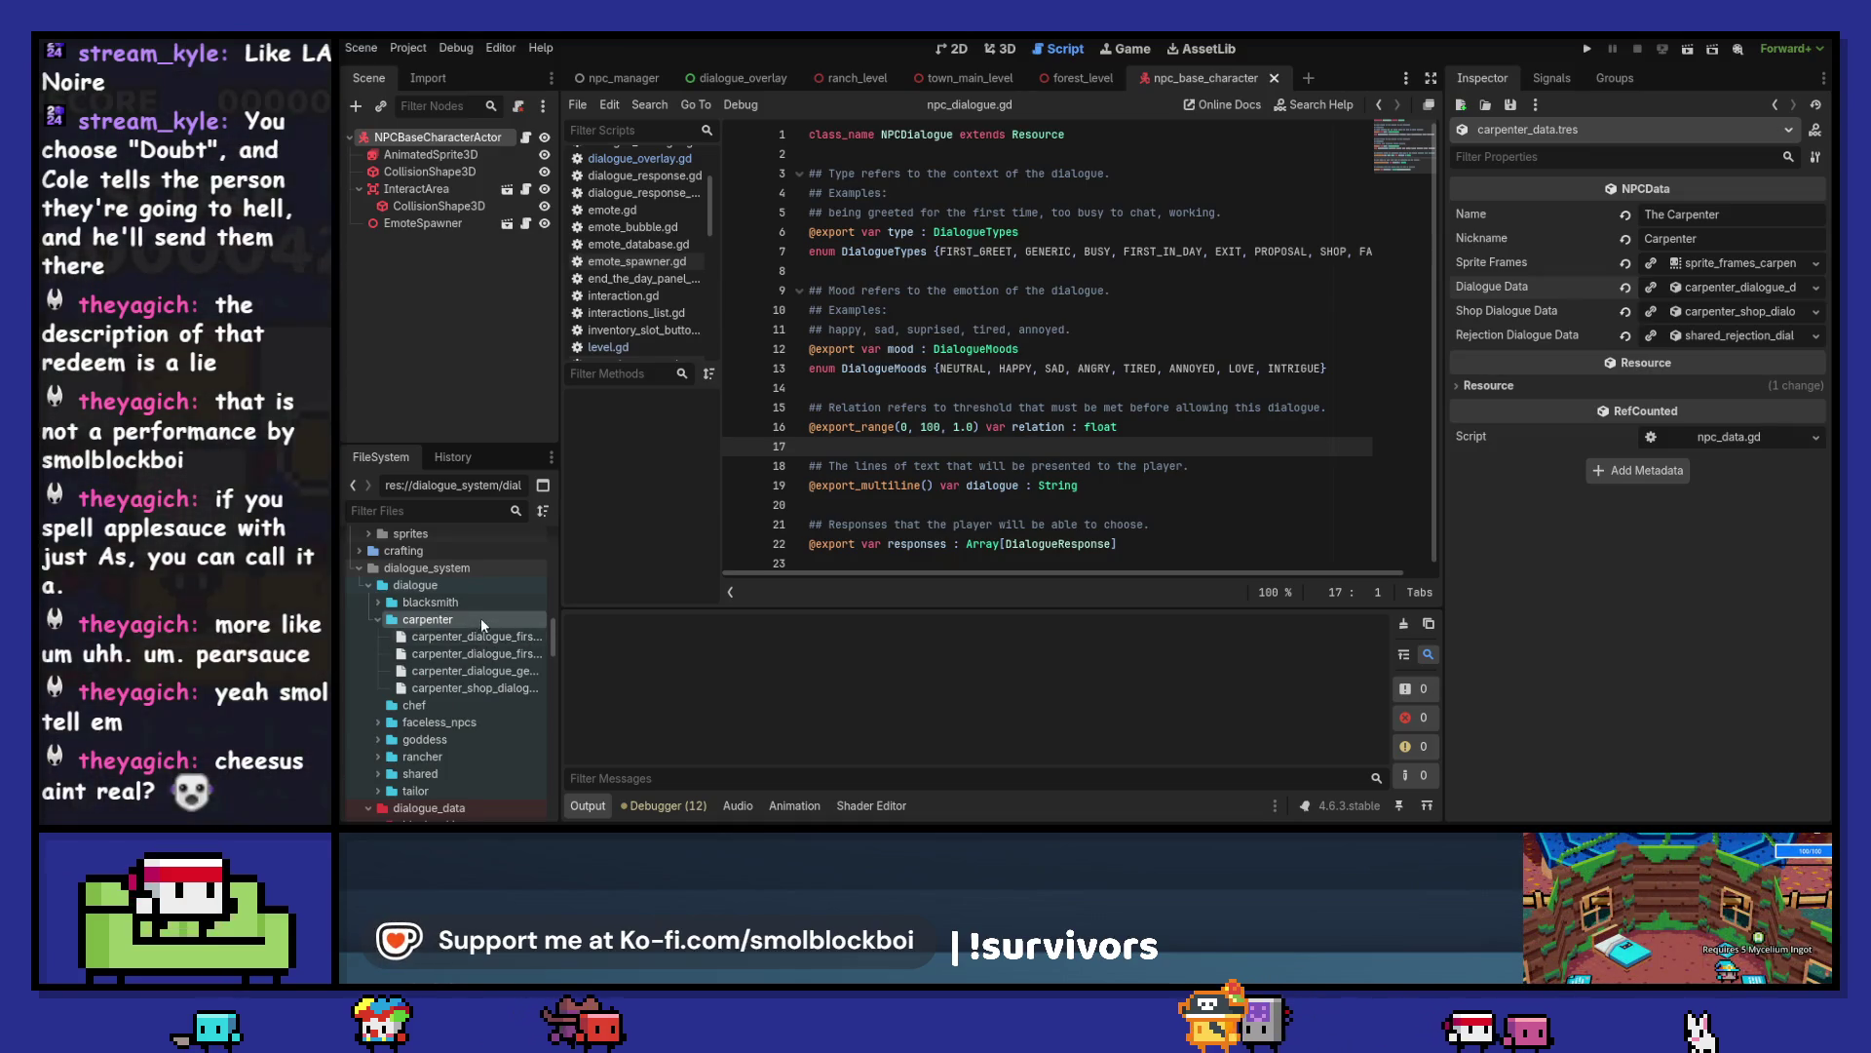
{"action": "scroll", "coordinate": [478, 624], "scroll_direction": "down", "scroll_amount": 5}
{"action": "scroll", "coordinate": [483, 624], "scroll_direction": "down", "scroll_amount": 5}
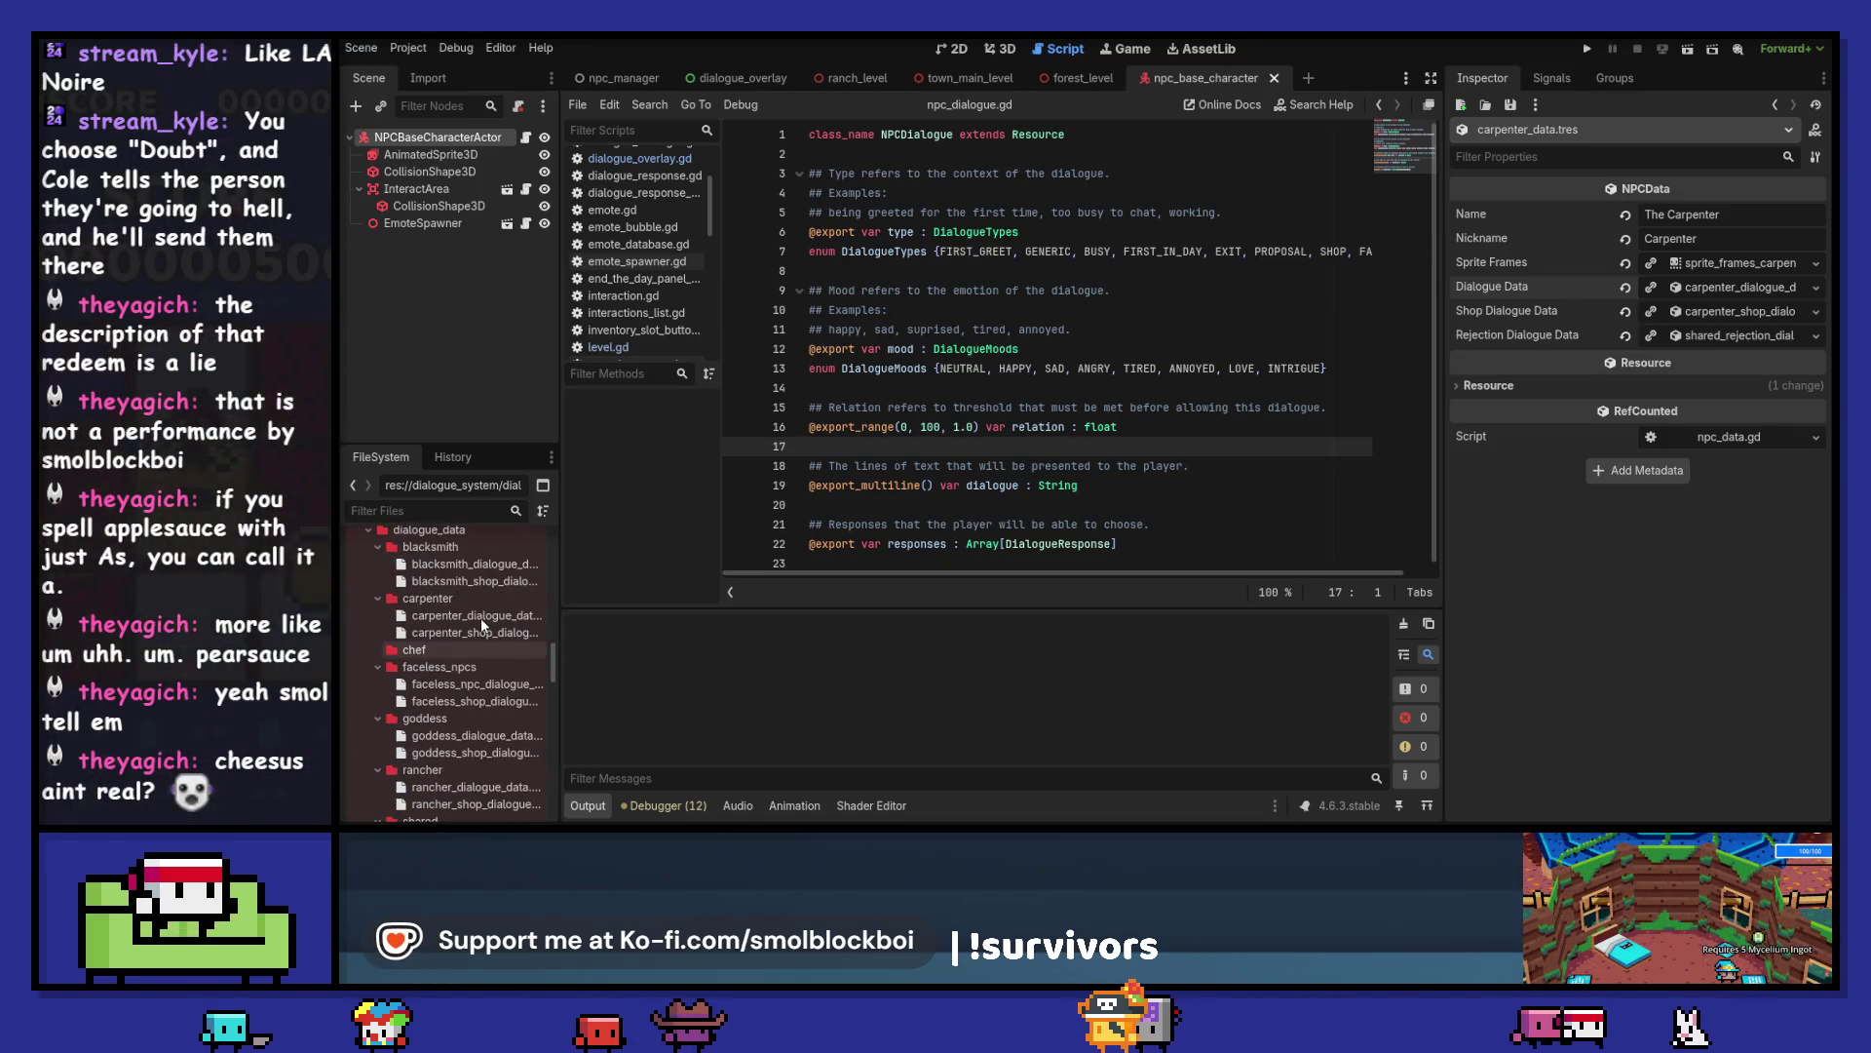
- Duplicate shared_dialogue_data.tres as chef_dialogue_data.tres and drag it toward the chef folder
{"action": "left_click", "coordinate": [468, 698]}
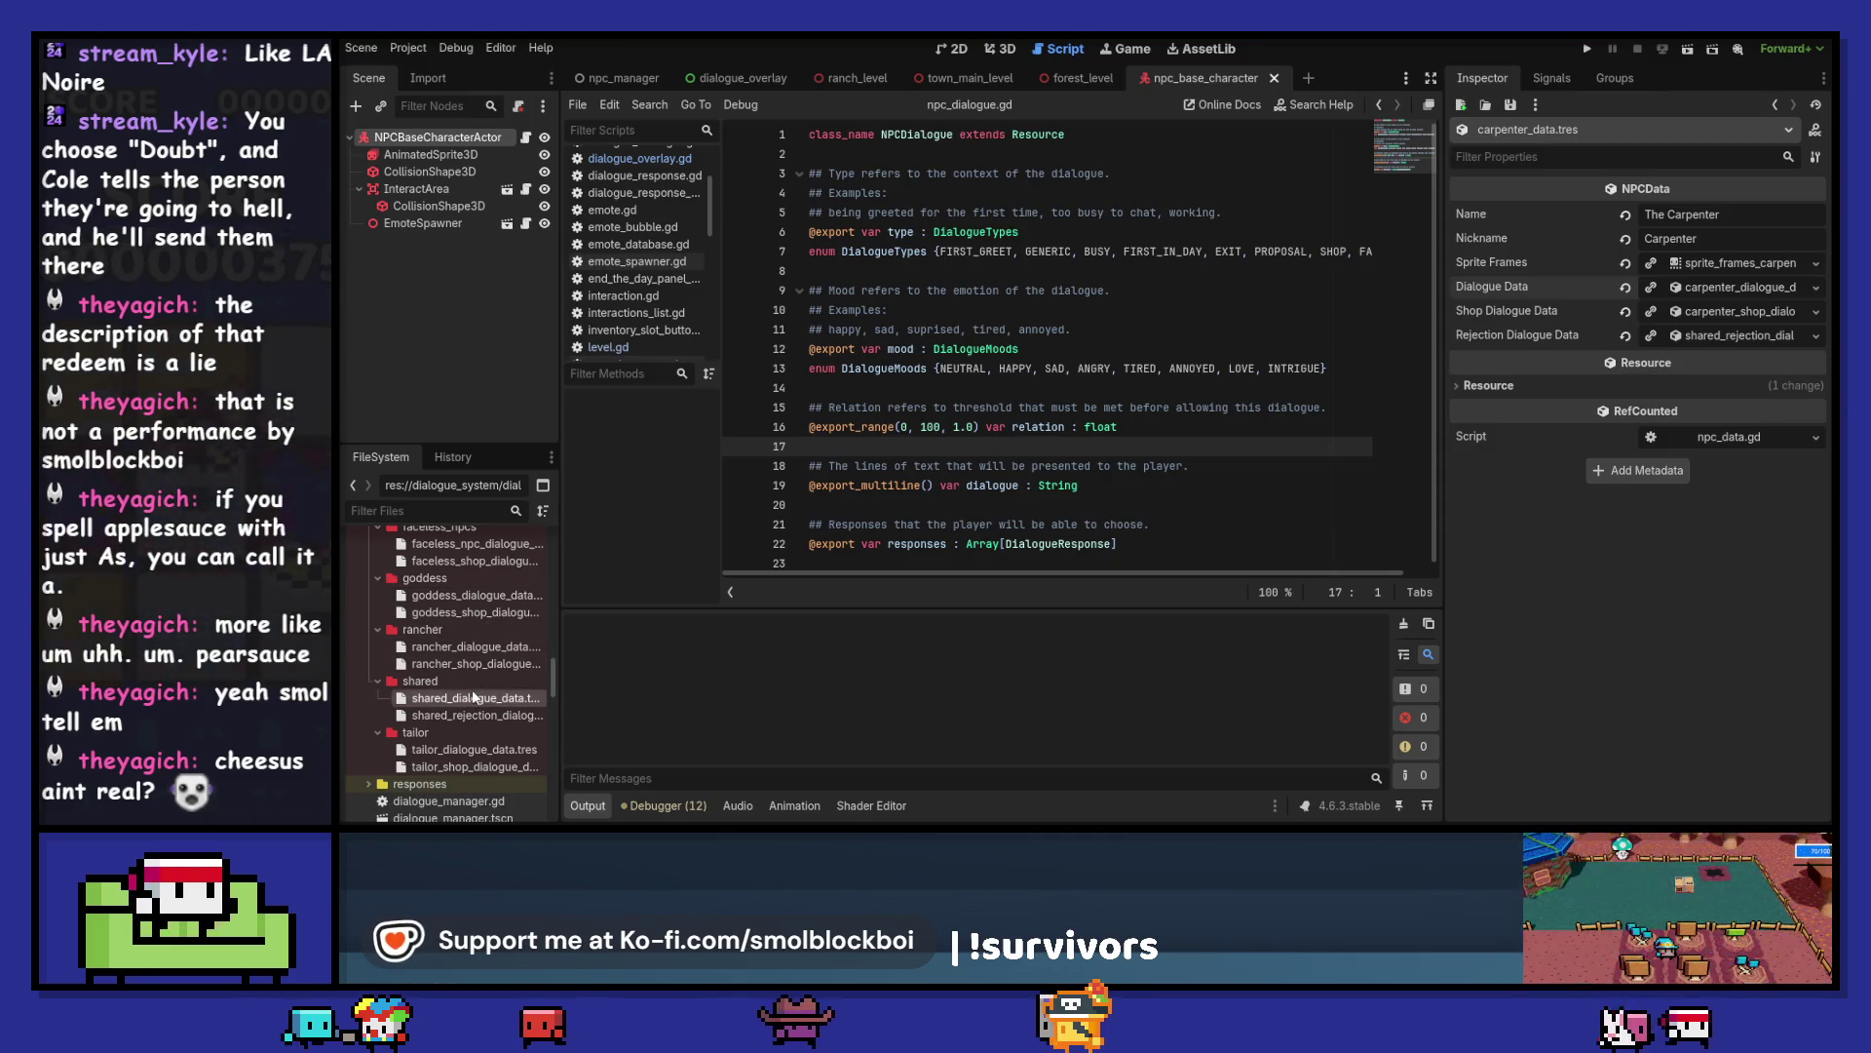
{"action": "key", "text": "ctrl+d"}
{"action": "key", "text": "Home"}
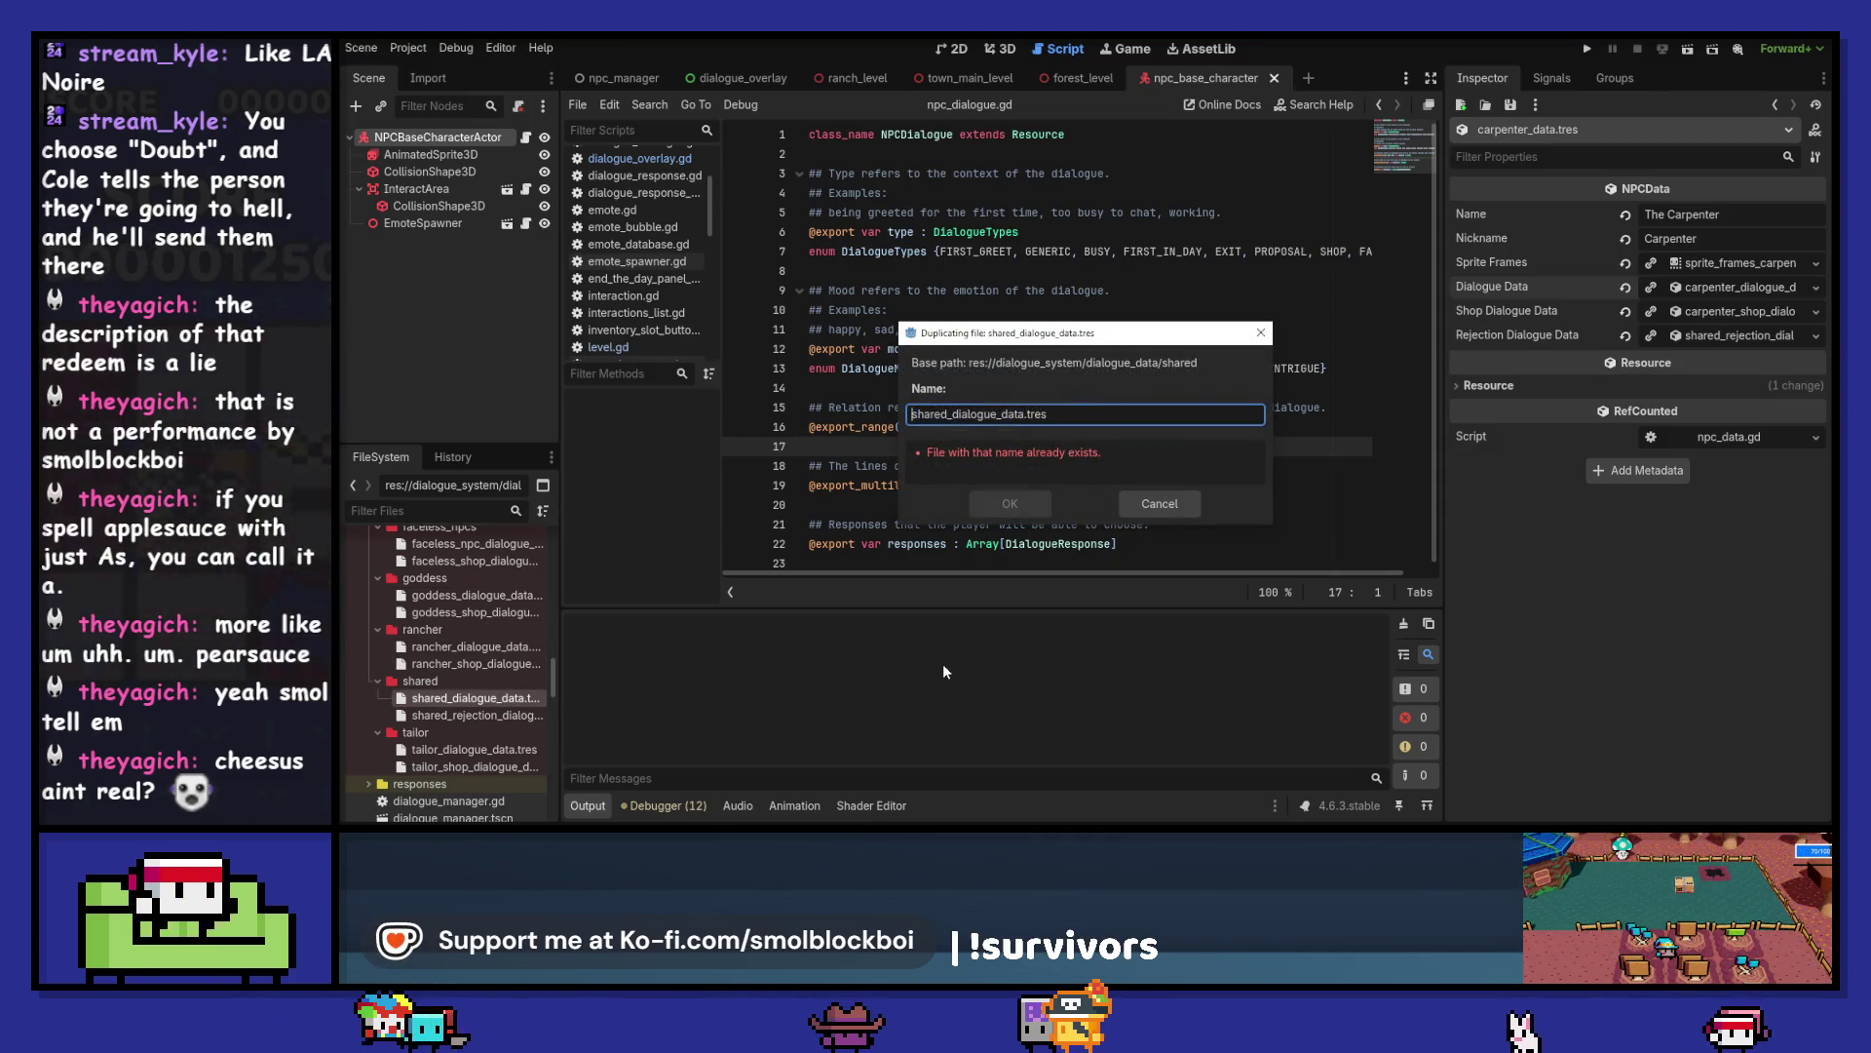
{"action": "key", "text": "Delete"}
{"action": "key", "text": "Delete"}
{"action": "key", "text": "Delete"}
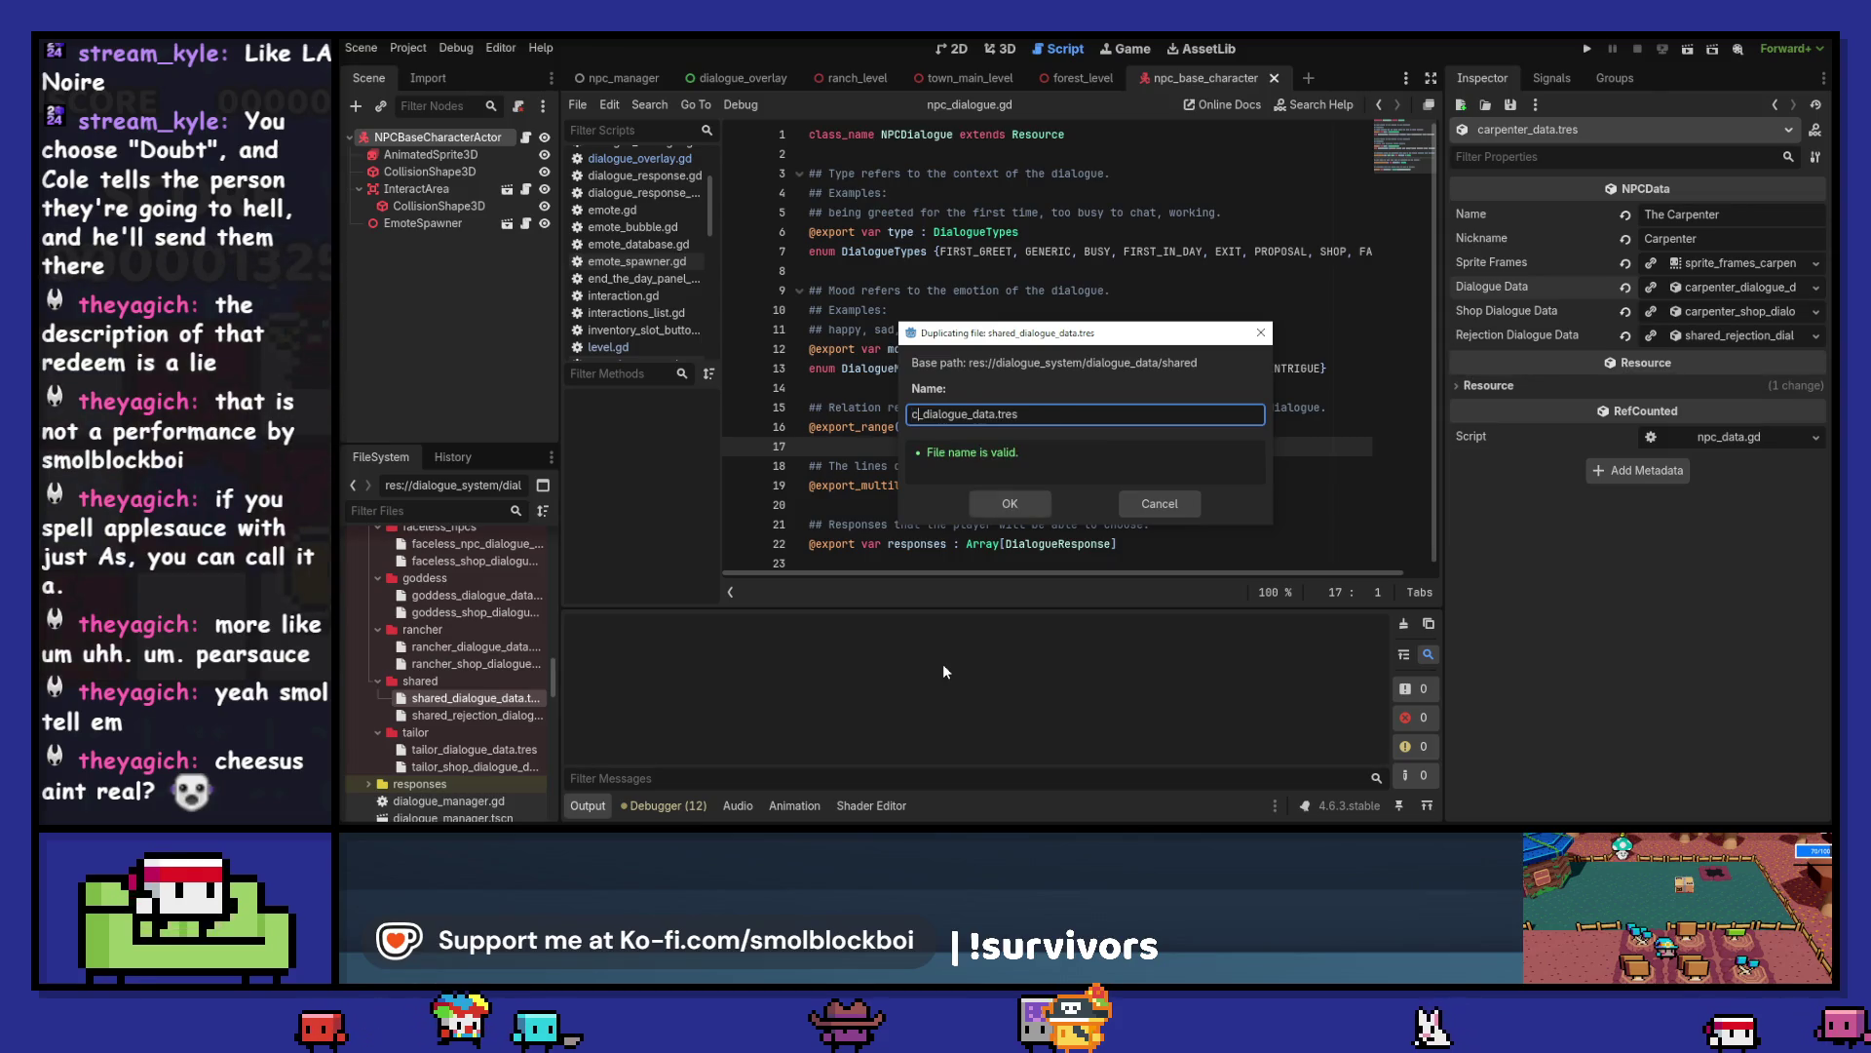
{"action": "type", "text": "chef"}
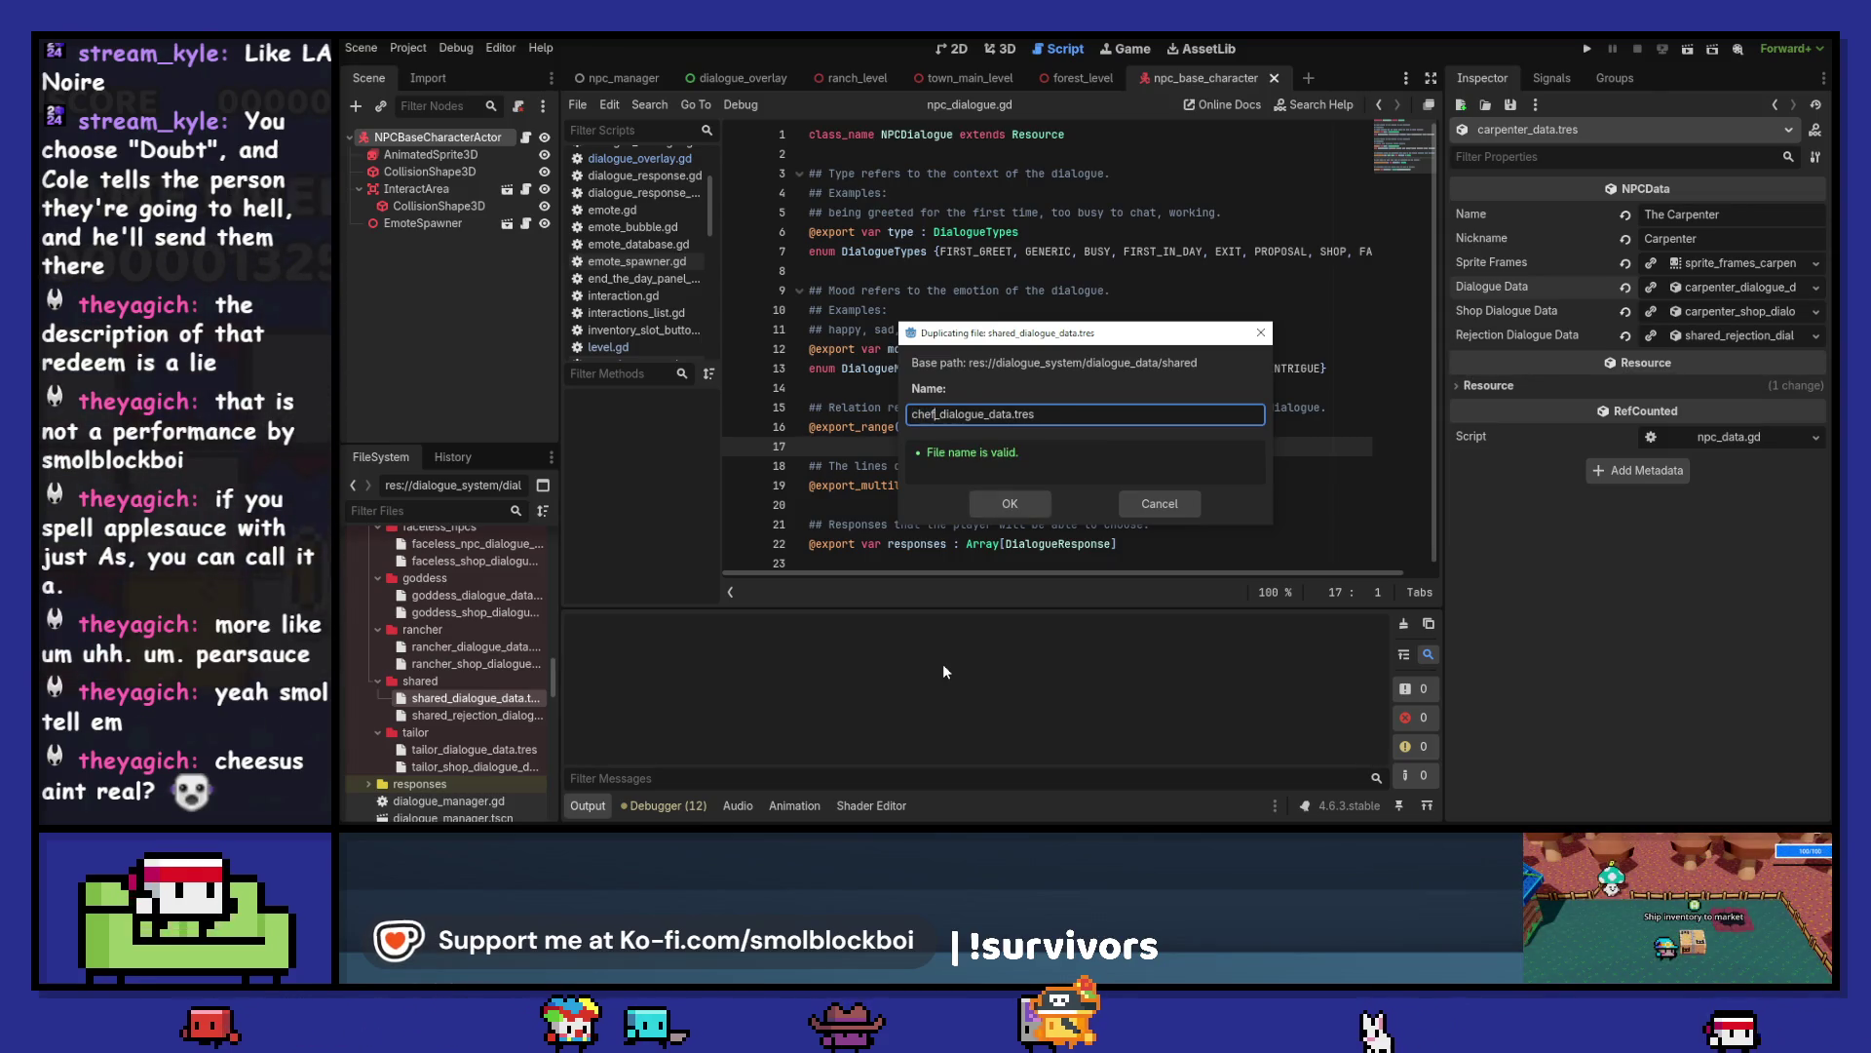
{"action": "key", "text": "Return"}
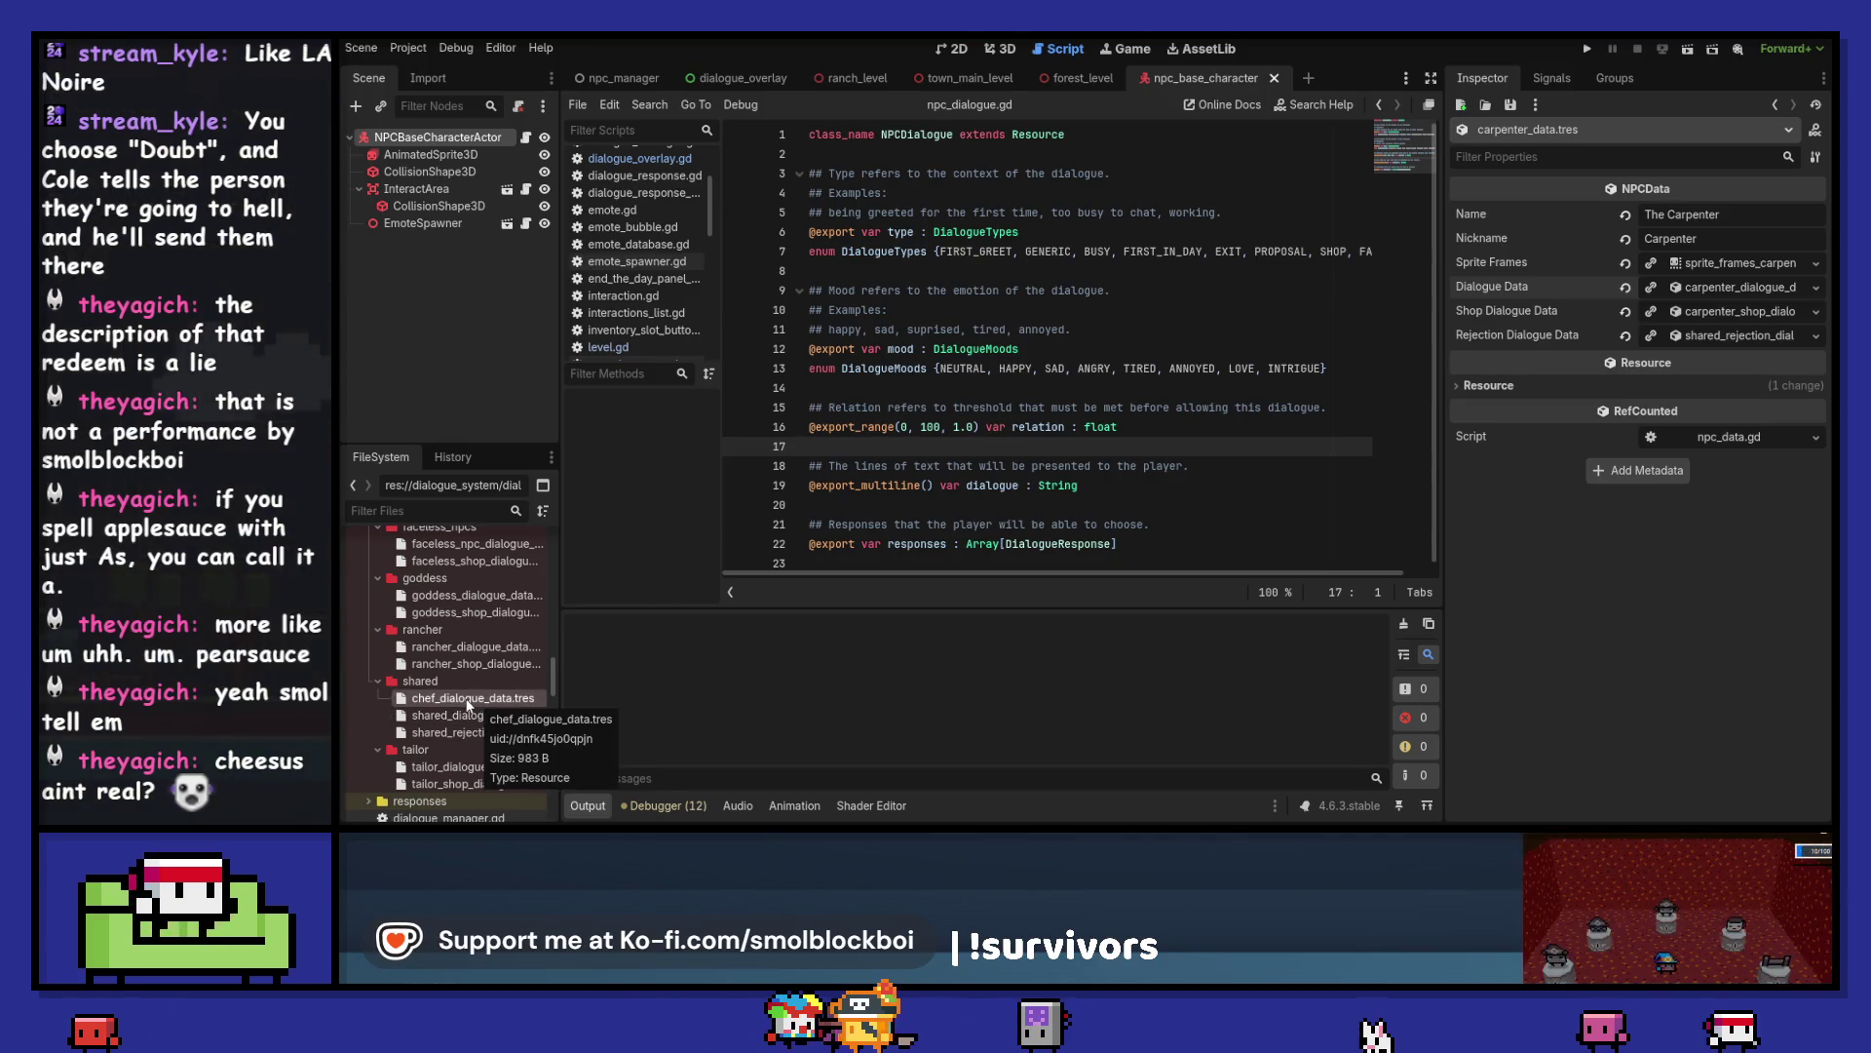
{"action": "left_click_drag", "start_coordinate": [479, 705], "coordinate": [478, 621]}
{"action": "scroll", "coordinate": [472, 661], "scroll_direction": "up", "scroll_amount": 2}
- Finish moving the file into the chef folder, open it, and make its first Dialogues entry unique
{"action": "left_click", "coordinate": [1000, 452]}
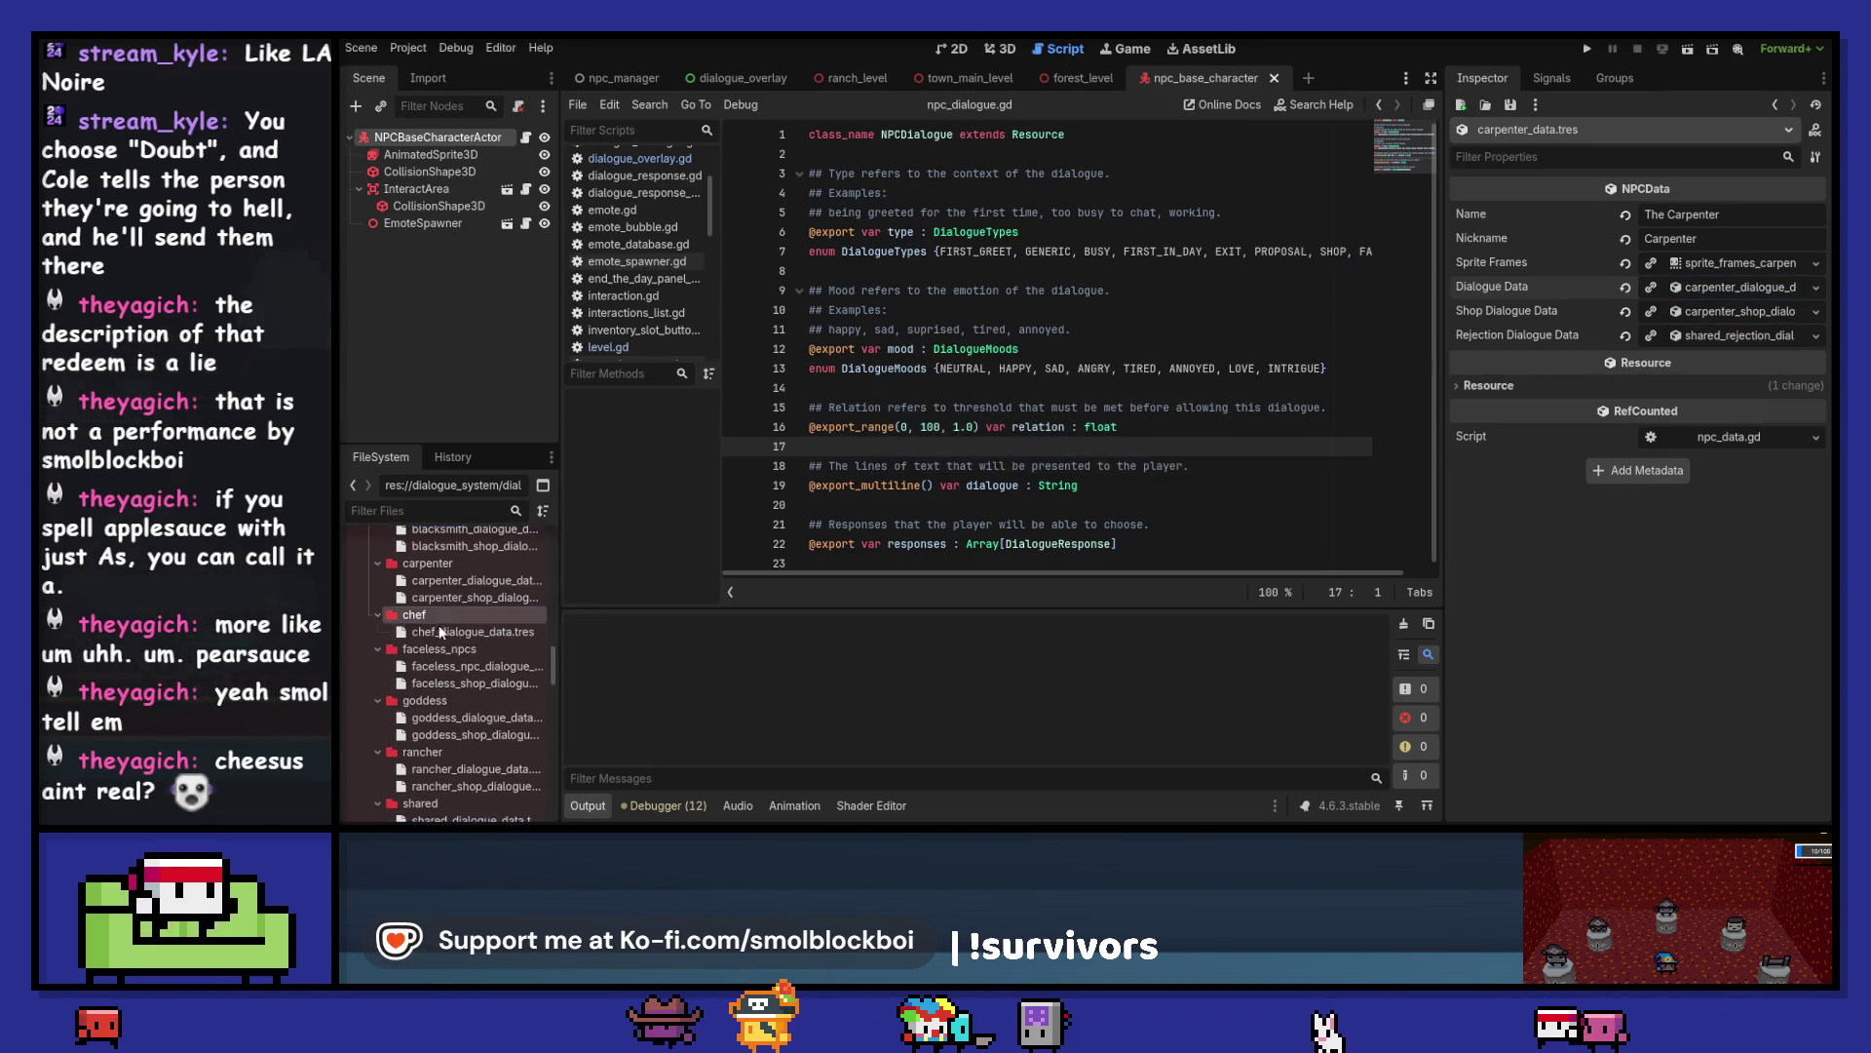
{"action": "left_click", "coordinate": [472, 632]}
{"action": "left_click", "coordinate": [1721, 216]}
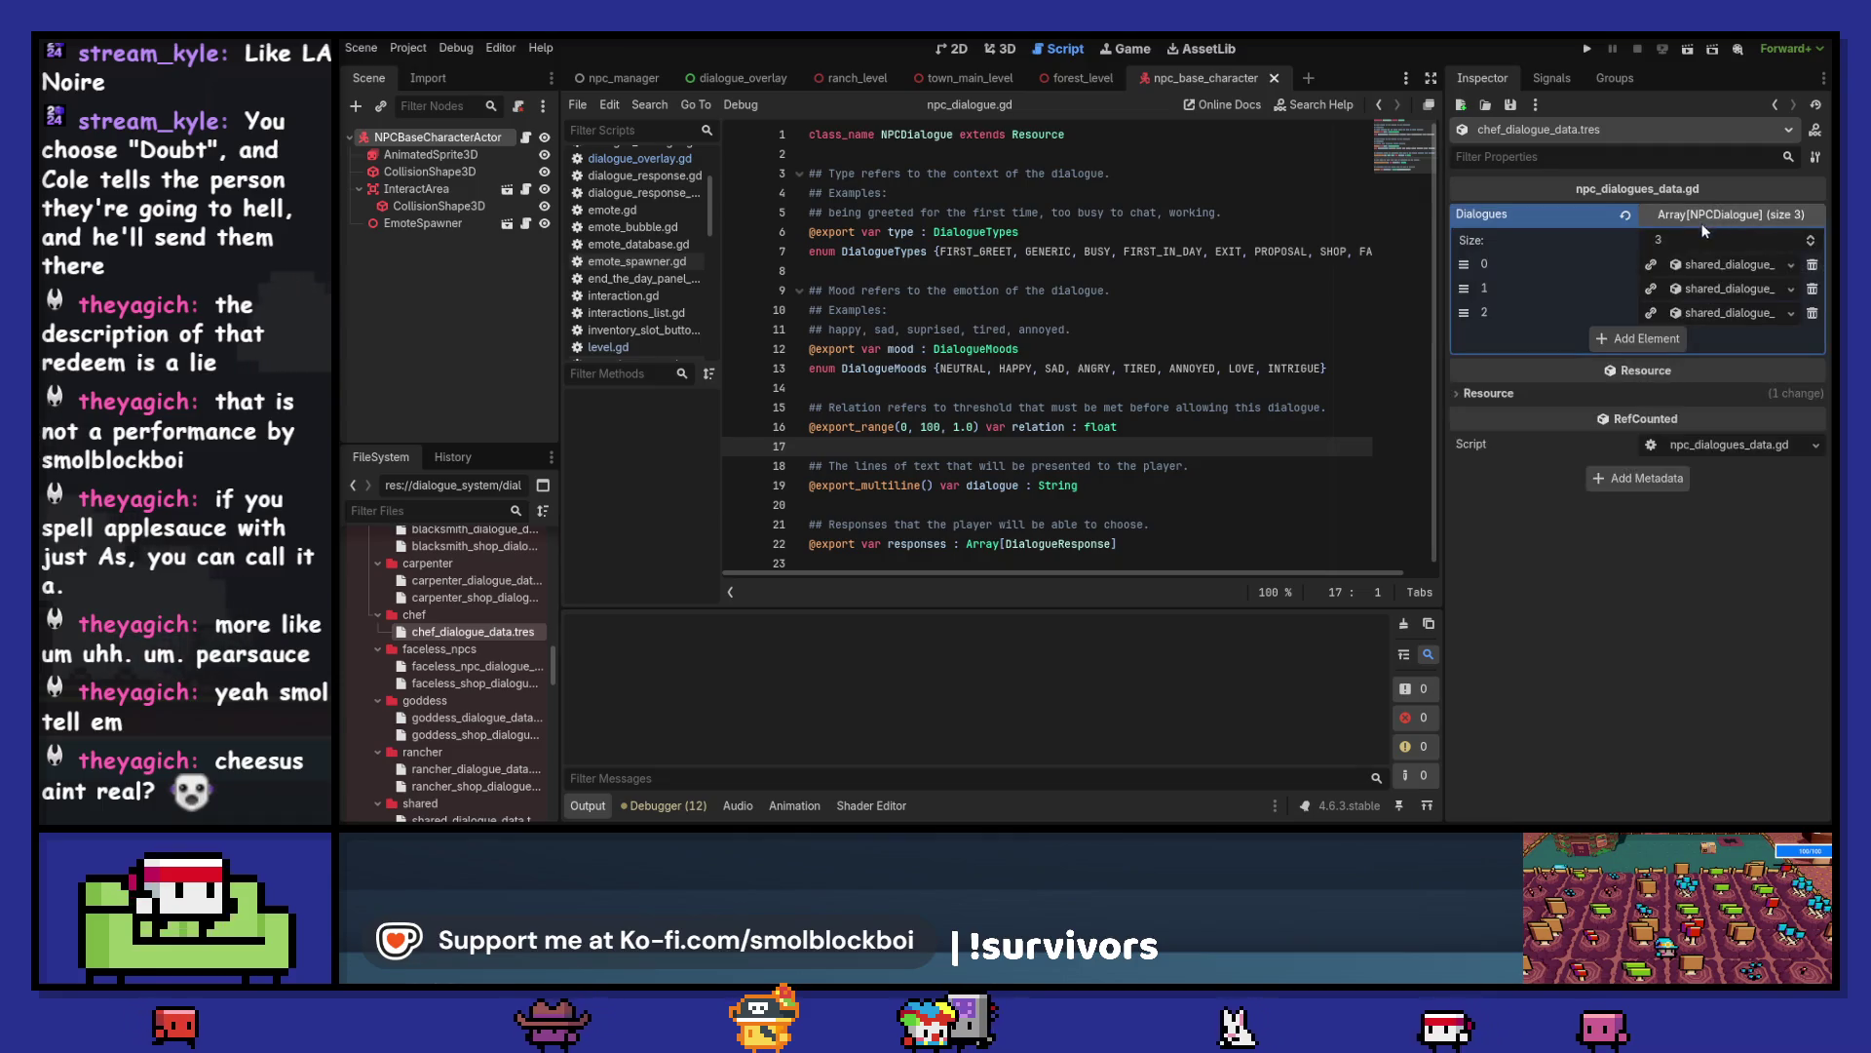
{"action": "left_click", "coordinate": [1713, 265]}
{"action": "right_click", "coordinate": [1712, 265]}
{"action": "left_click", "coordinate": [1663, 277]}
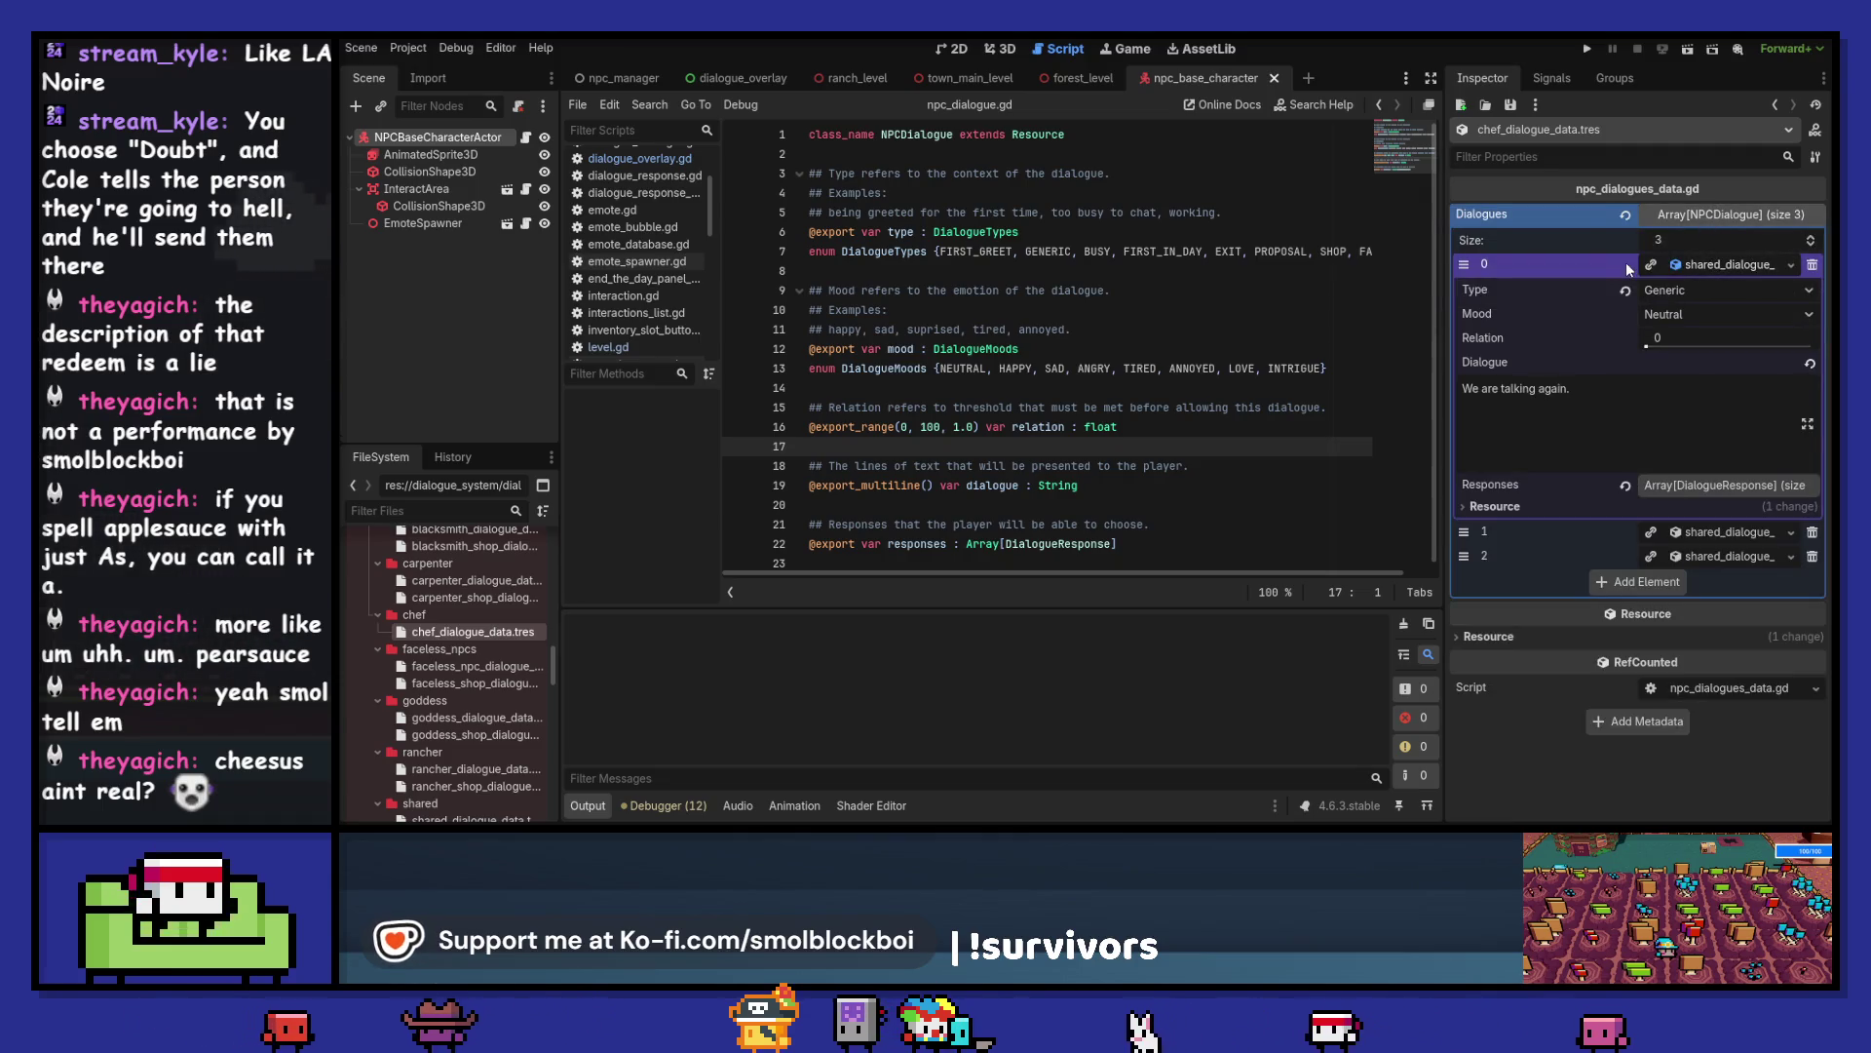
- Save the first entry as chef_dialogue_generic_01.tres in the dialogue/chef folder
{"action": "left_click", "coordinate": [1791, 265]}
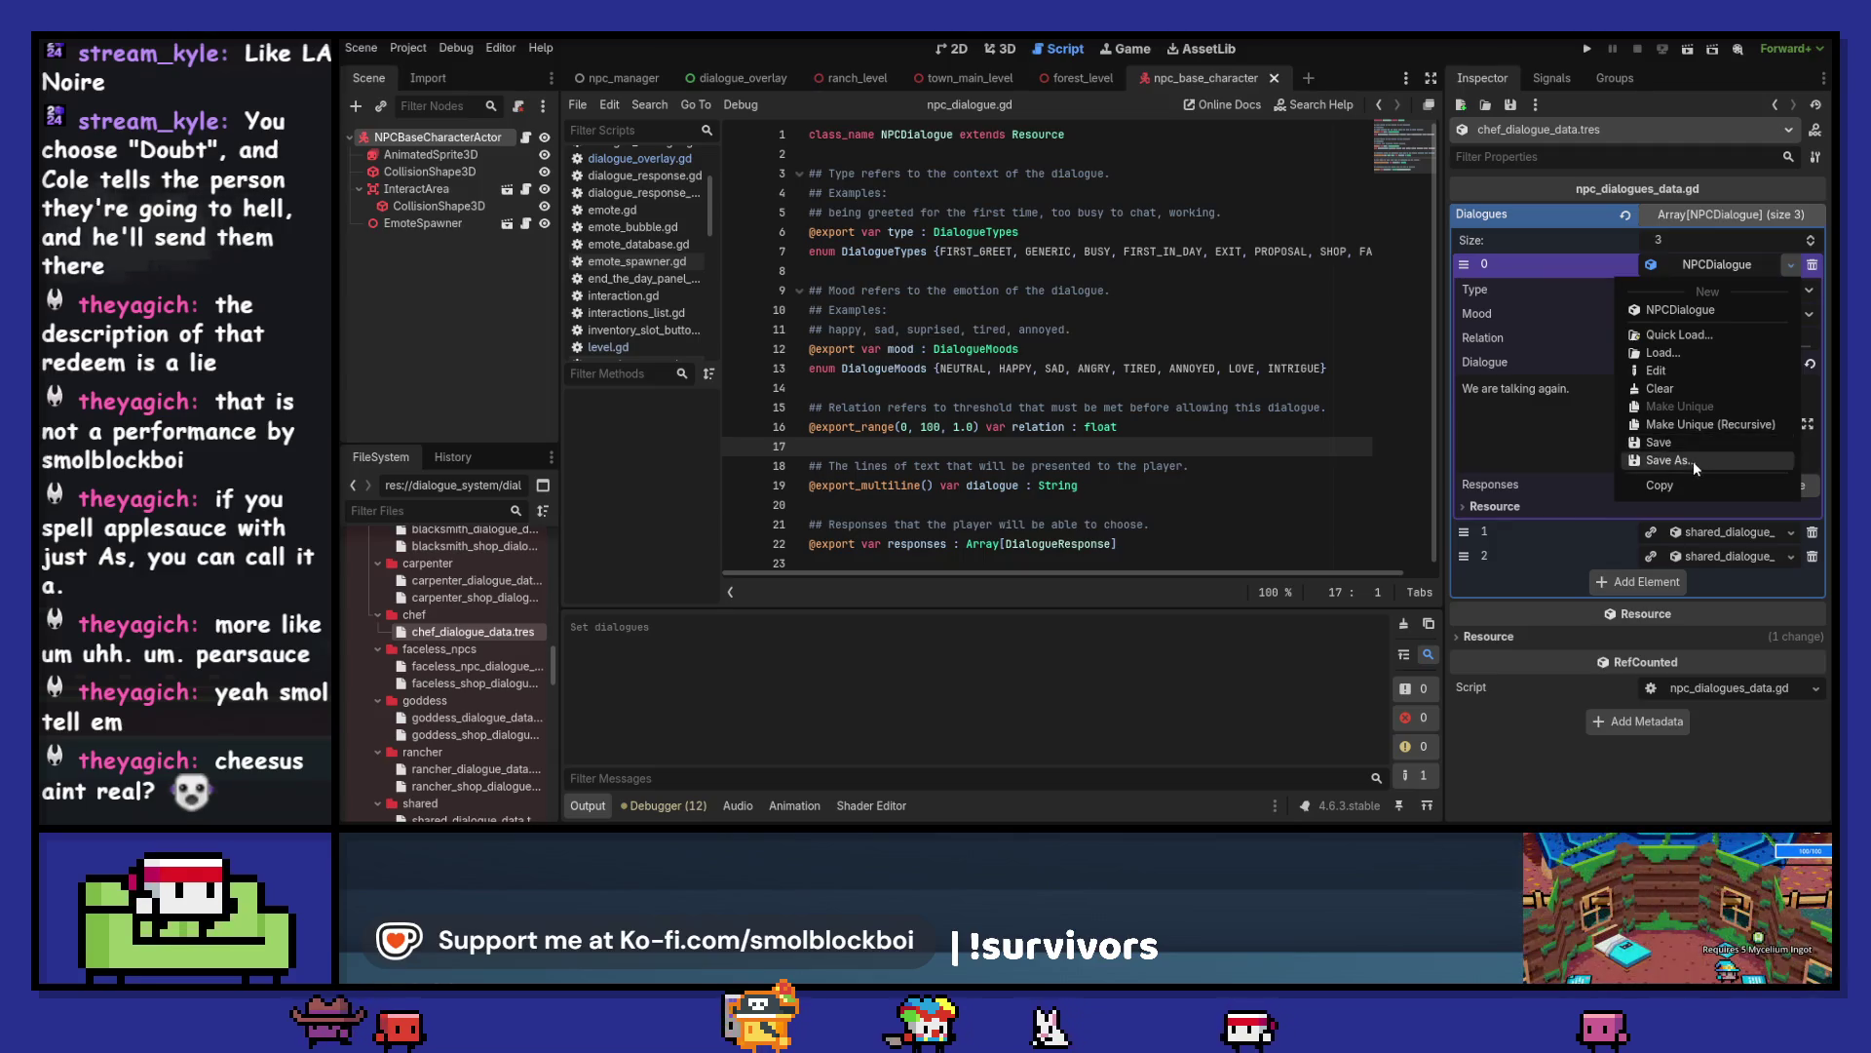
{"action": "left_click", "coordinate": [1676, 451]}
{"action": "left_click", "coordinate": [832, 270]}
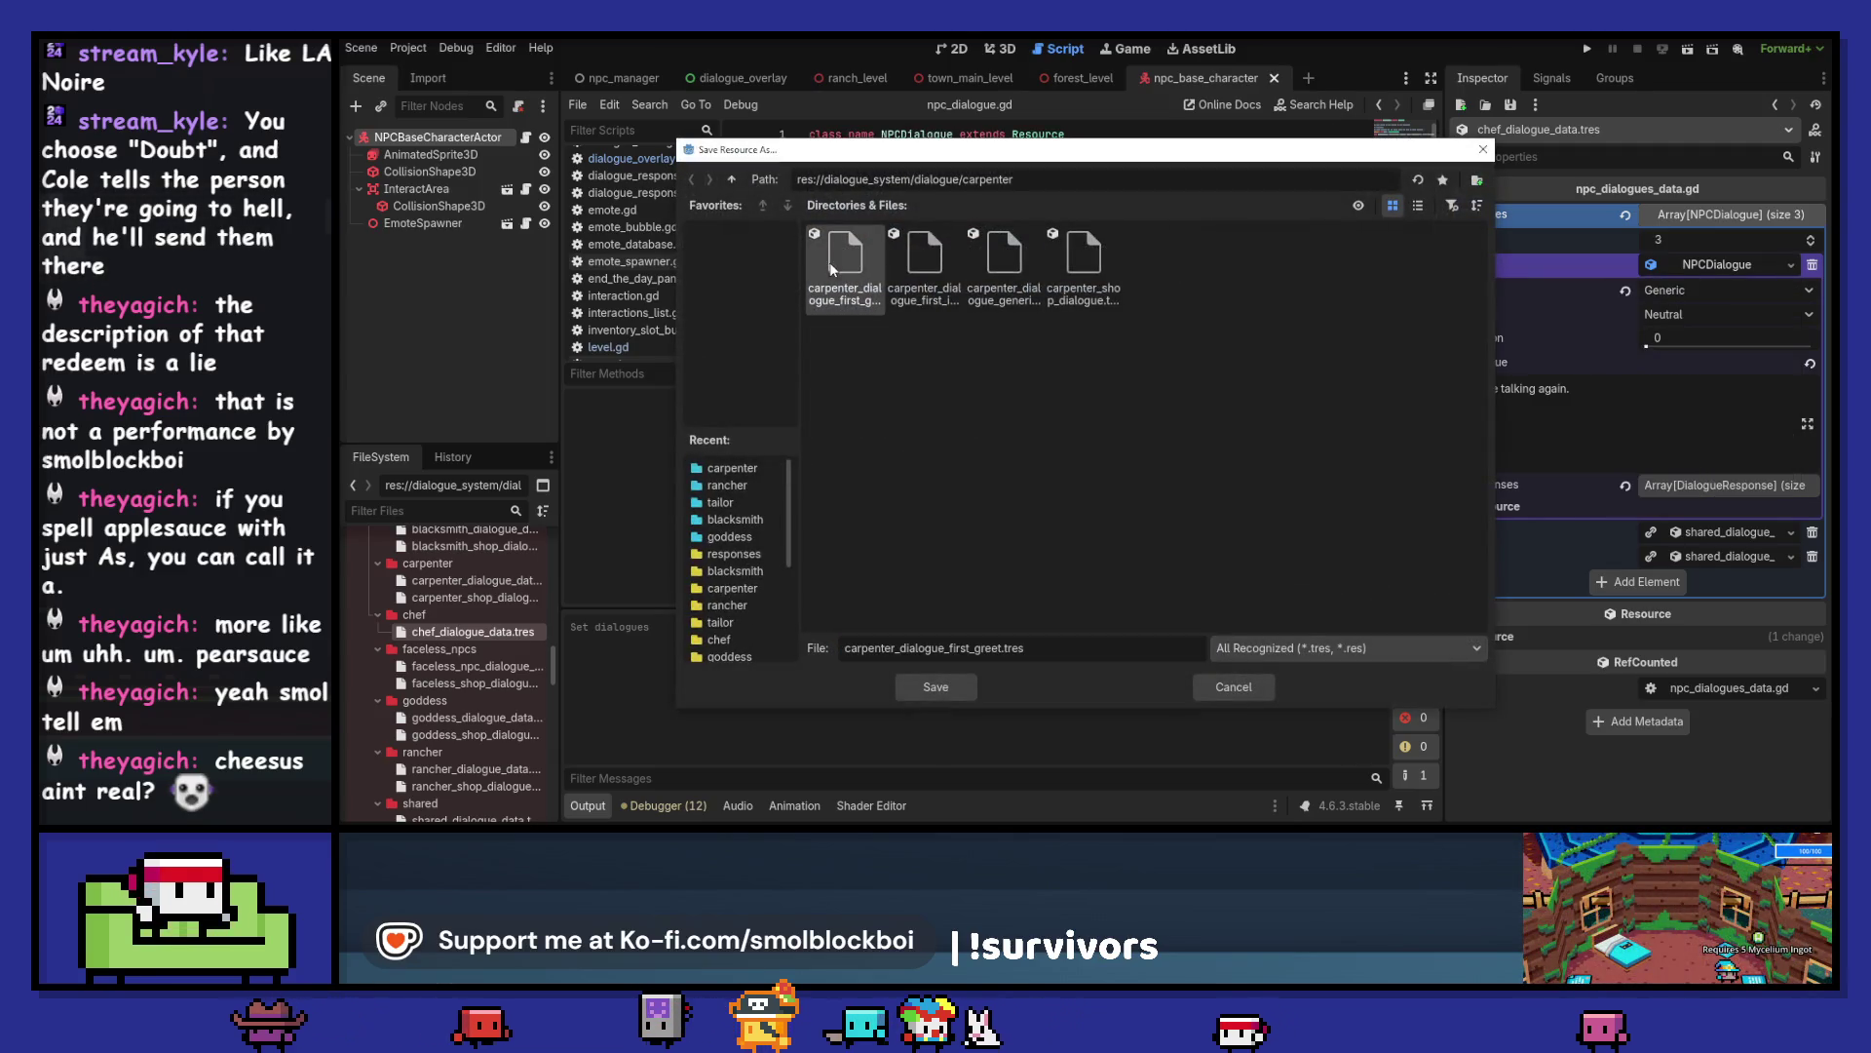
{"action": "left_click", "coordinate": [732, 179]}
{"action": "double_click", "coordinate": [1003, 257]}
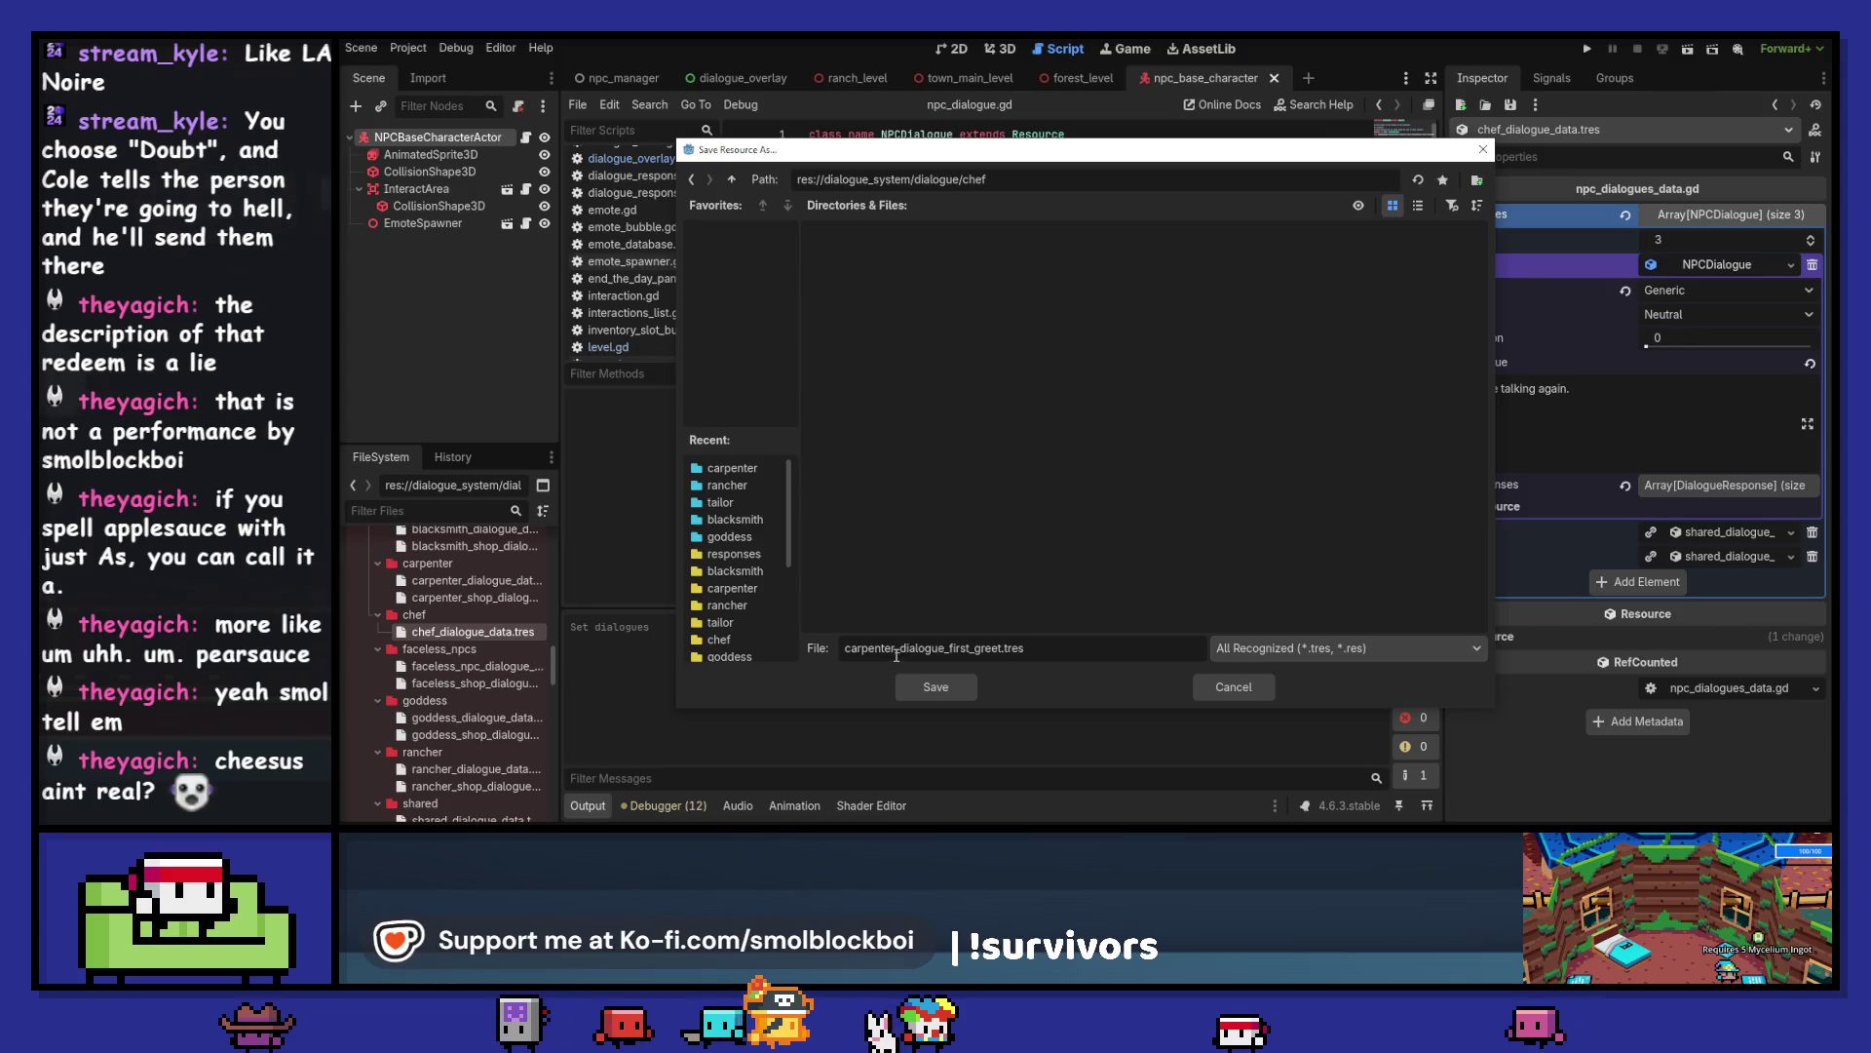
{"action": "type", "text": "chef"}
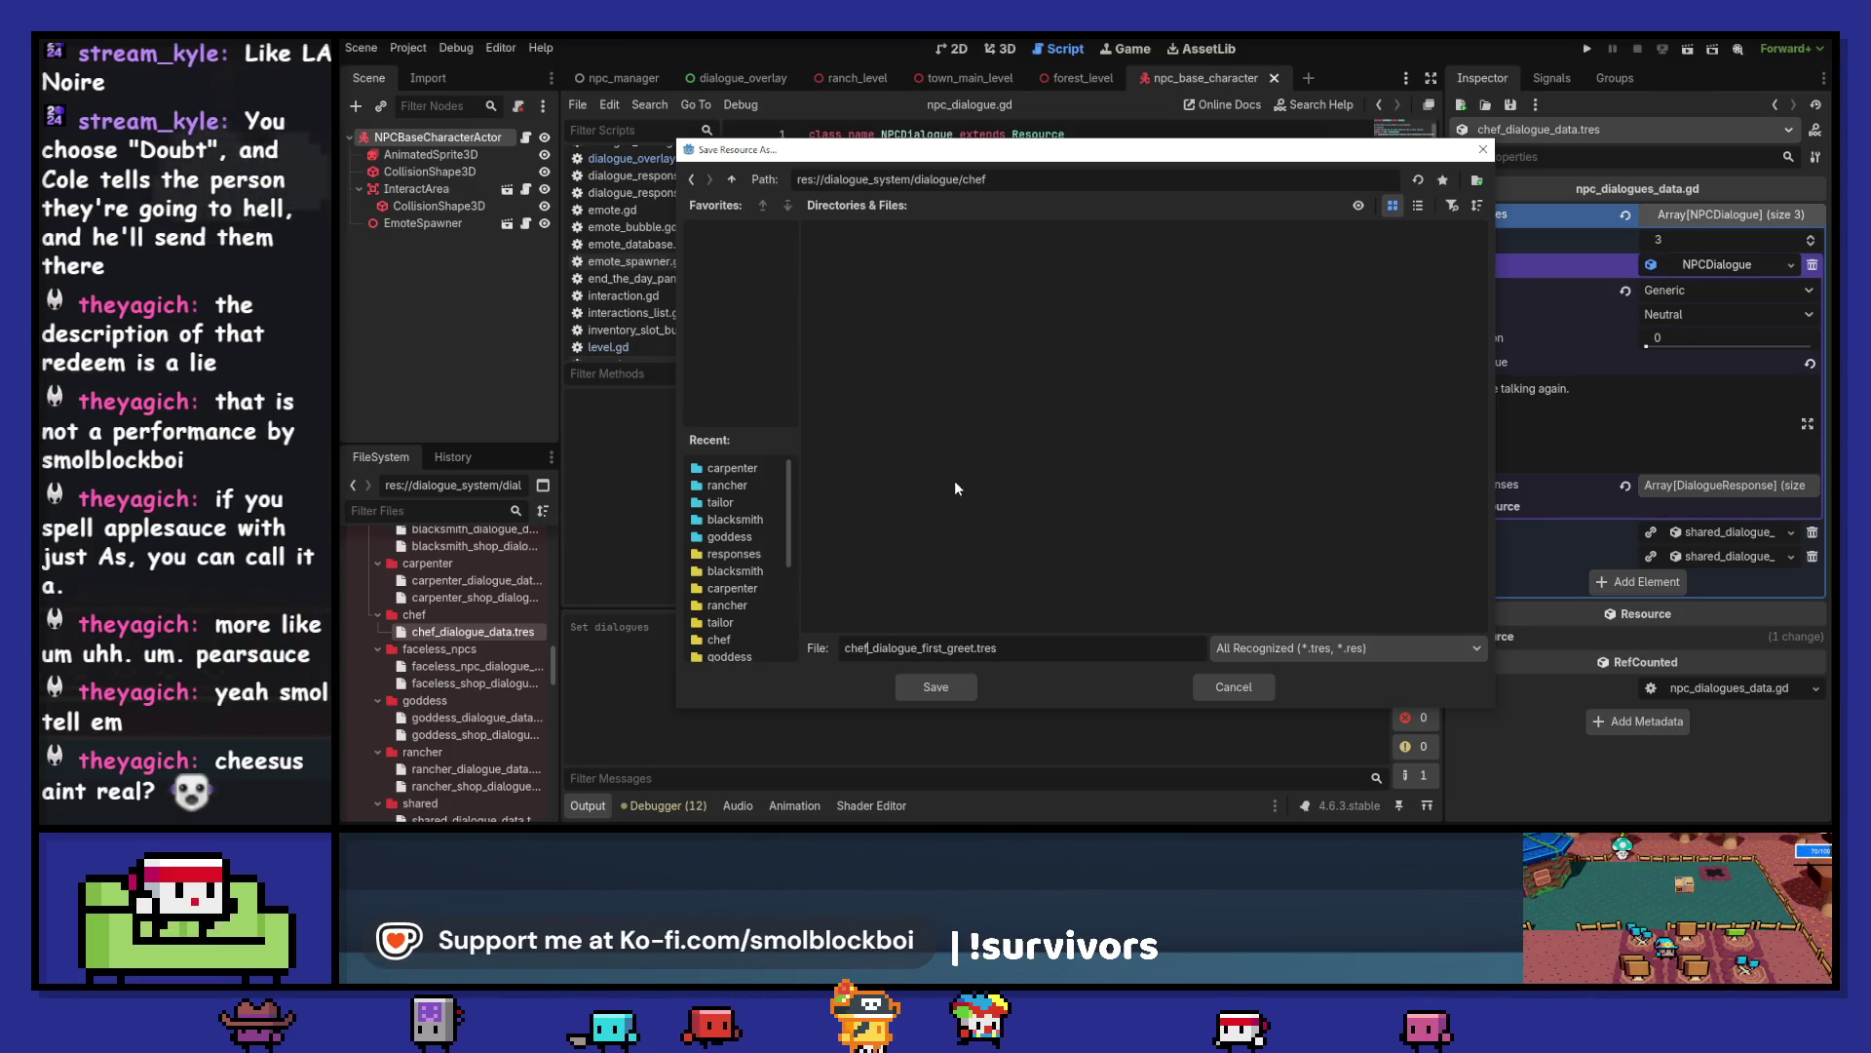
{"action": "key", "text": "ctrl+shift+Left"}
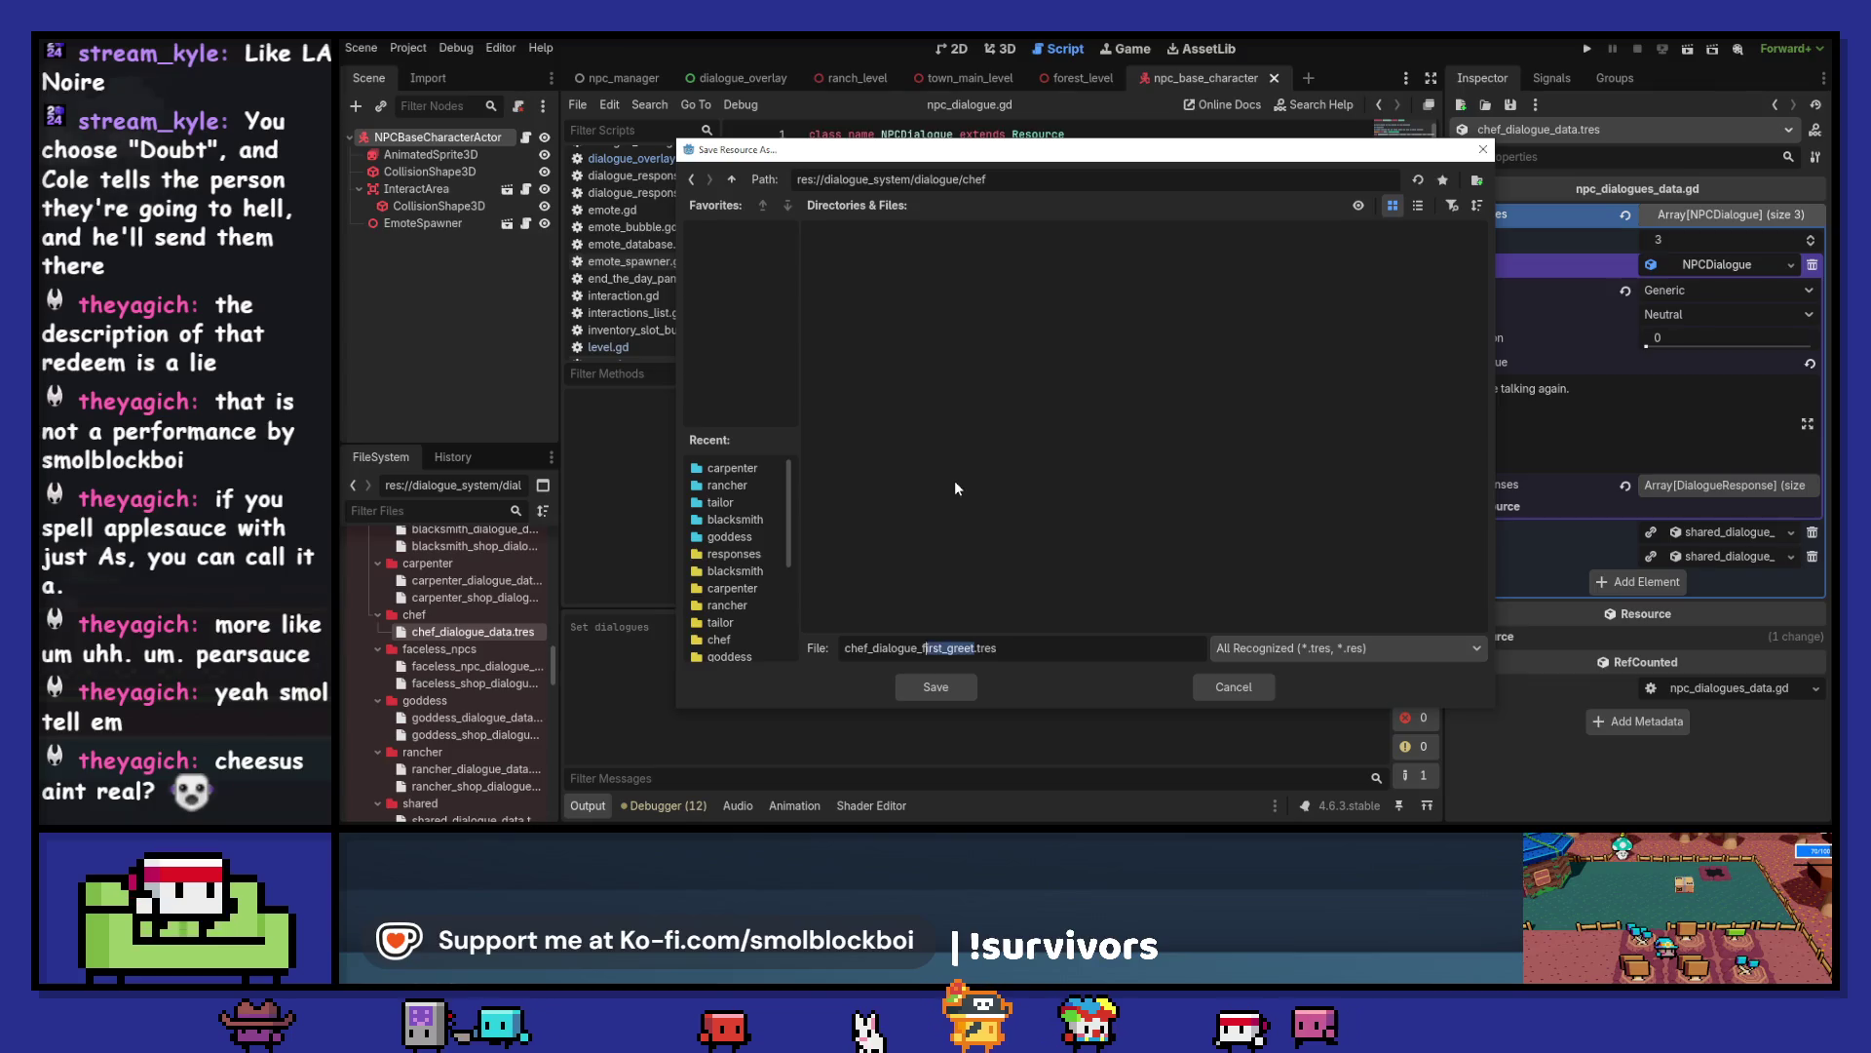
{"action": "type", "text": "generic"}
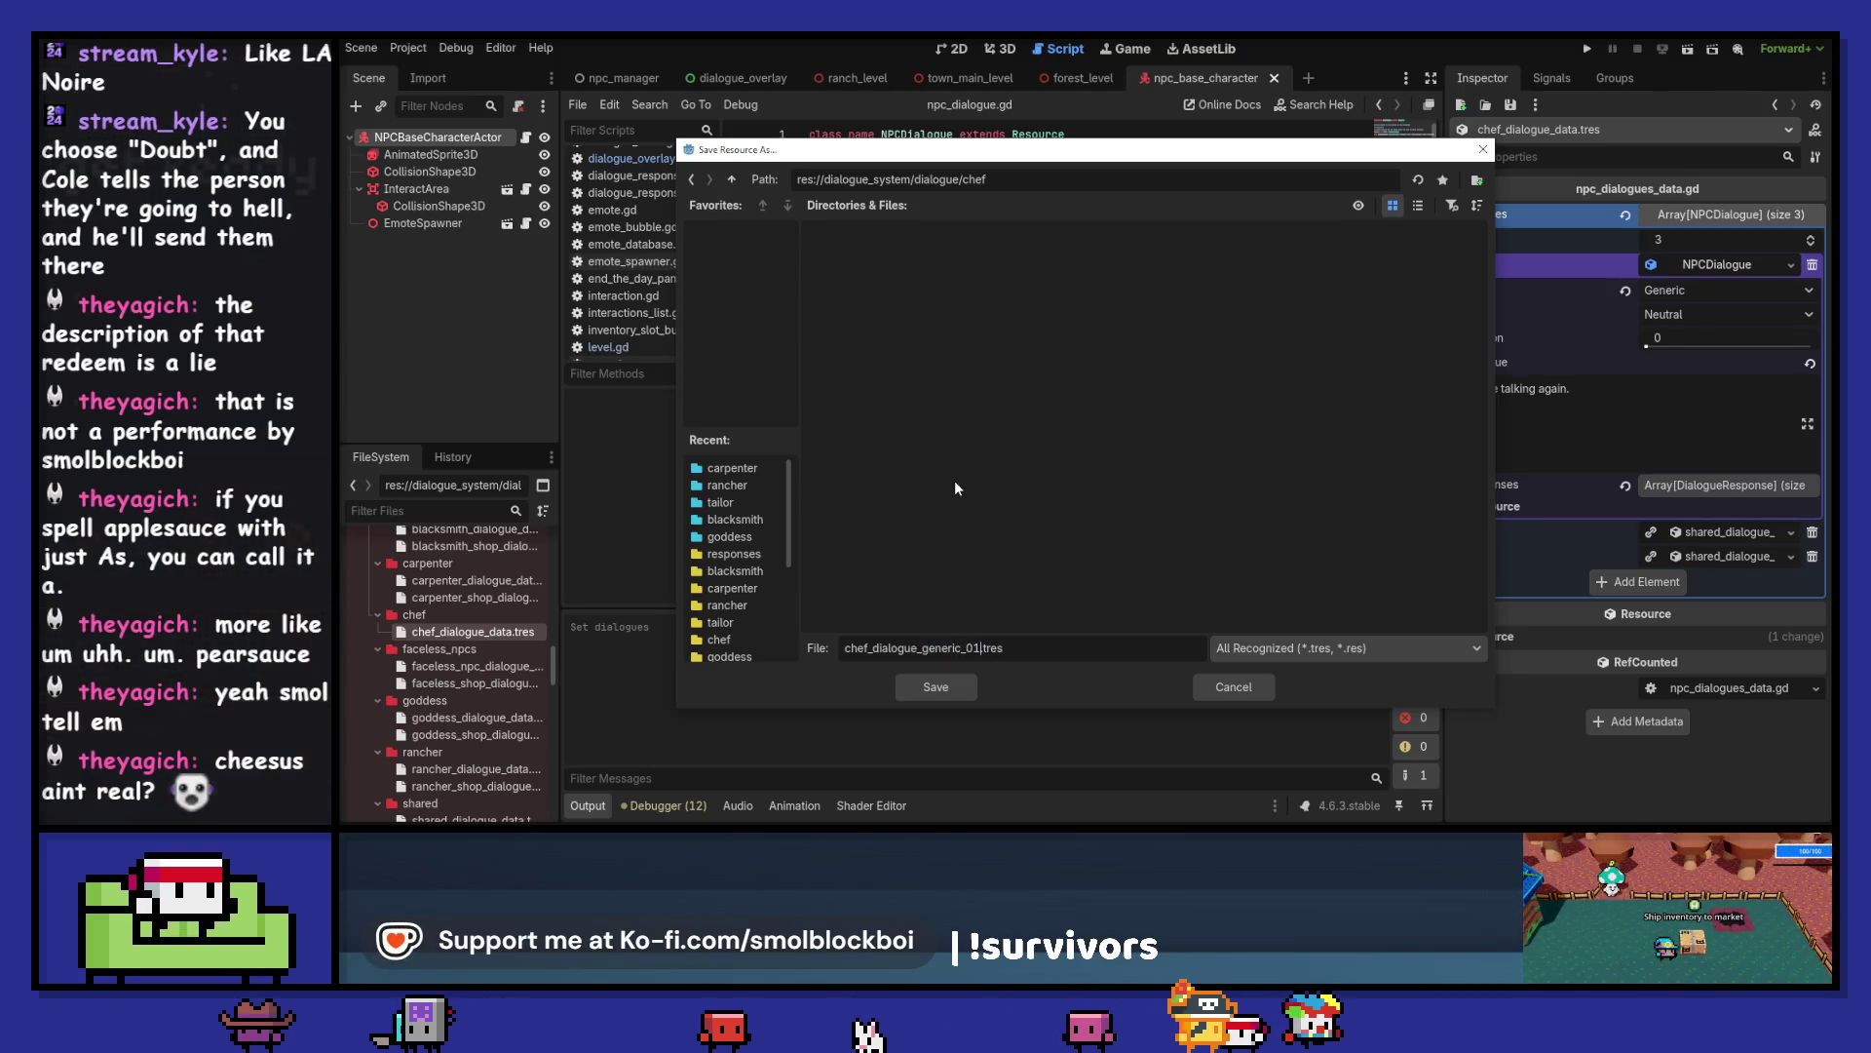
{"action": "key", "text": "Return"}
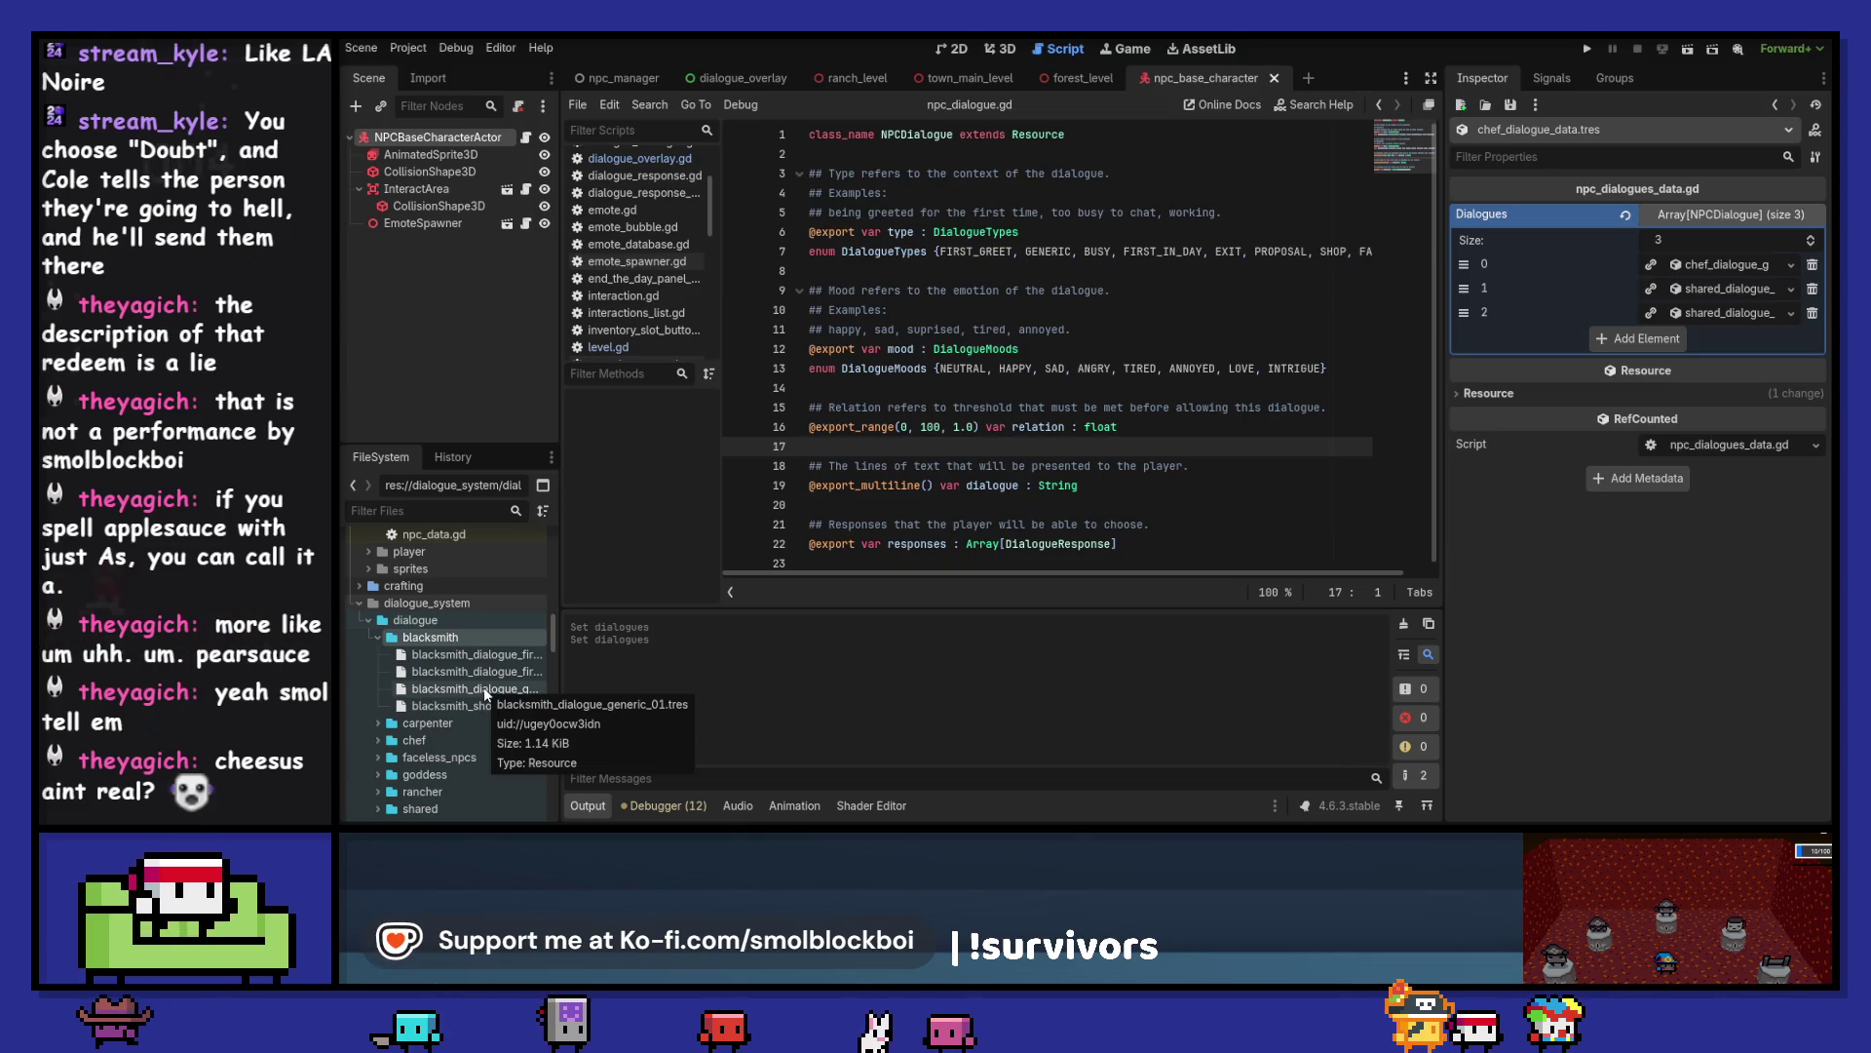
- Save the second entry as chef_dialogue_first_greet.tres in the chef folder
{"action": "double_click", "coordinate": [442, 744]}
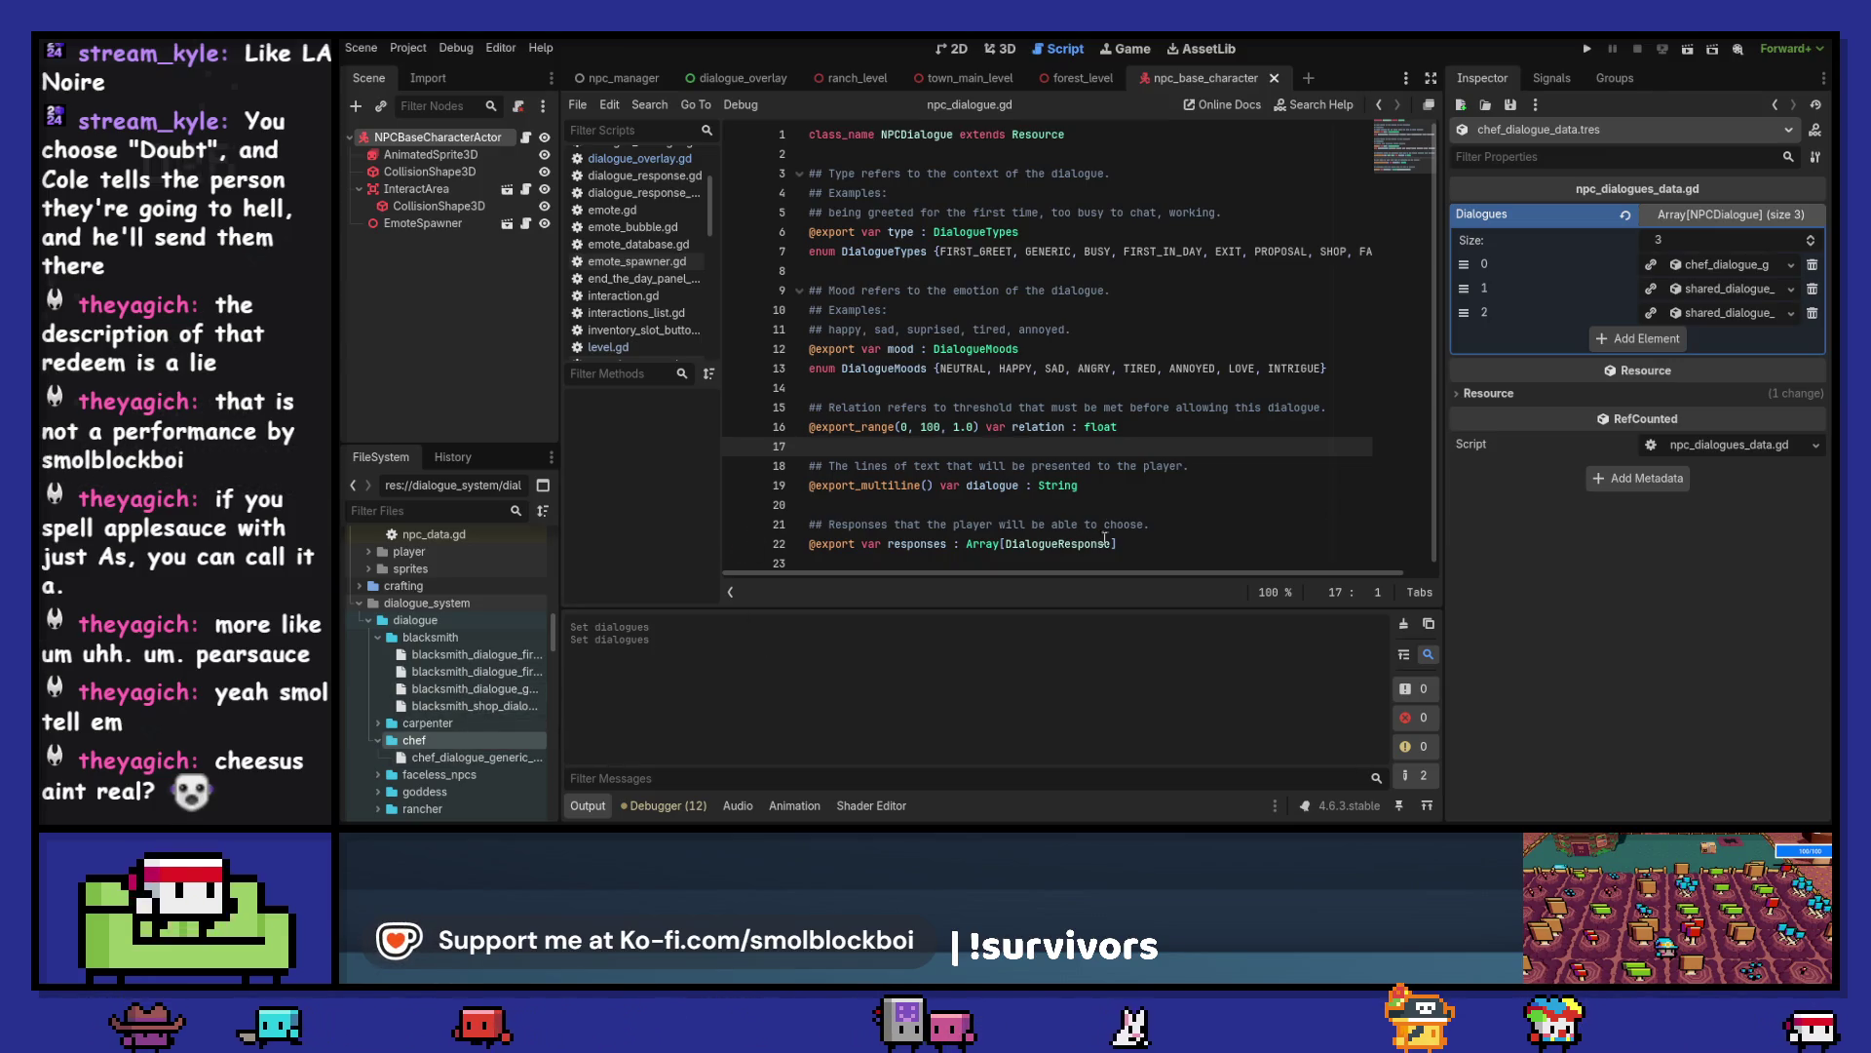
{"action": "left_click", "coordinate": [1791, 288]}
{"action": "left_click", "coordinate": [1728, 486]}
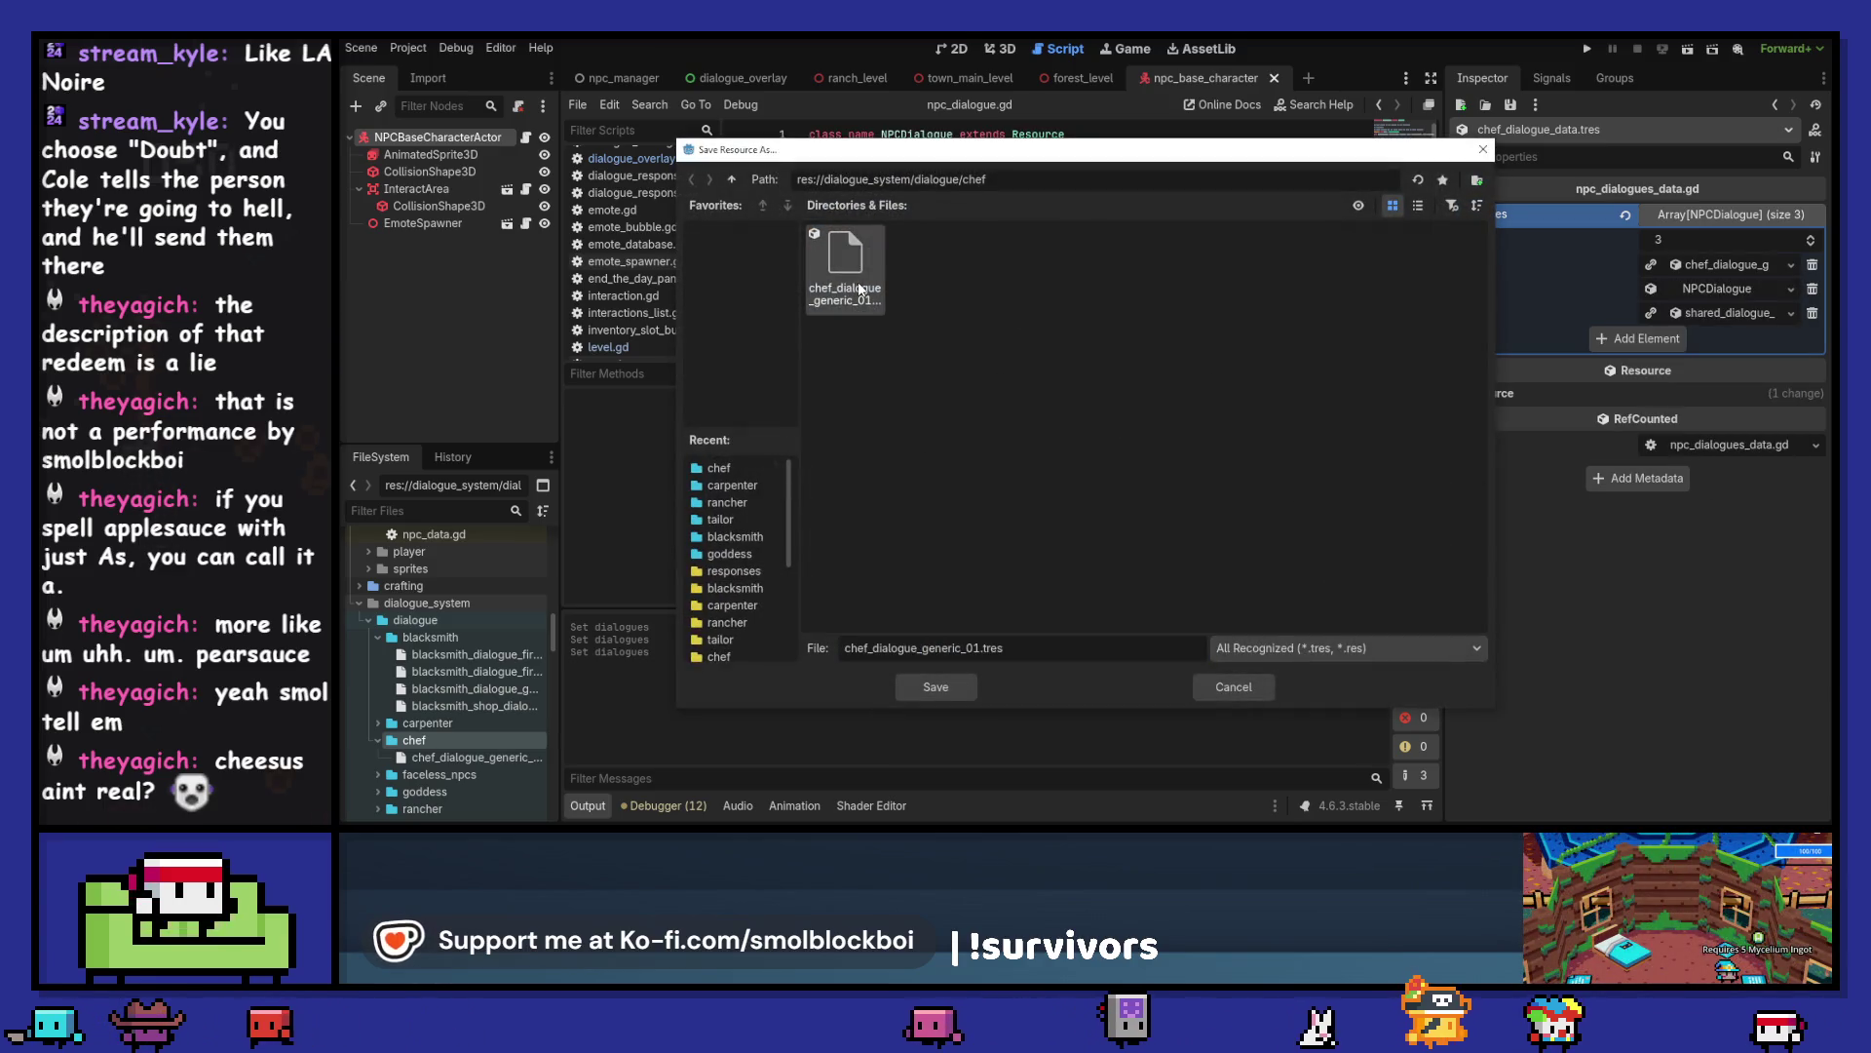
{"action": "left_click_drag", "start_coordinate": [924, 649], "coordinate": [980, 651]}
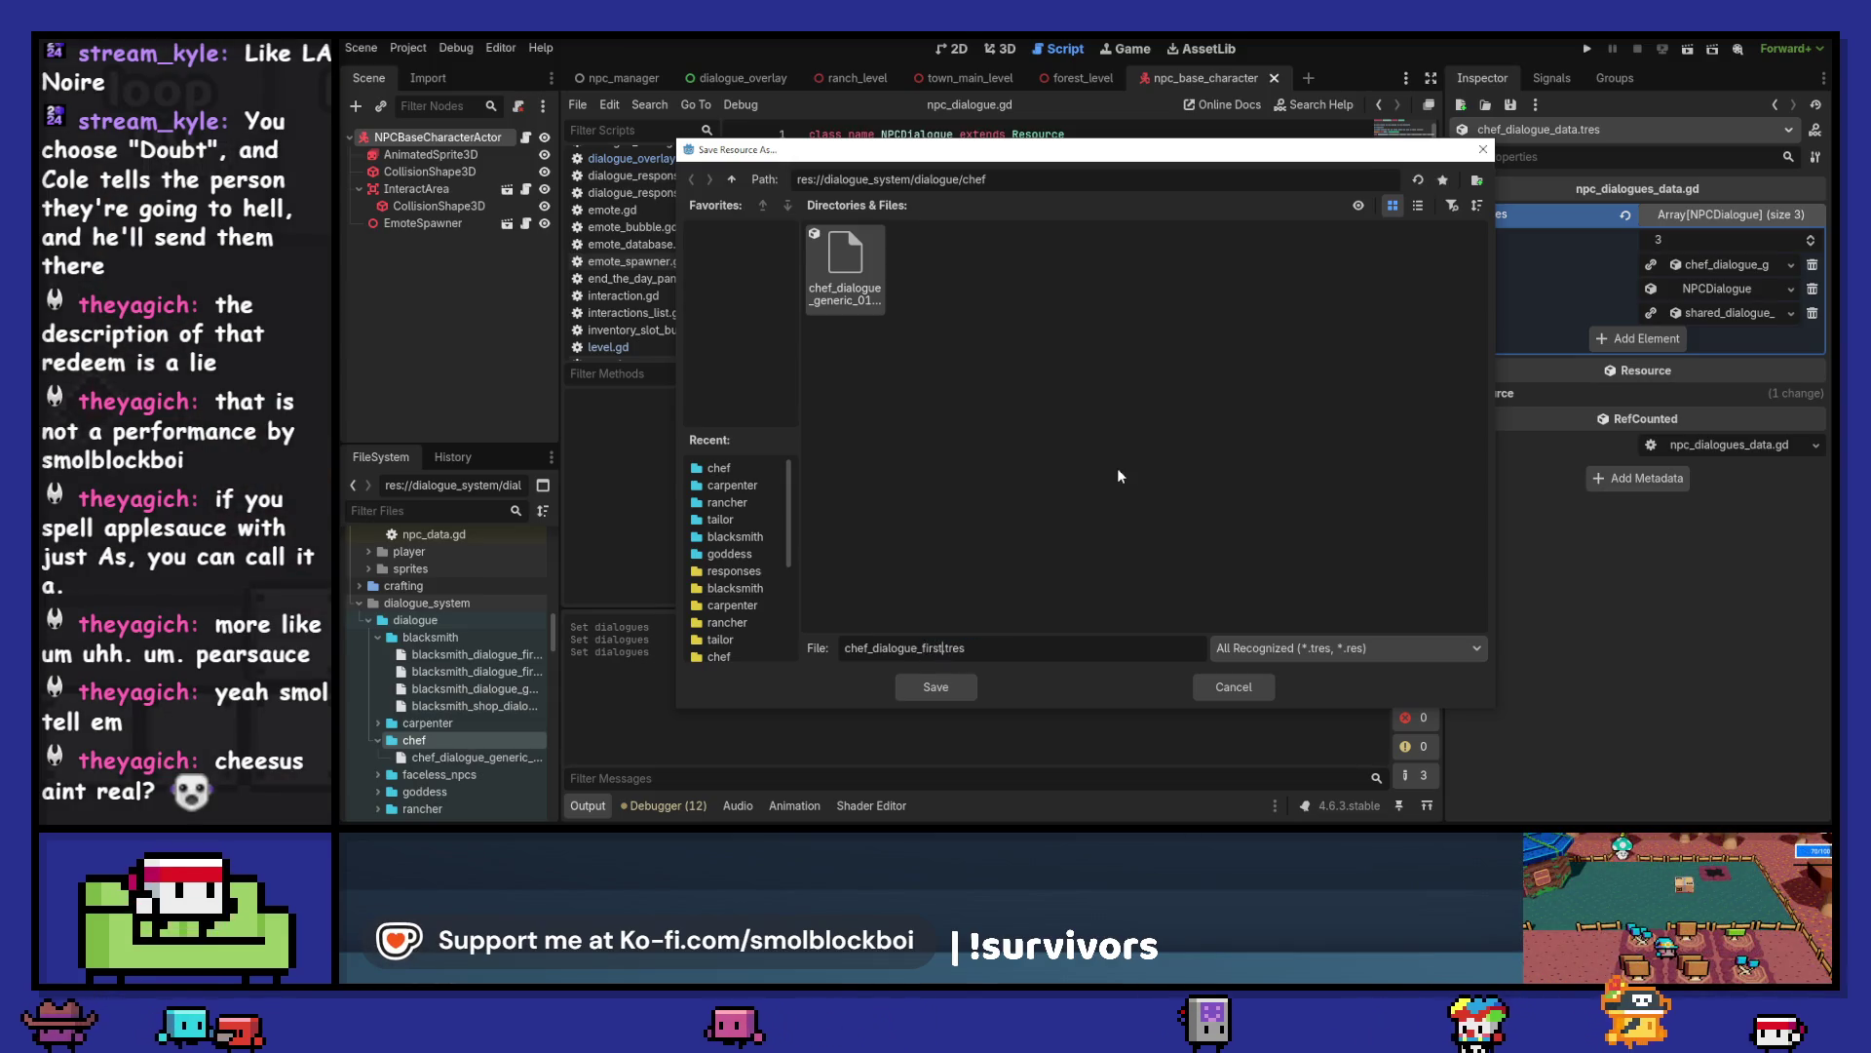
{"action": "type", "text": "eet"}
{"action": "key", "text": "Return"}
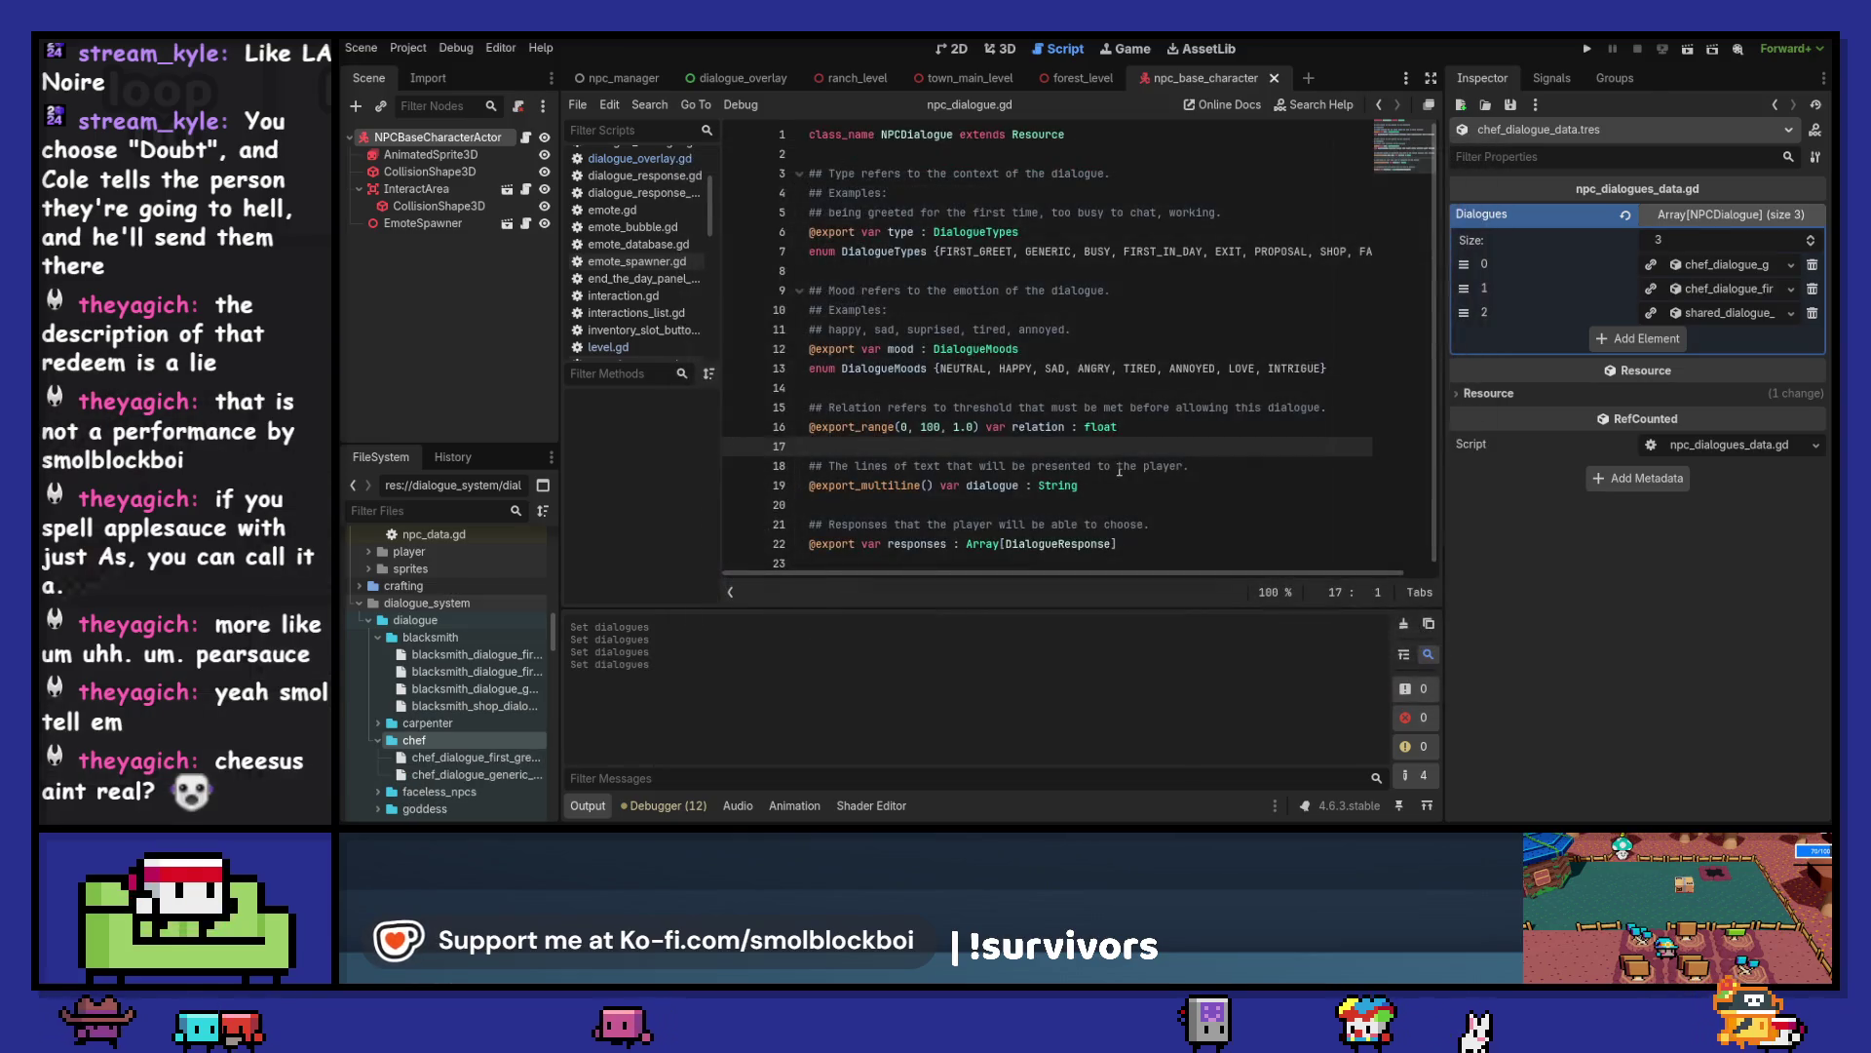
- Make the third entry unique and start saving it, using the first-greet name as a template
{"action": "left_click", "coordinate": [1792, 314]}
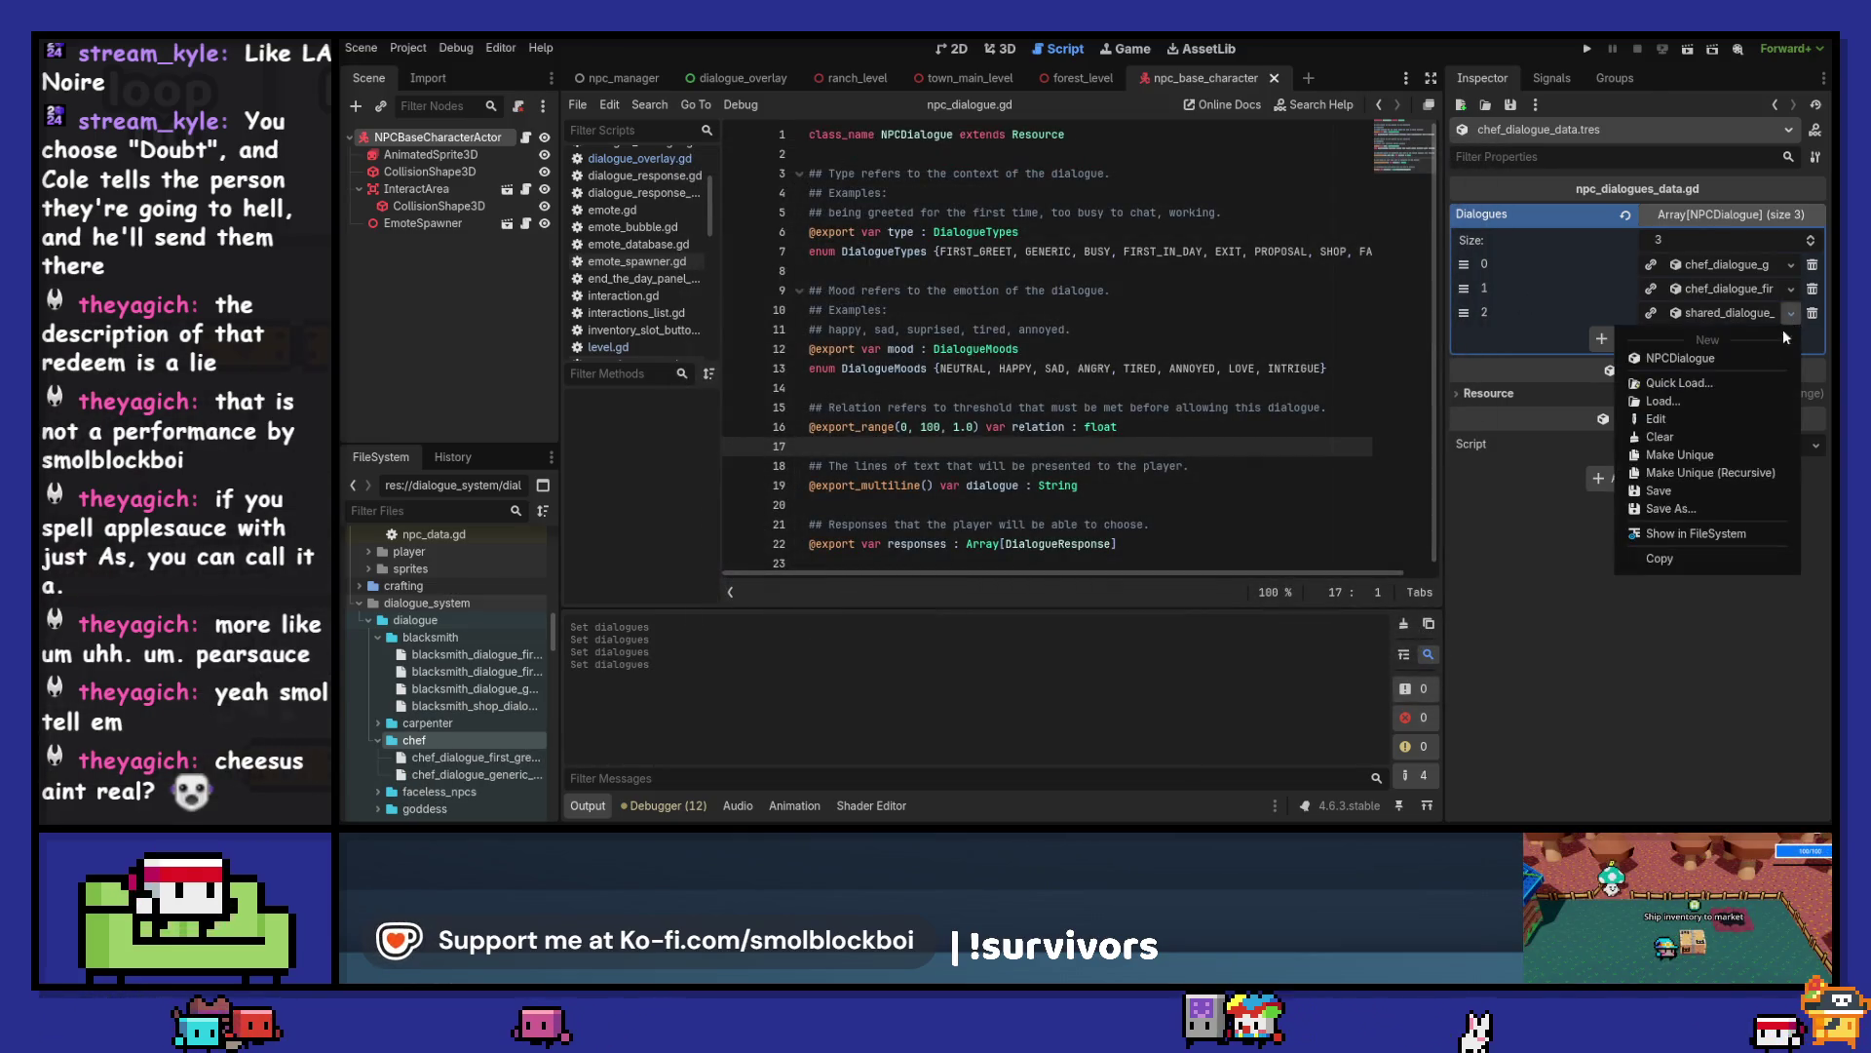
{"action": "left_click", "coordinate": [1662, 324]}
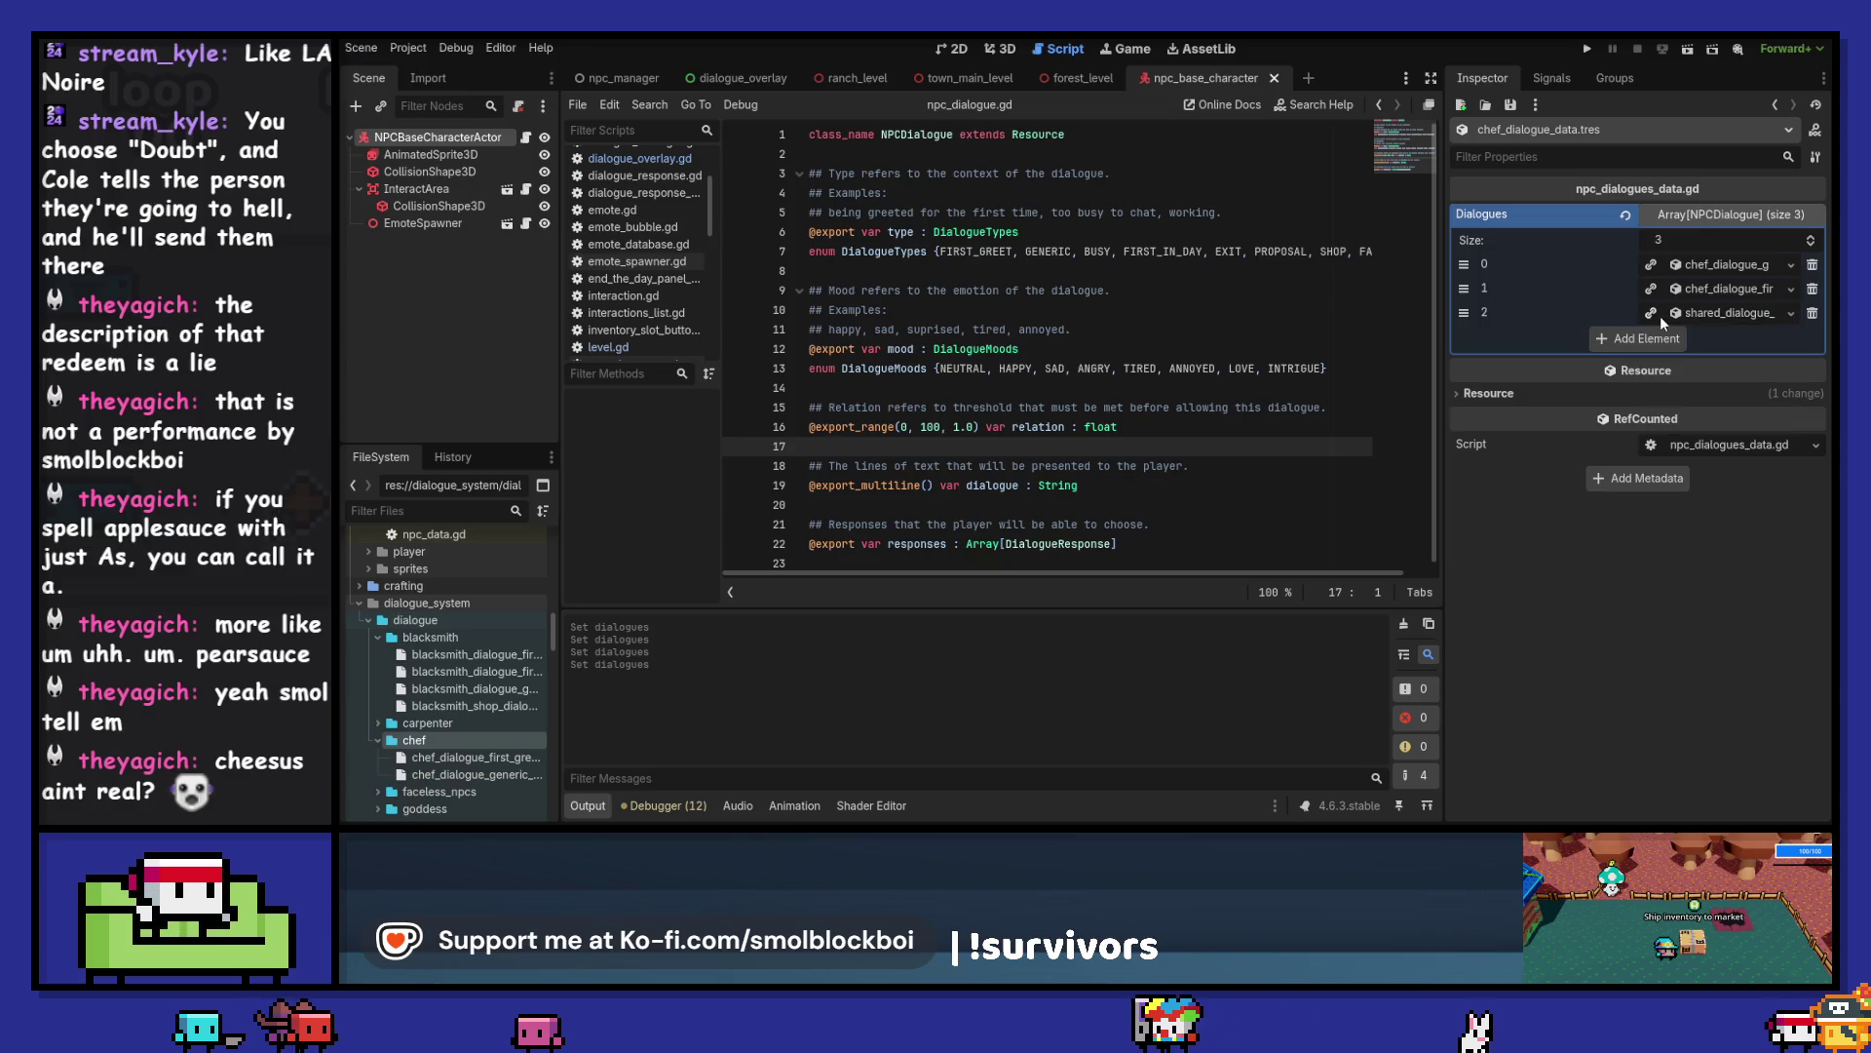
{"action": "left_click", "coordinate": [1791, 313]}
{"action": "left_click", "coordinate": [1706, 510]}
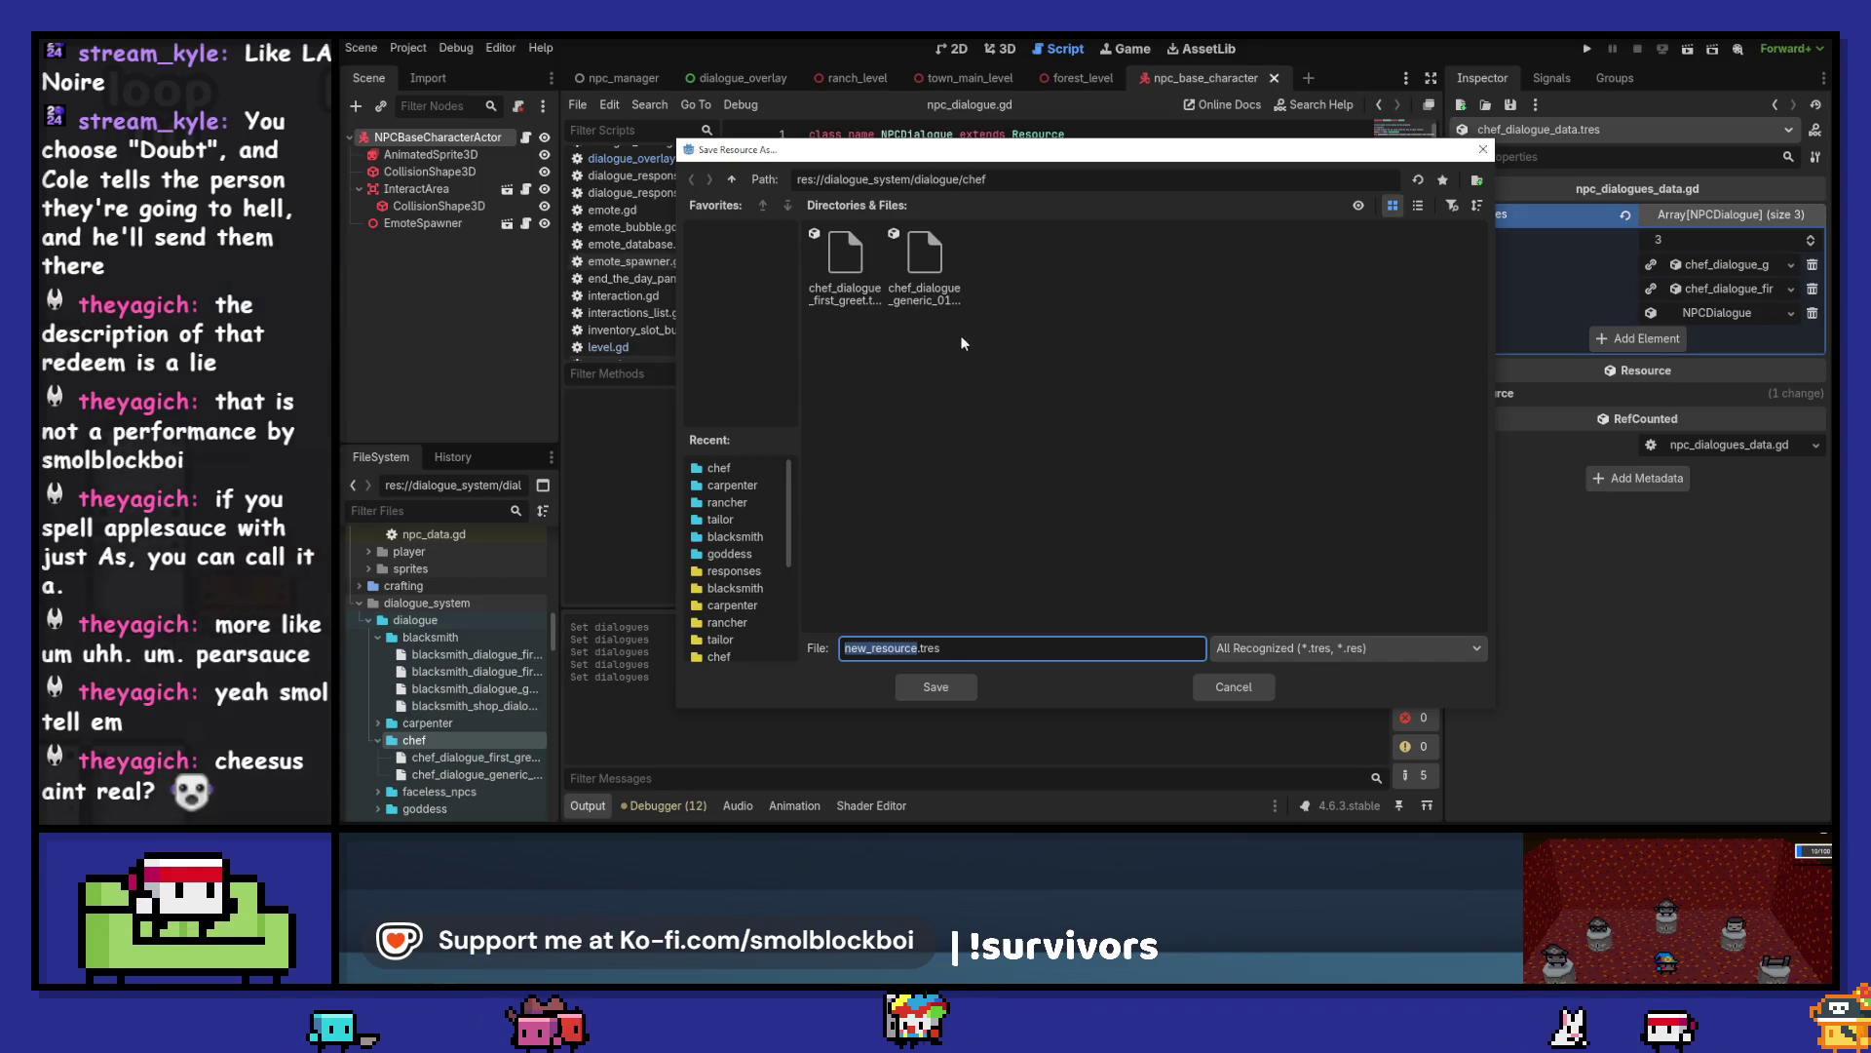
{"action": "left_click", "coordinate": [845, 262]}
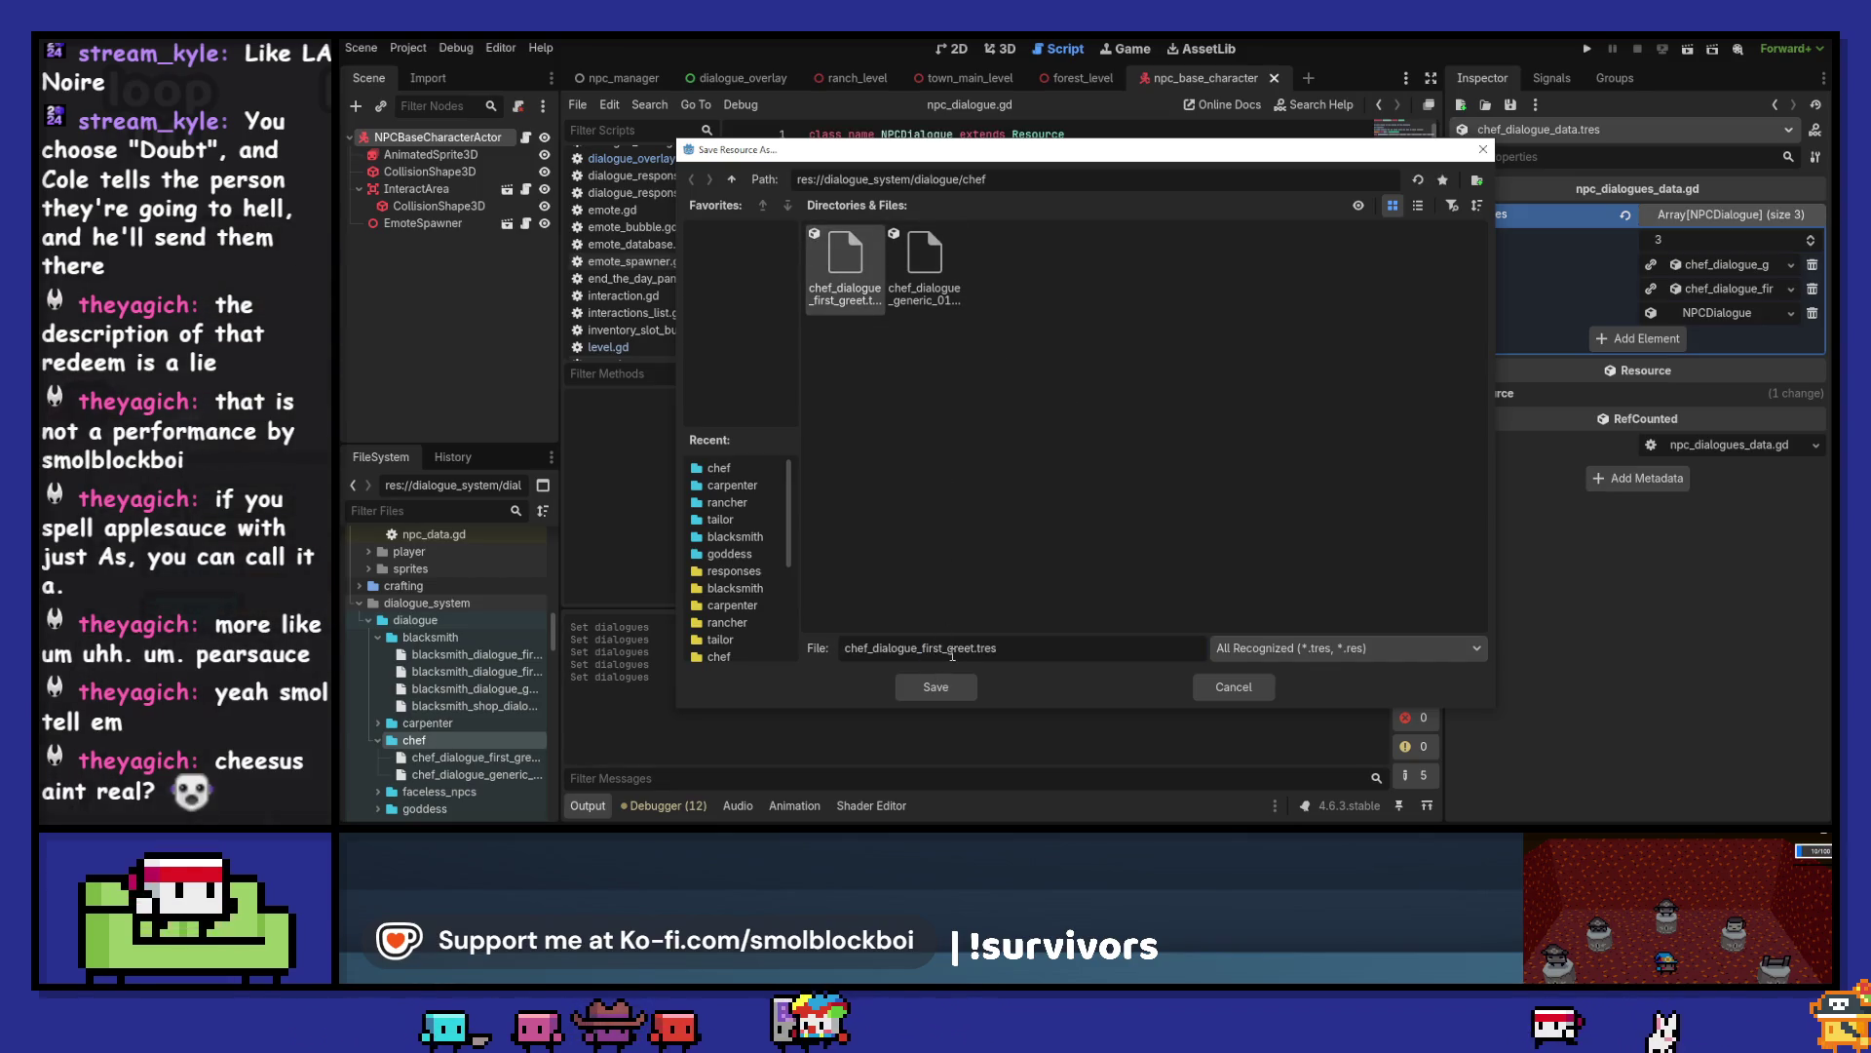
{"action": "double_click", "coordinate": [955, 649]}
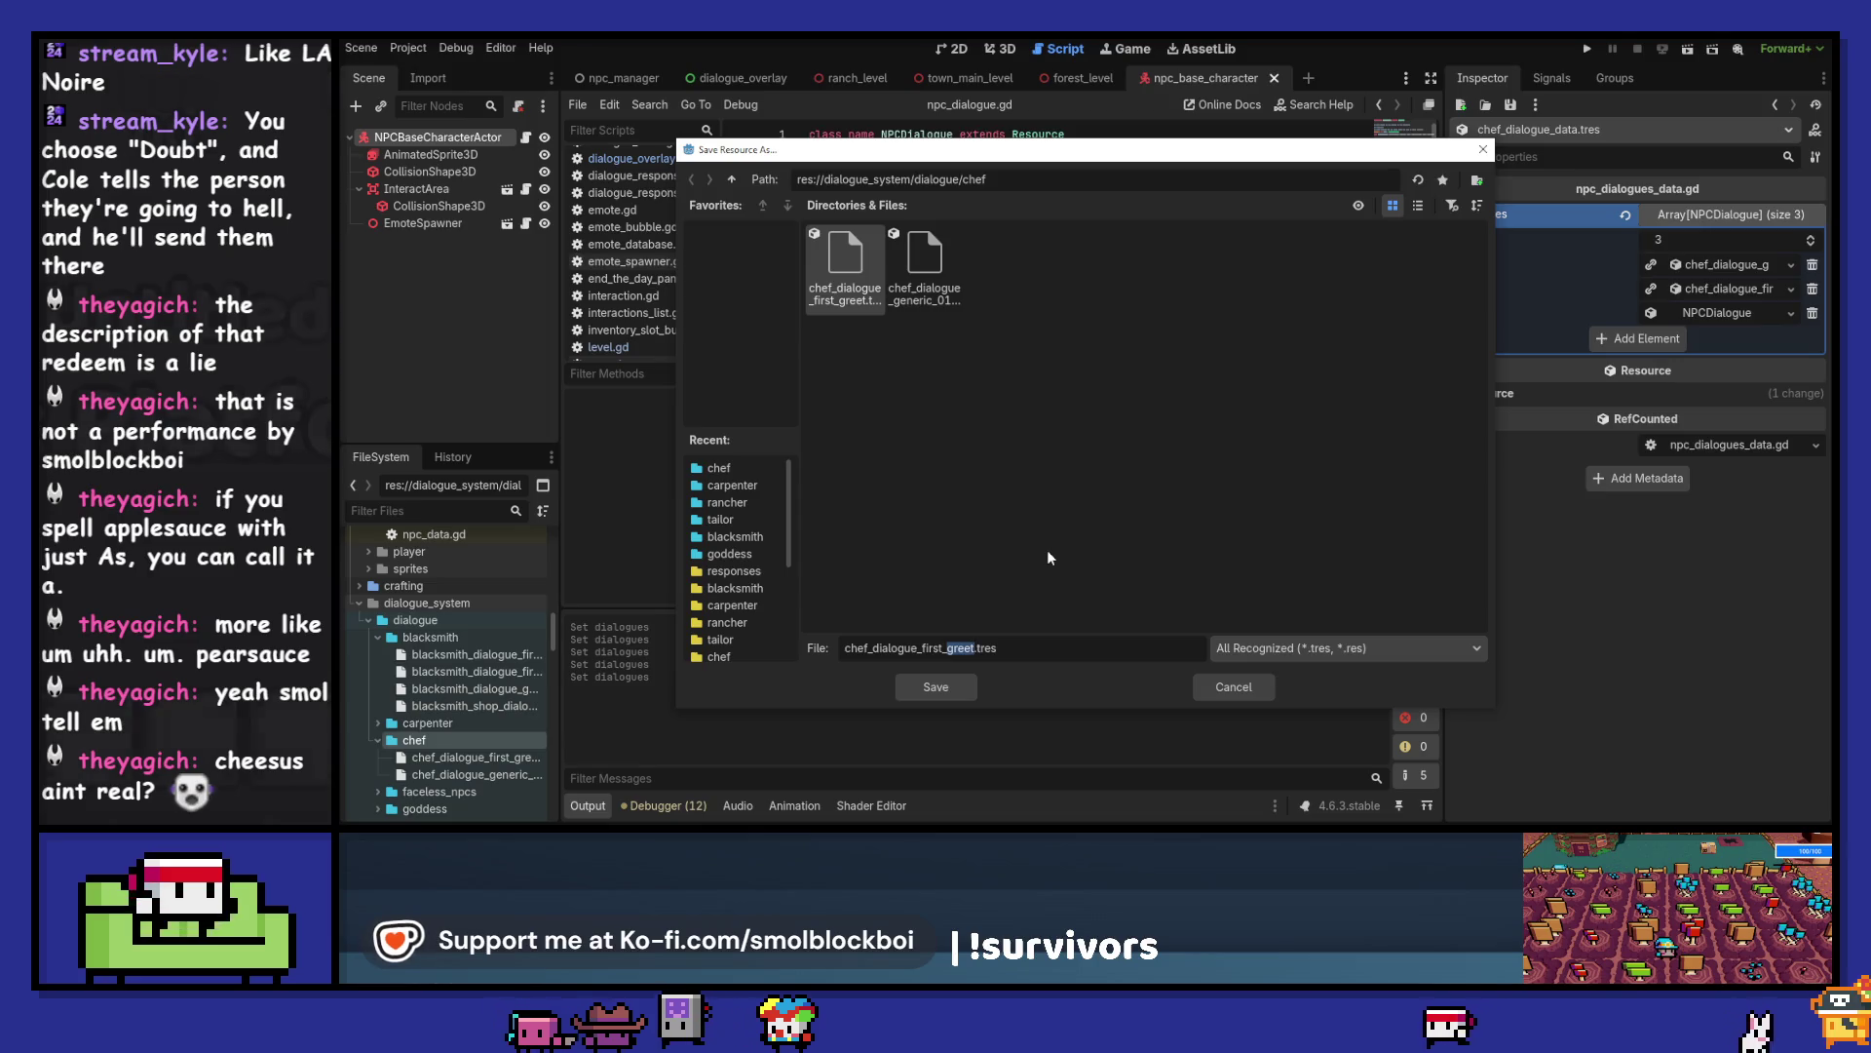
{"action": "type", "text": "in_day"}
- Save the third entry into the chef folder and inspect the generic entry's four responses
{"action": "key", "text": "Return"}
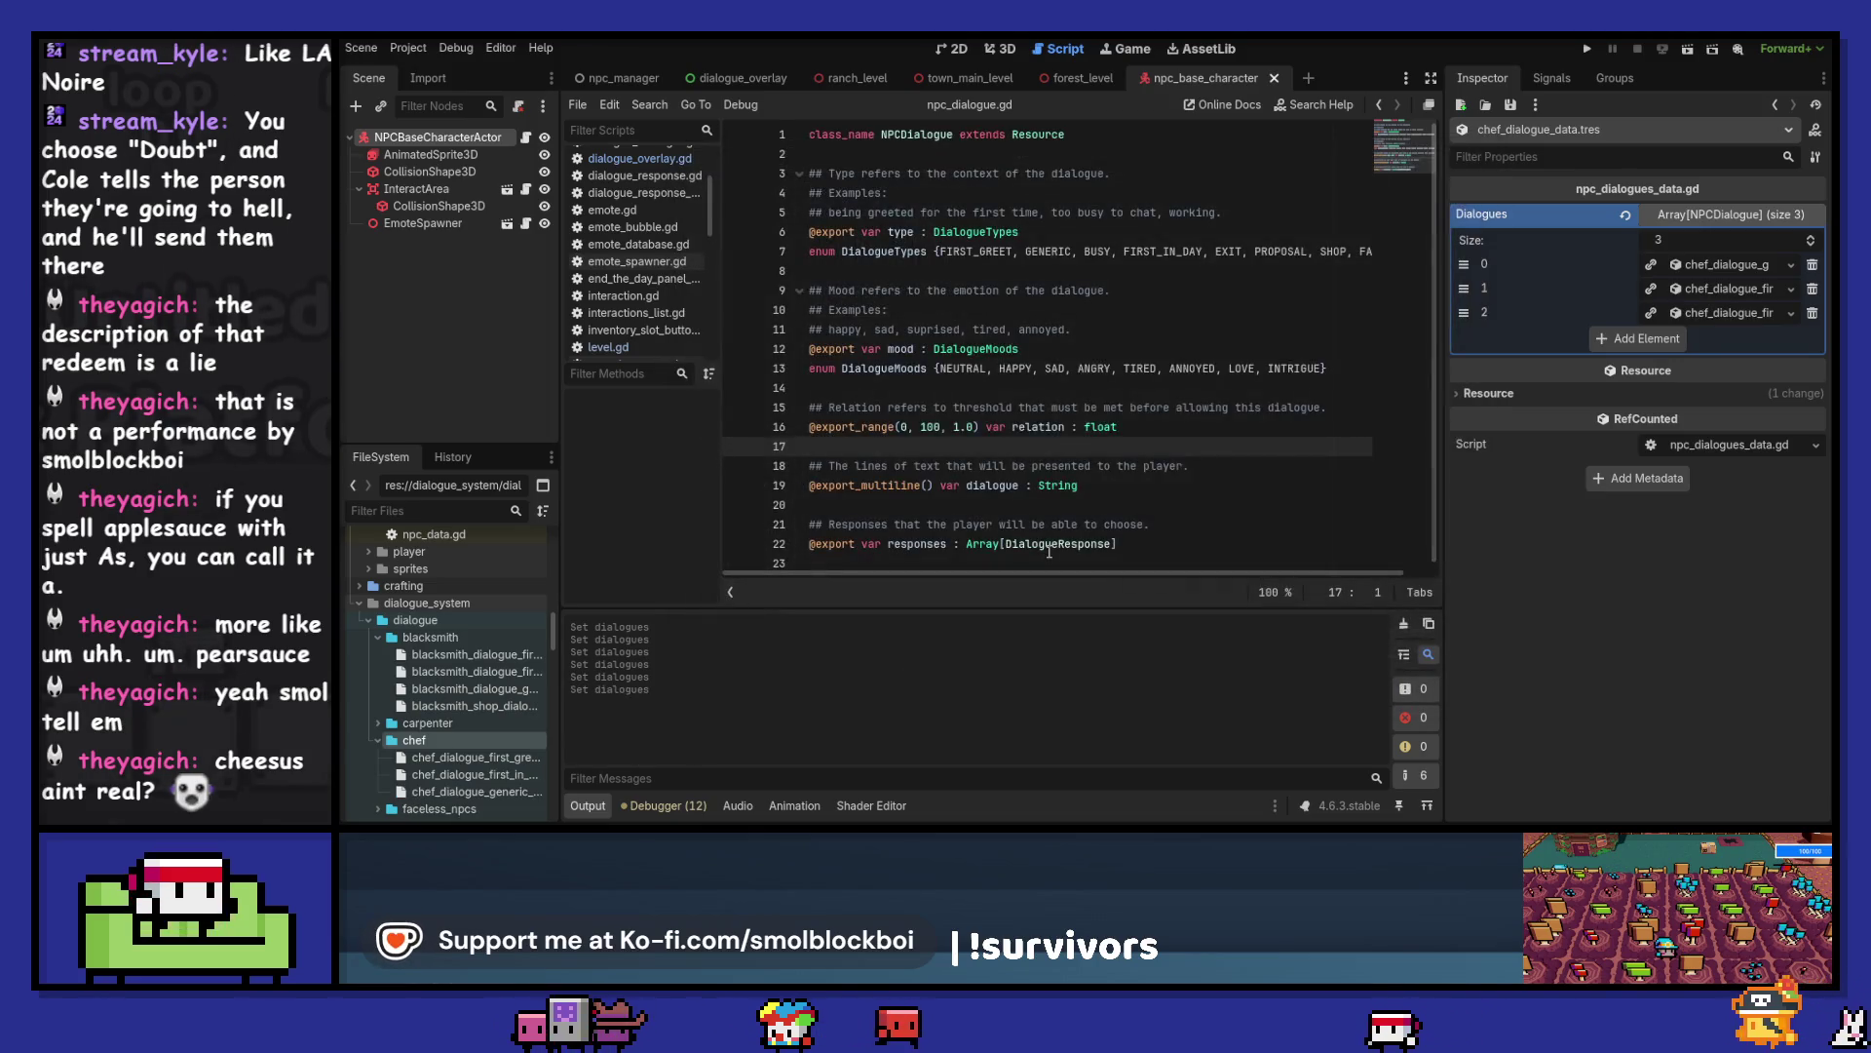
{"action": "left_click", "coordinate": [1723, 267]}
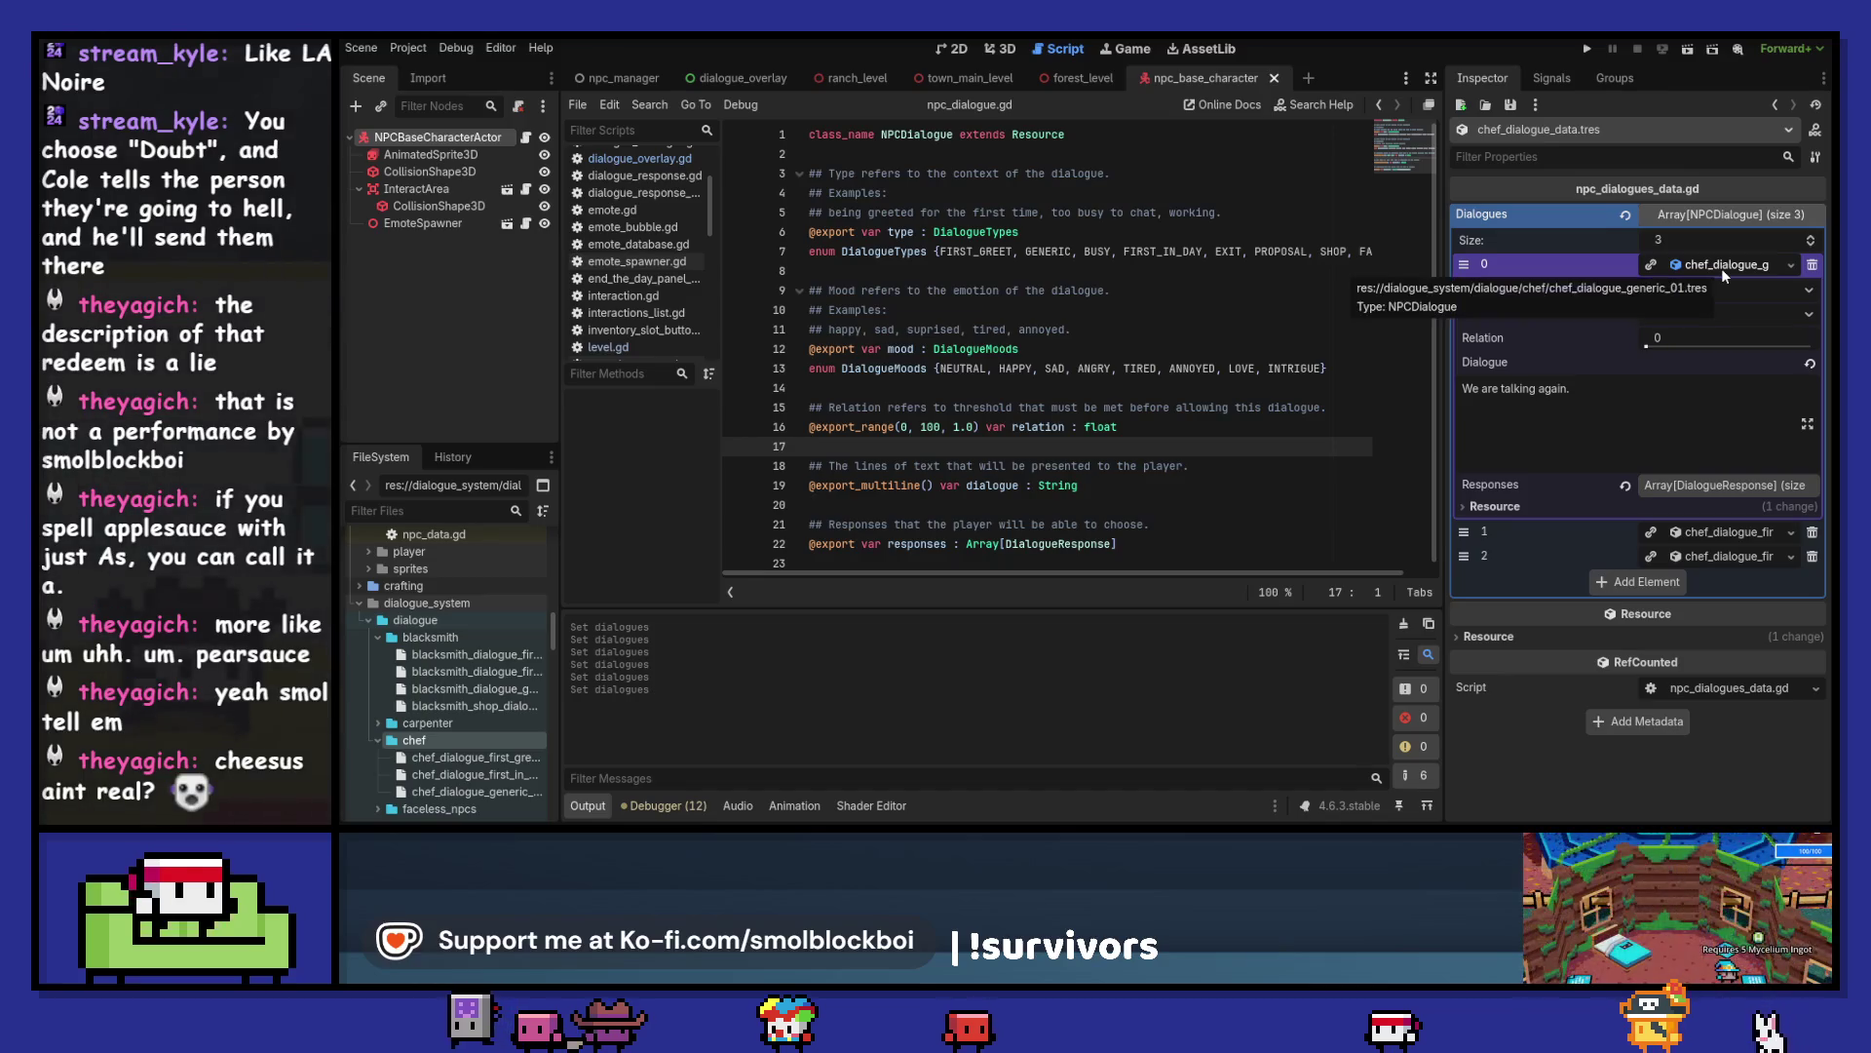
{"action": "left_click", "coordinate": [1728, 482]}
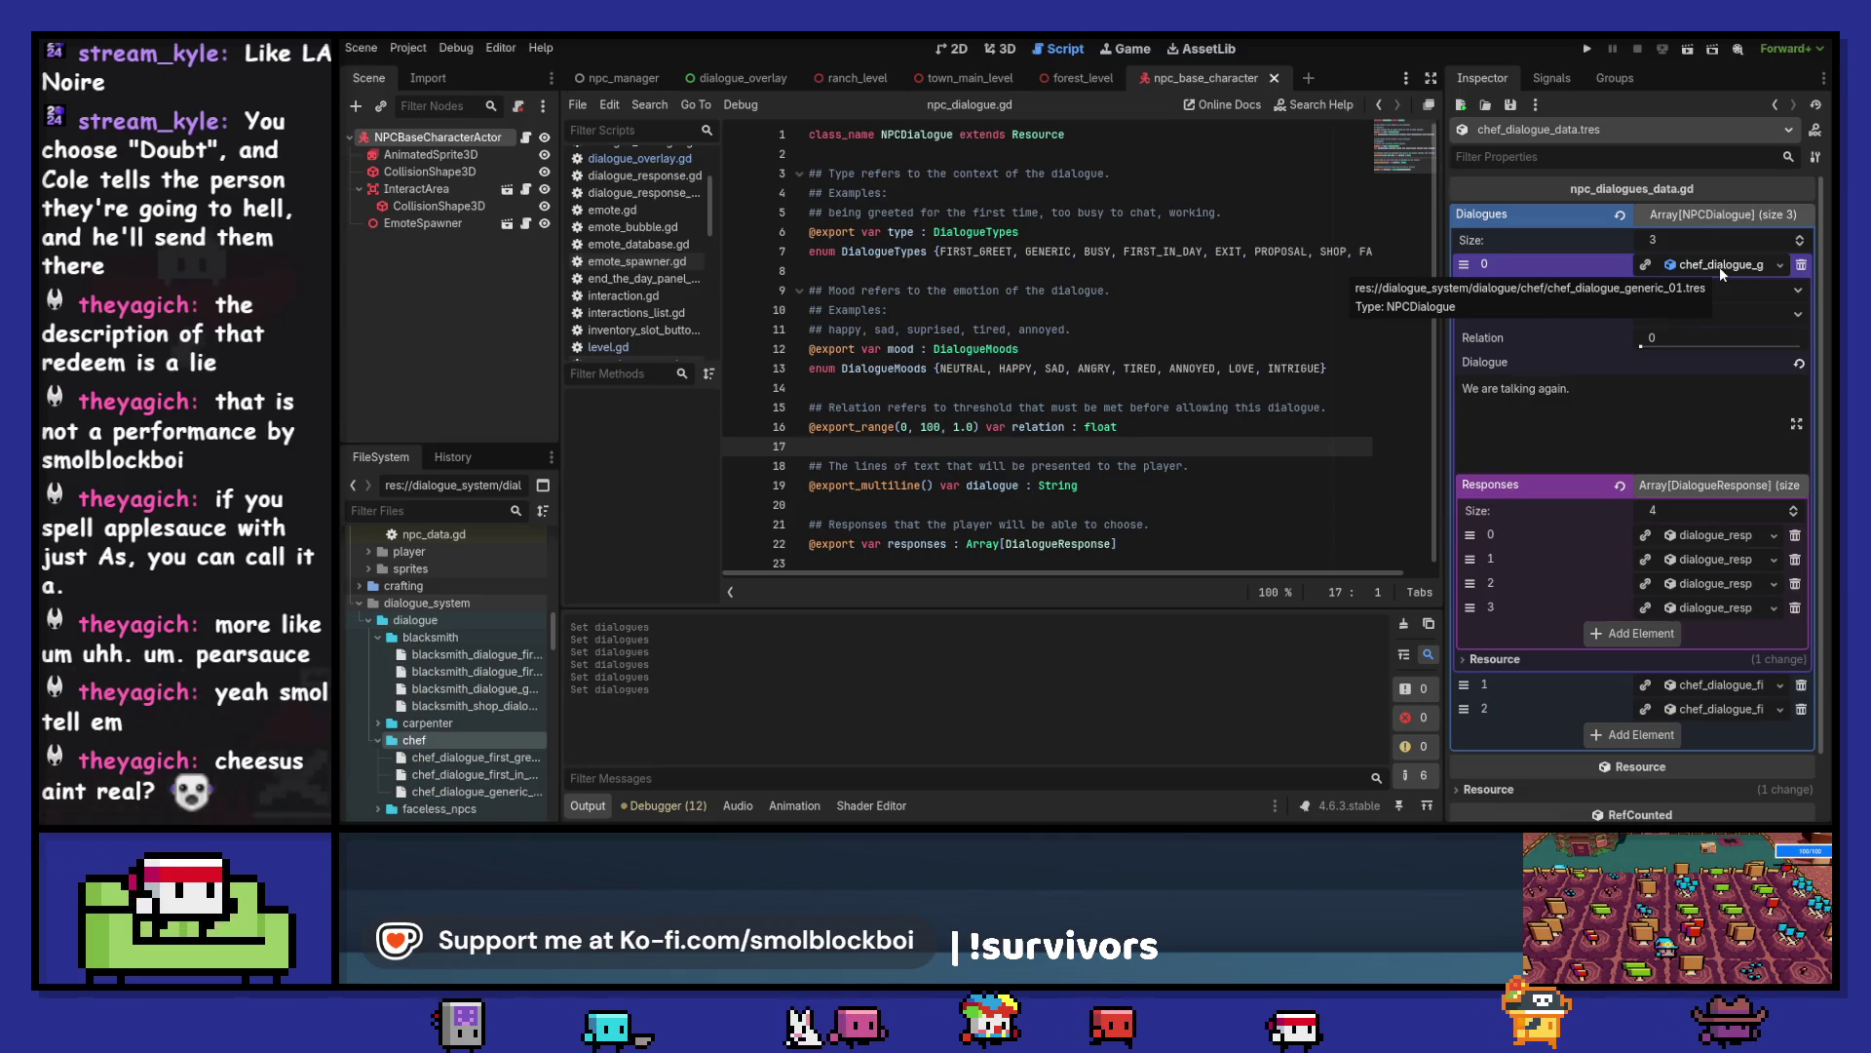
{"action": "left_click", "coordinate": [1673, 390]}
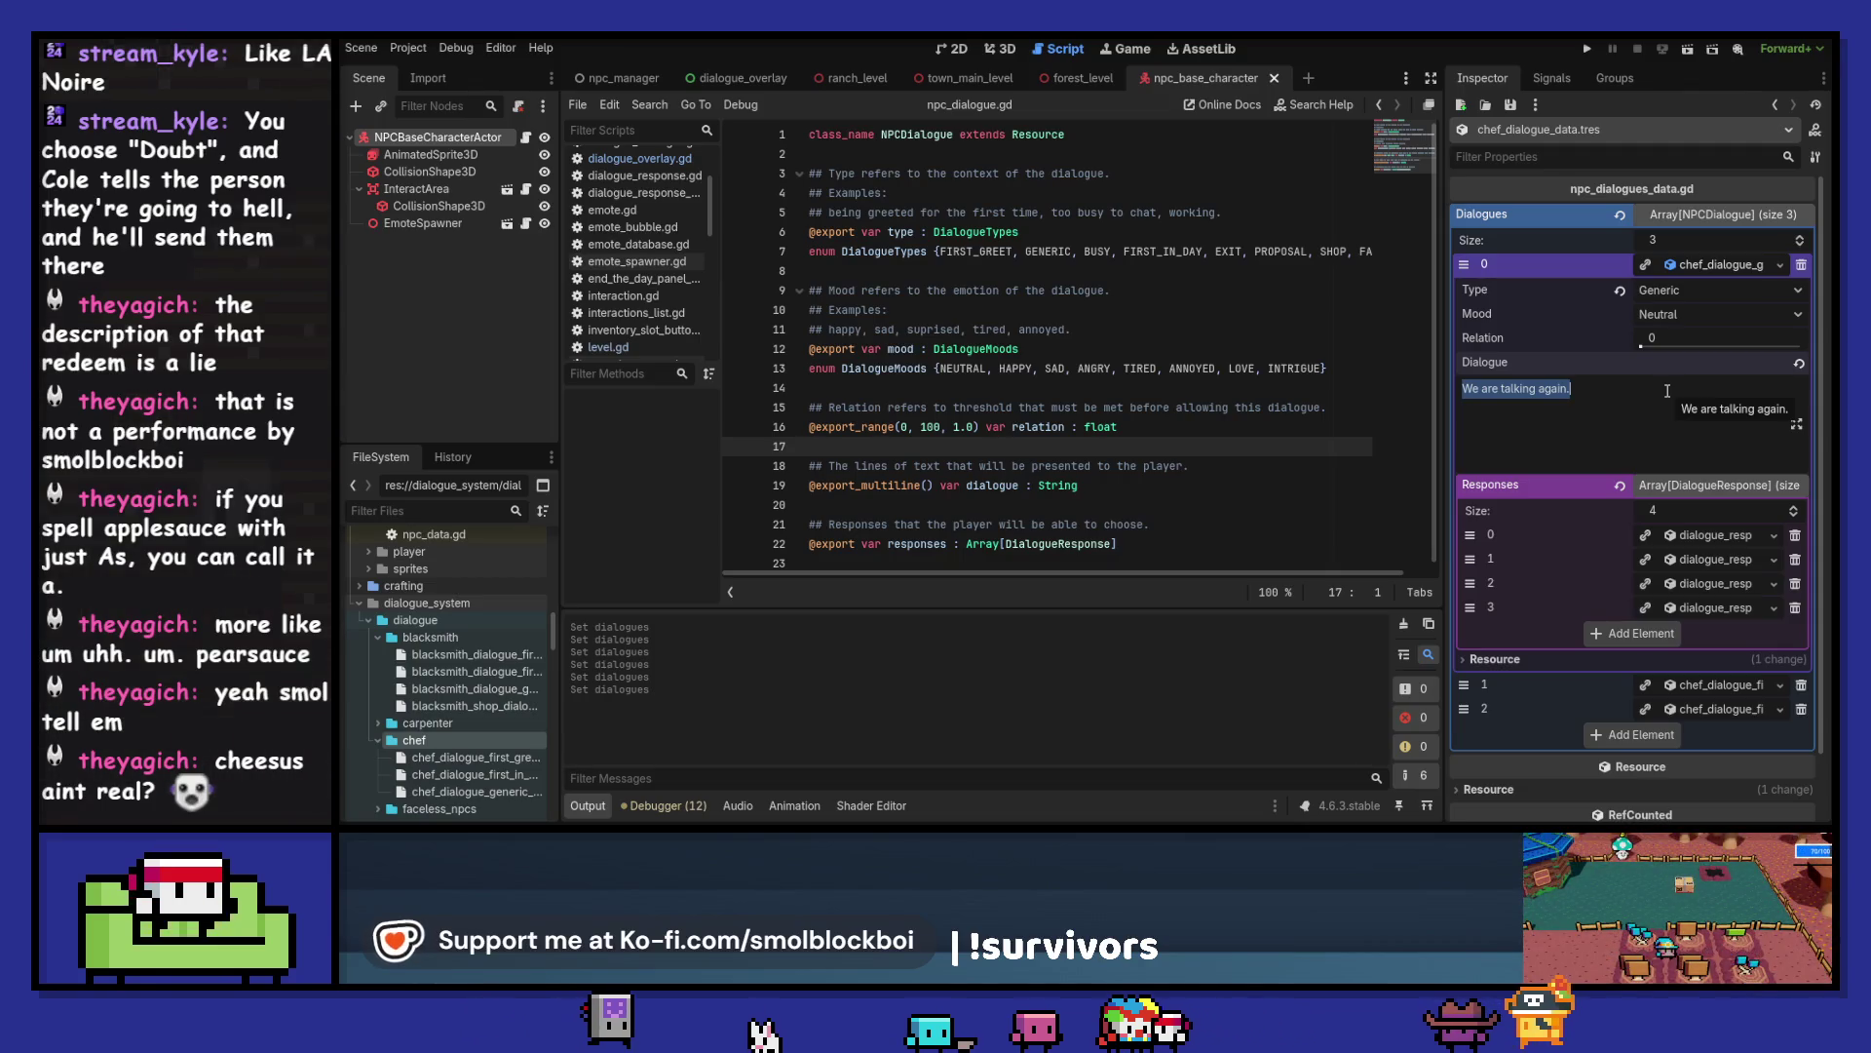
{"action": "left_click", "coordinate": [1721, 485]}
- Replace the First Greet line with "Welcome! You must be new. Nice to meet you!"
{"action": "left_click", "coordinate": [1713, 531]}
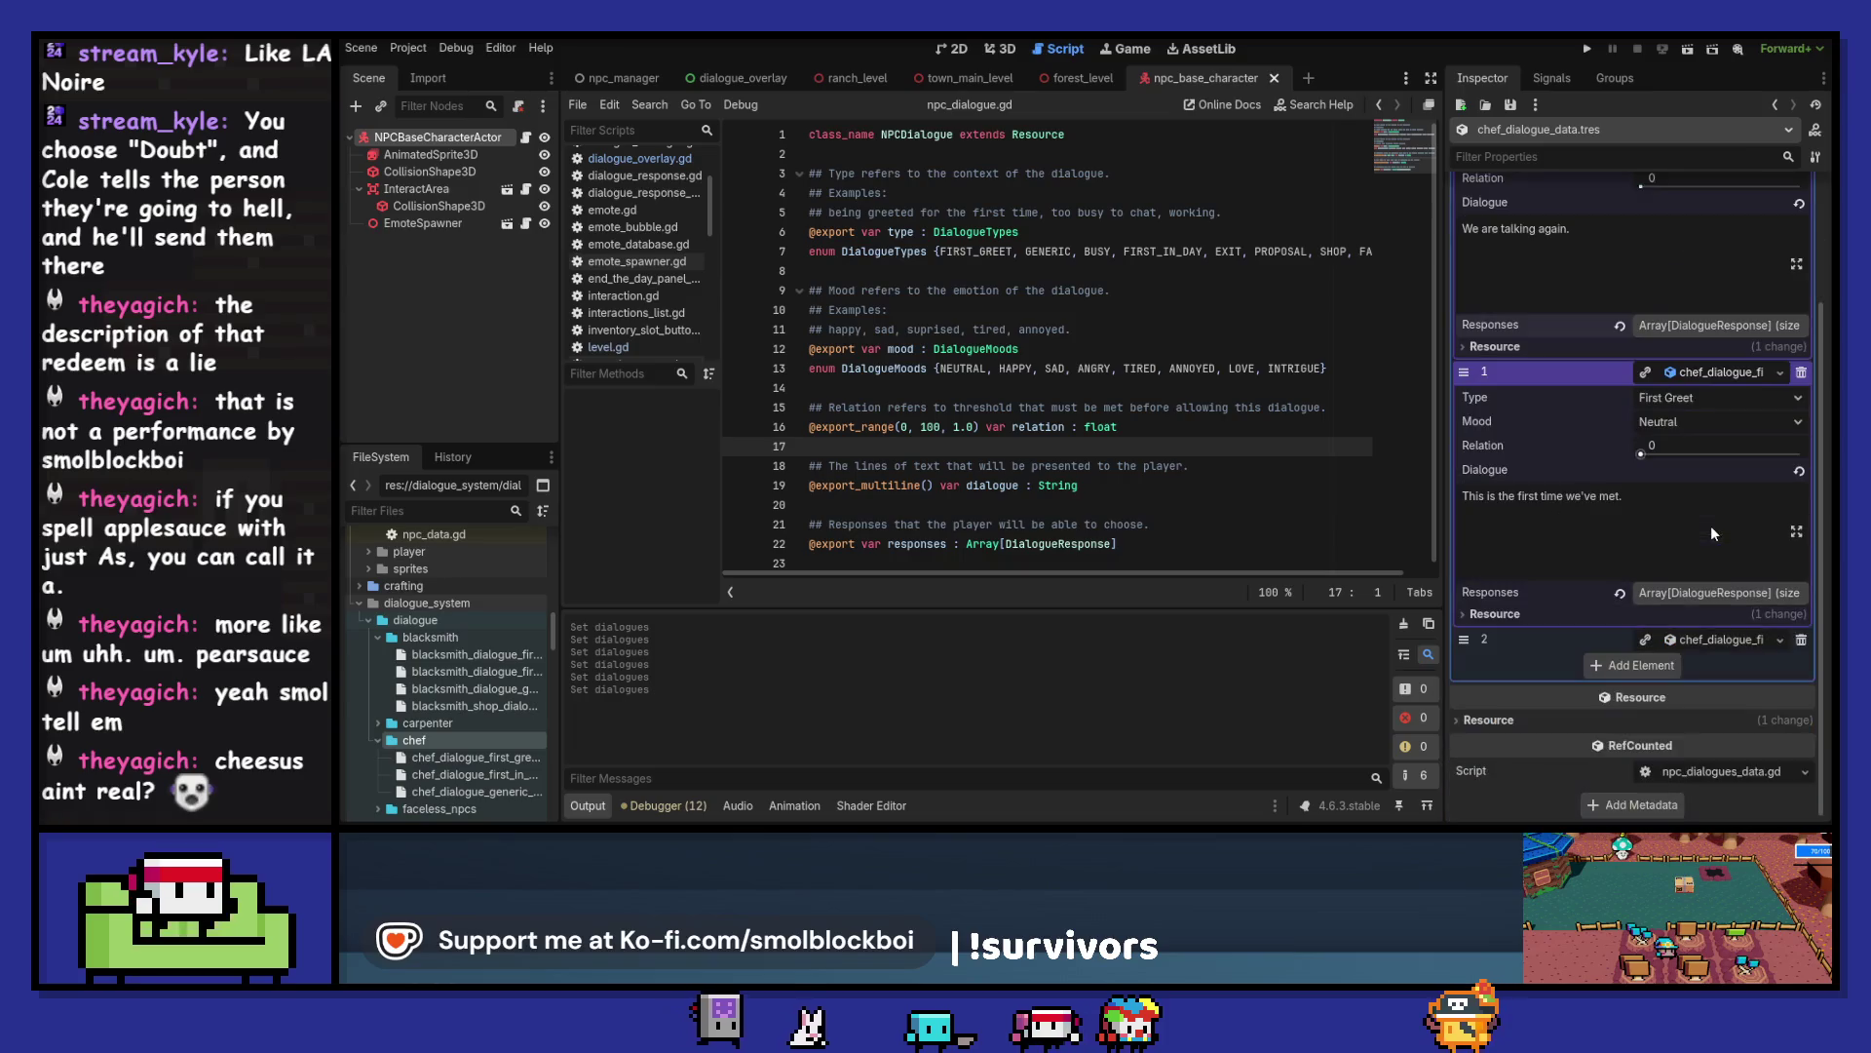
{"action": "key", "text": "ctrl+a"}
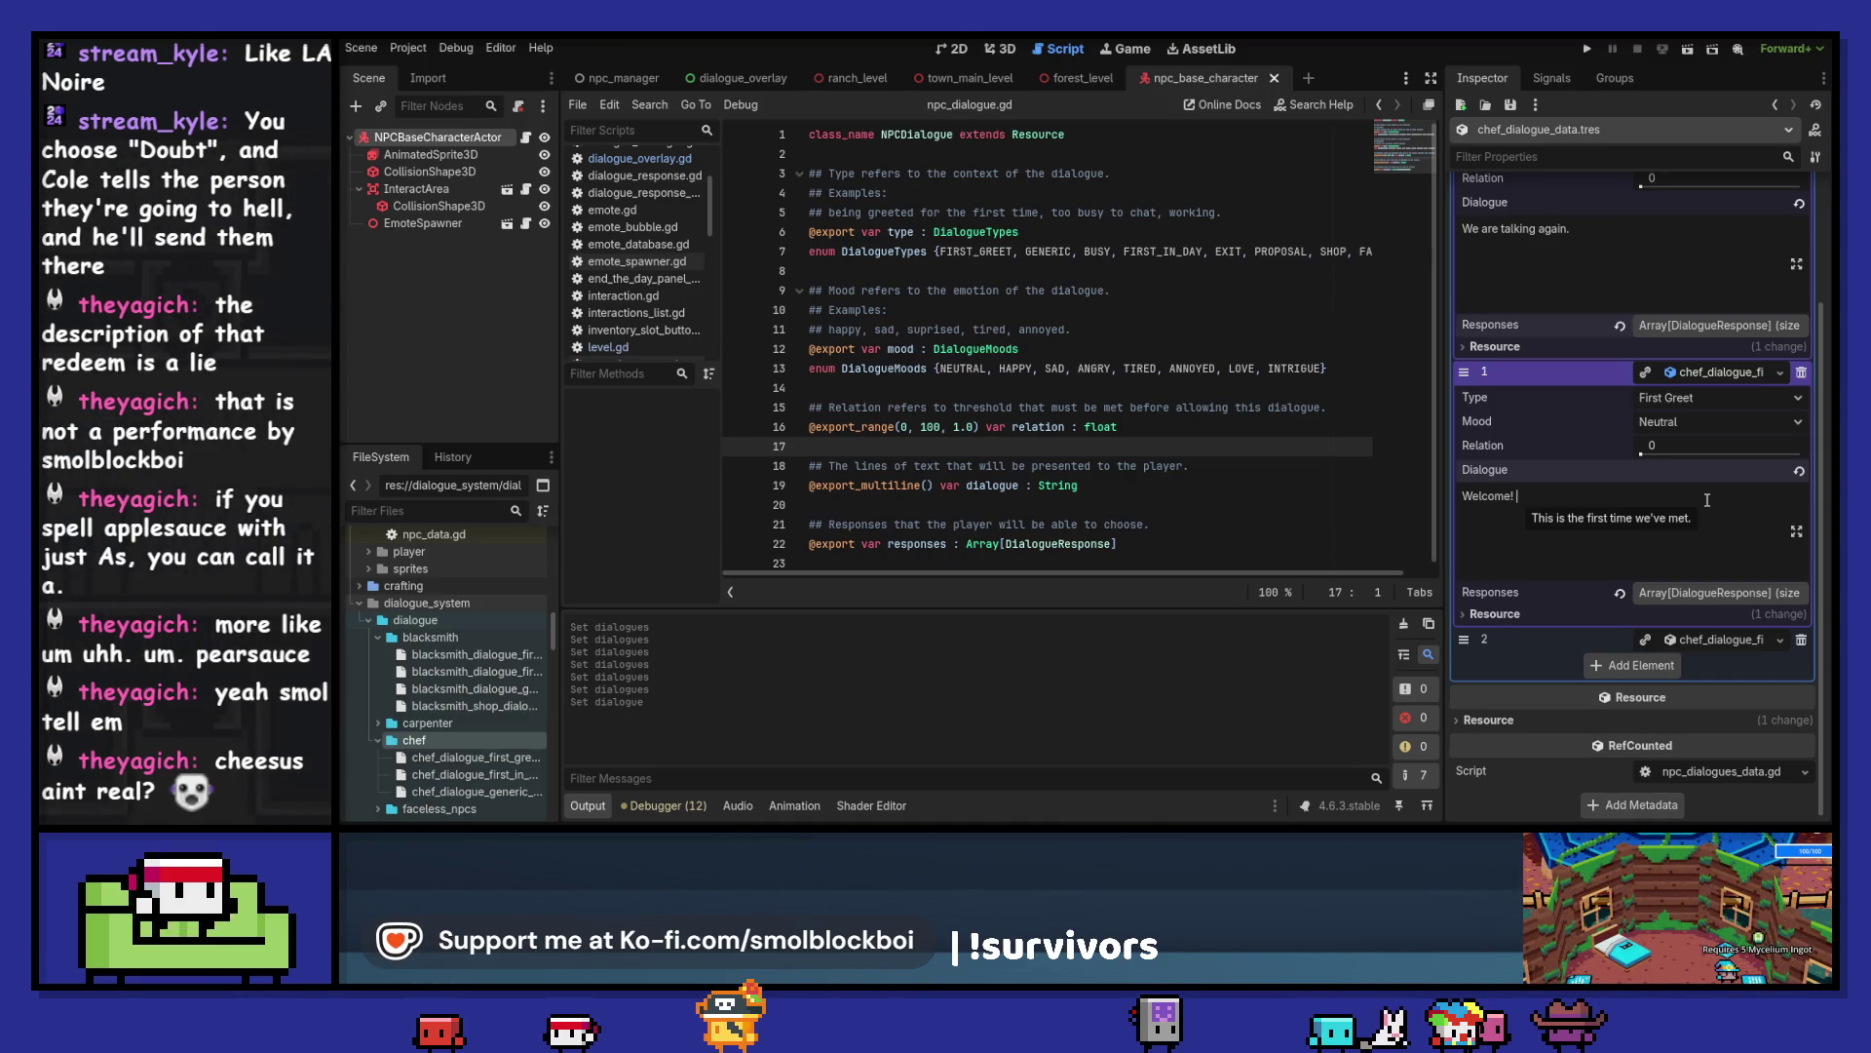
{"action": "type", "text": "You must be new. "}
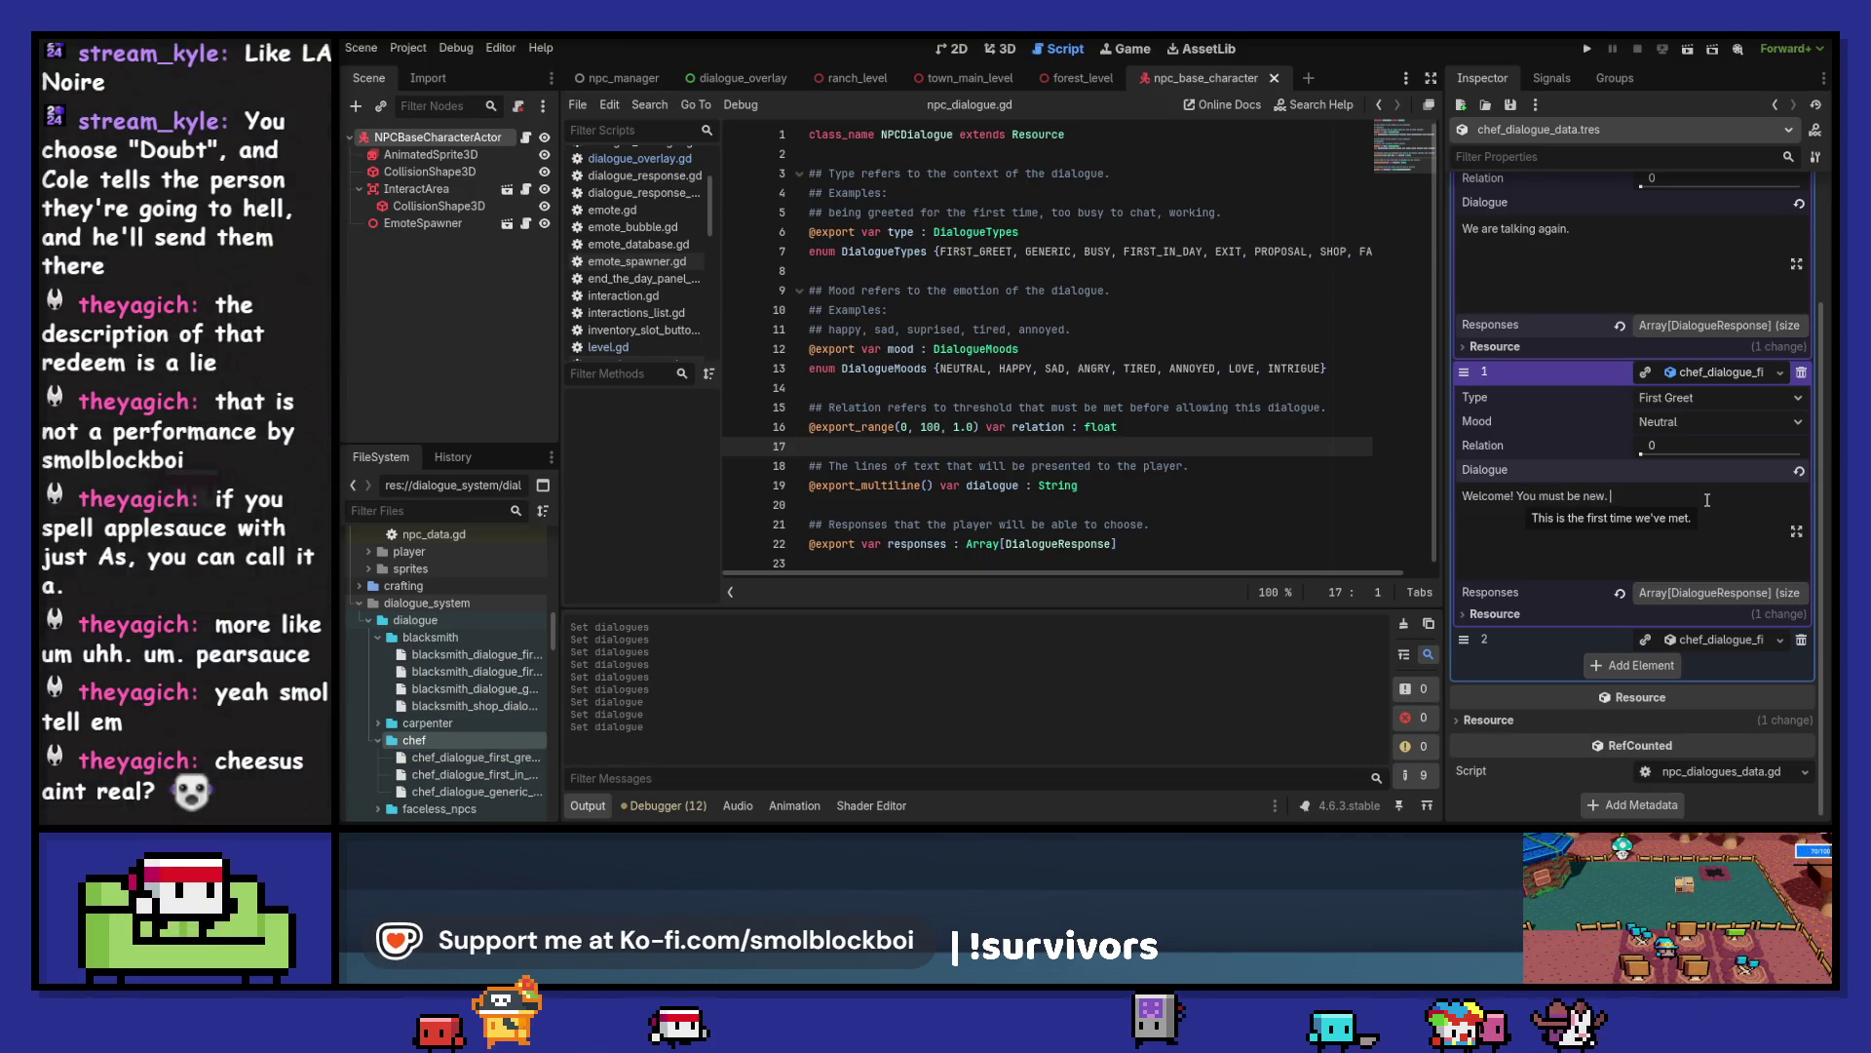
{"action": "type", "text": "Nice t"}
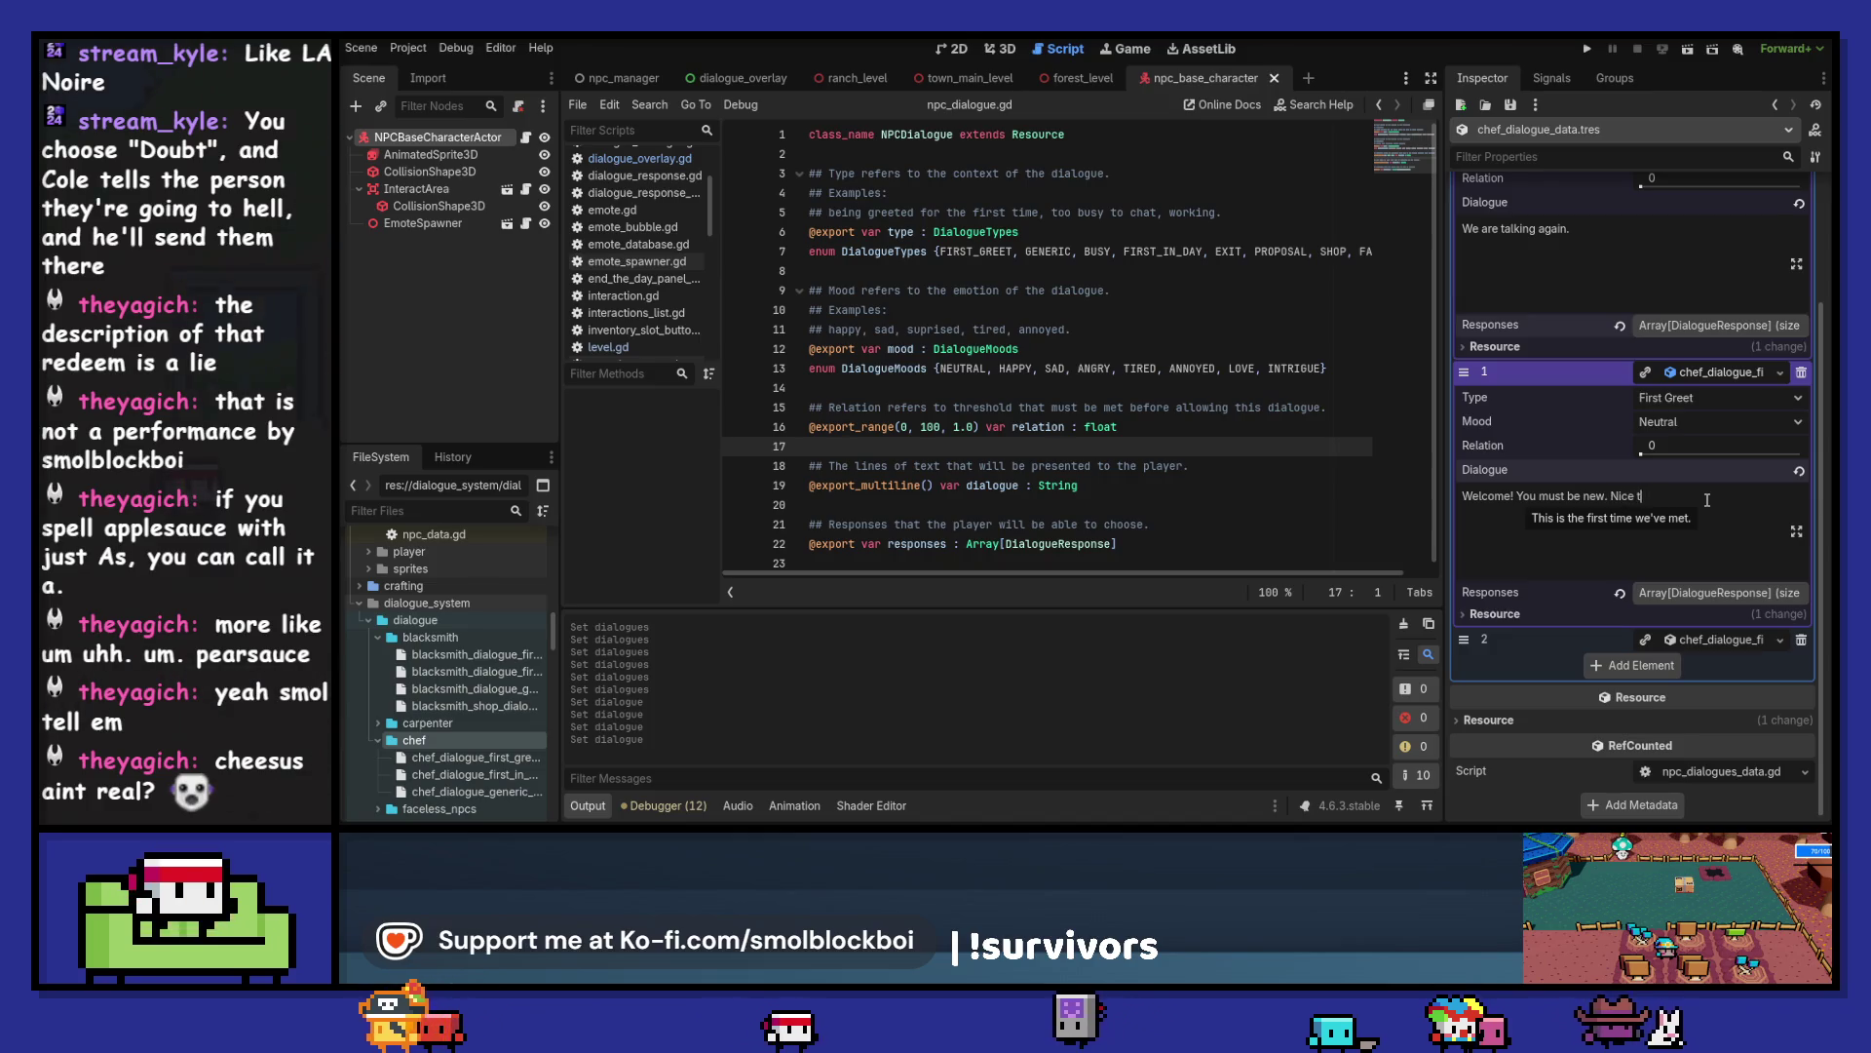
{"action": "type", "text": "o meet yo"}
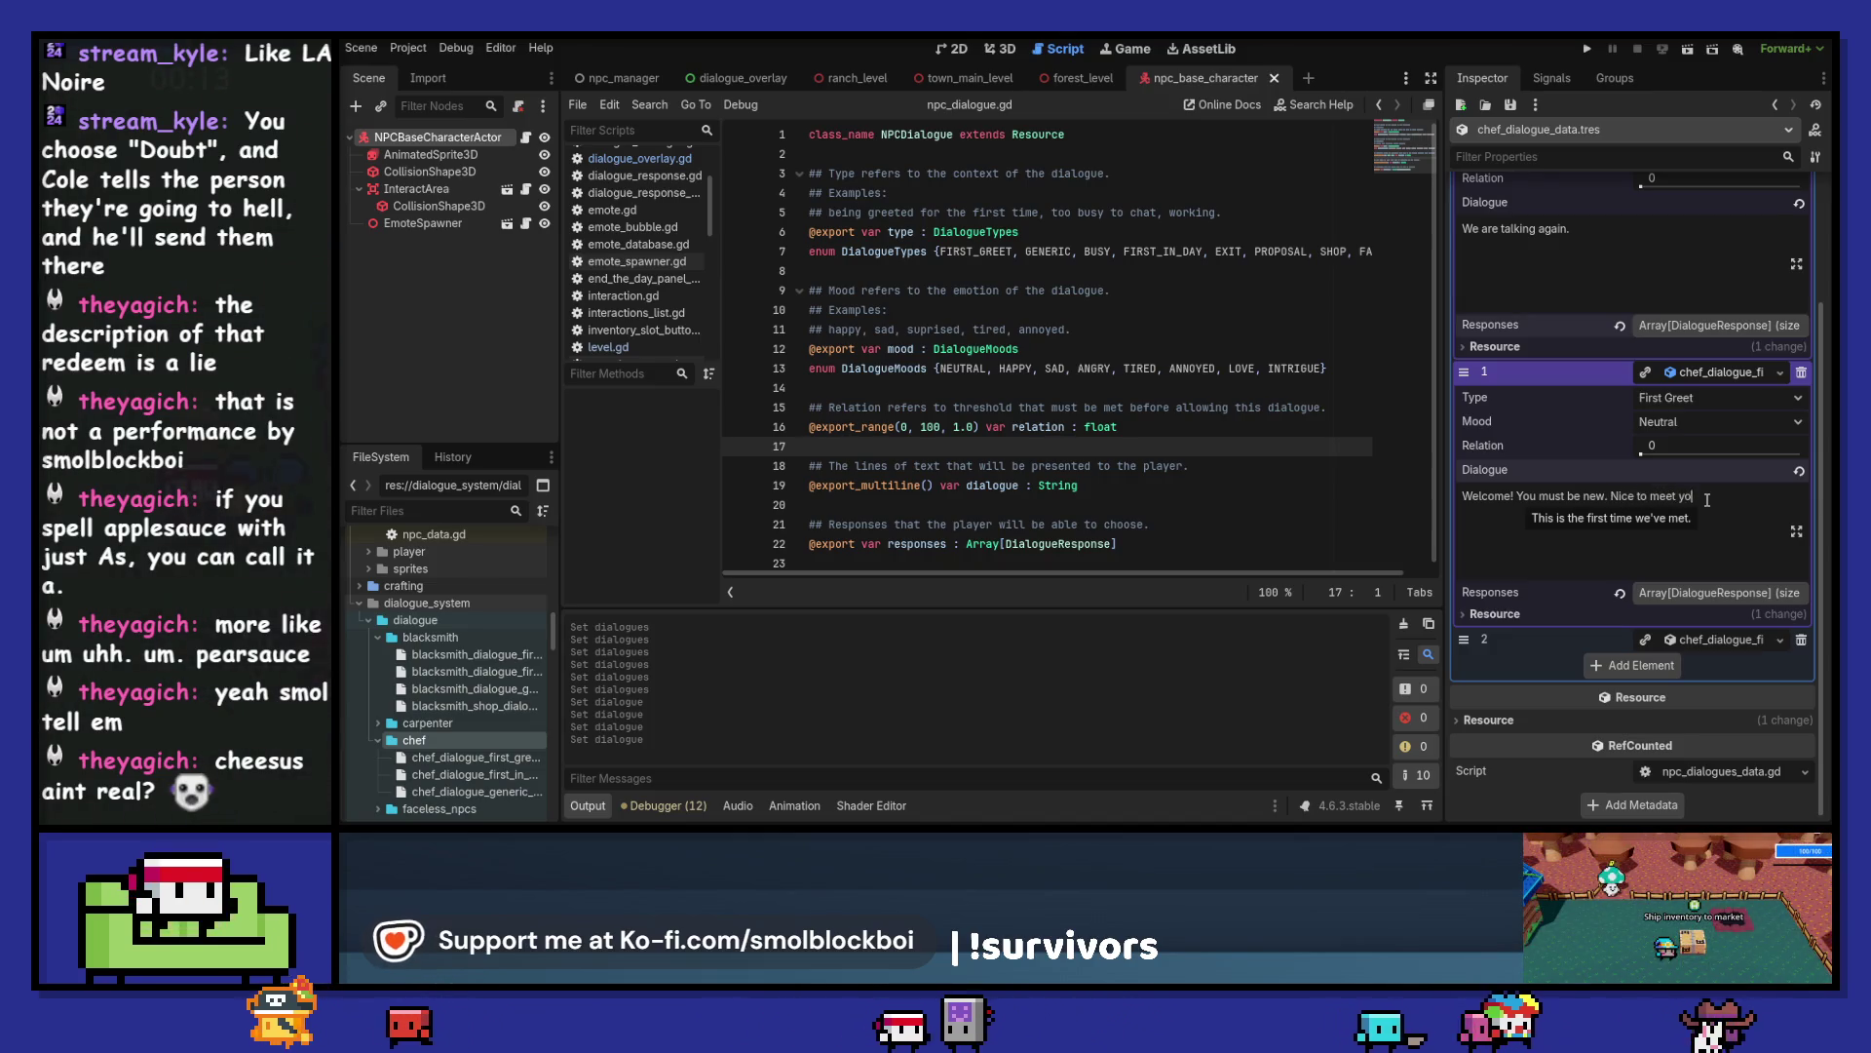
{"action": "type", "text": "u!"}
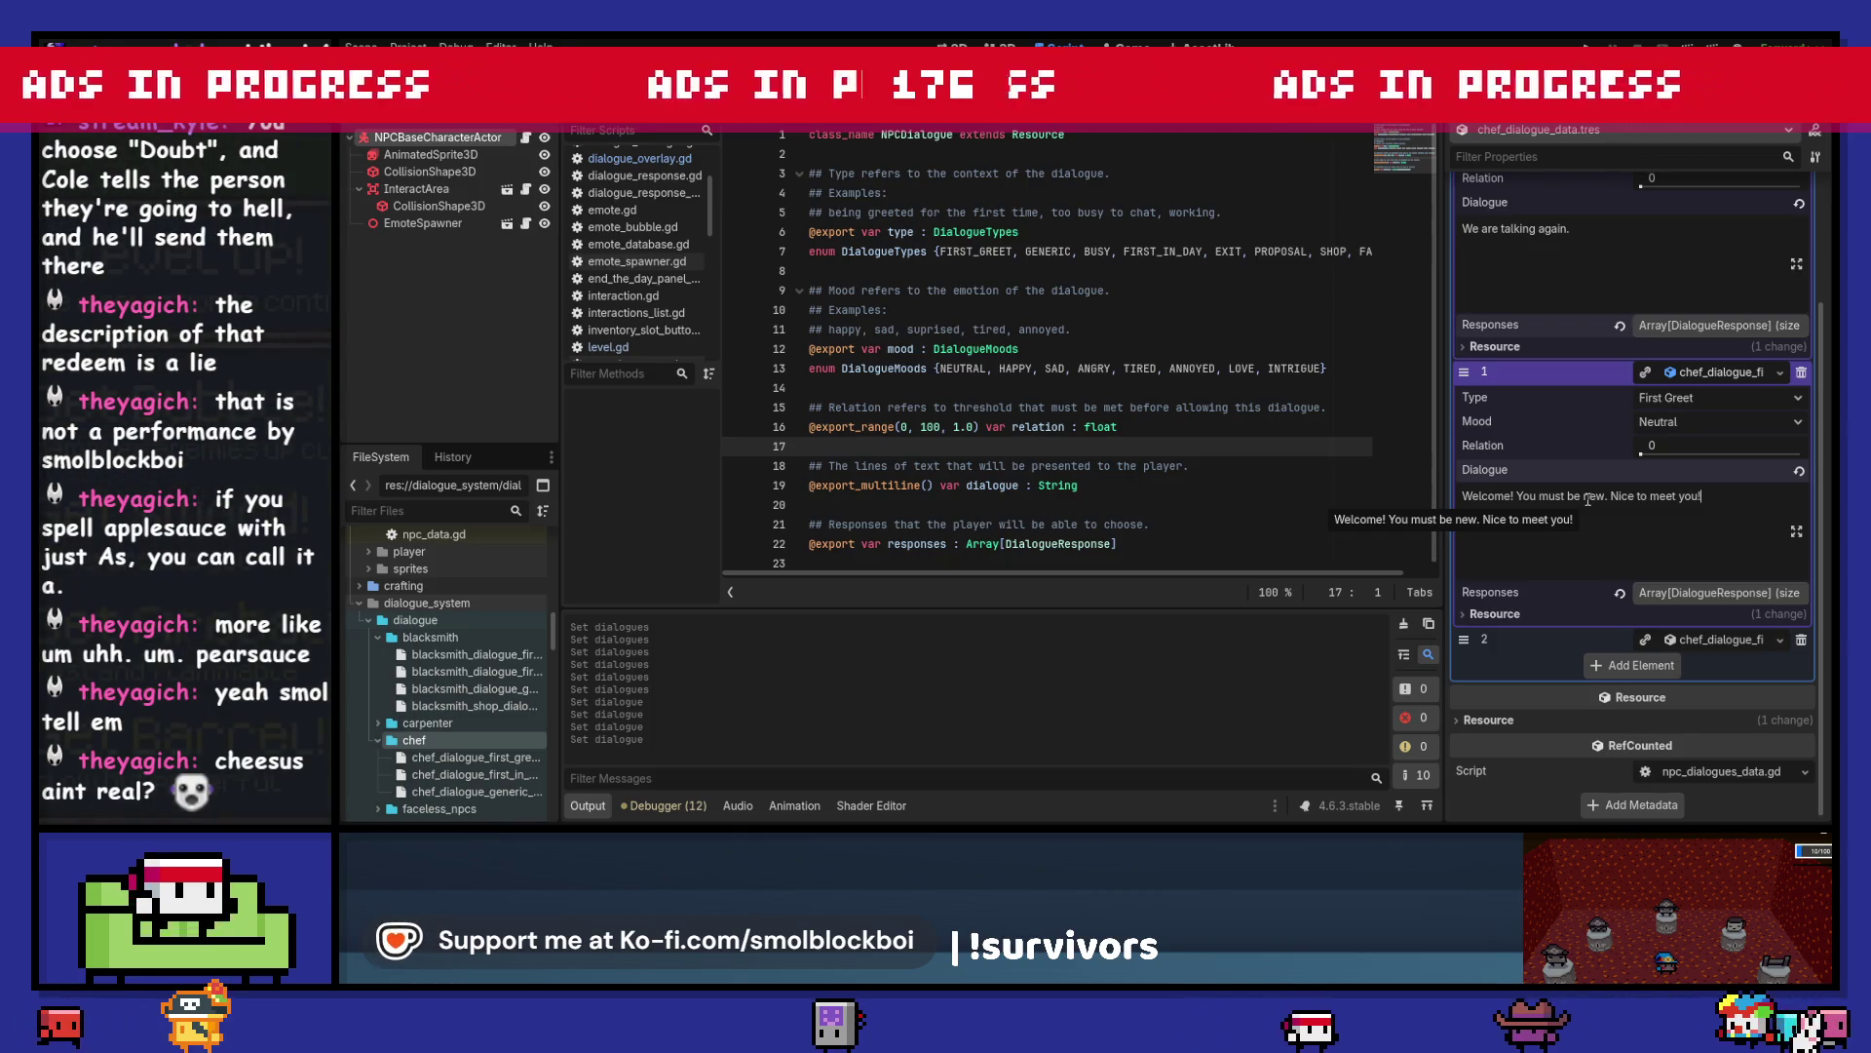
{"action": "left_click", "coordinate": [1723, 372]}
{"action": "left_click", "coordinate": [1715, 559]}
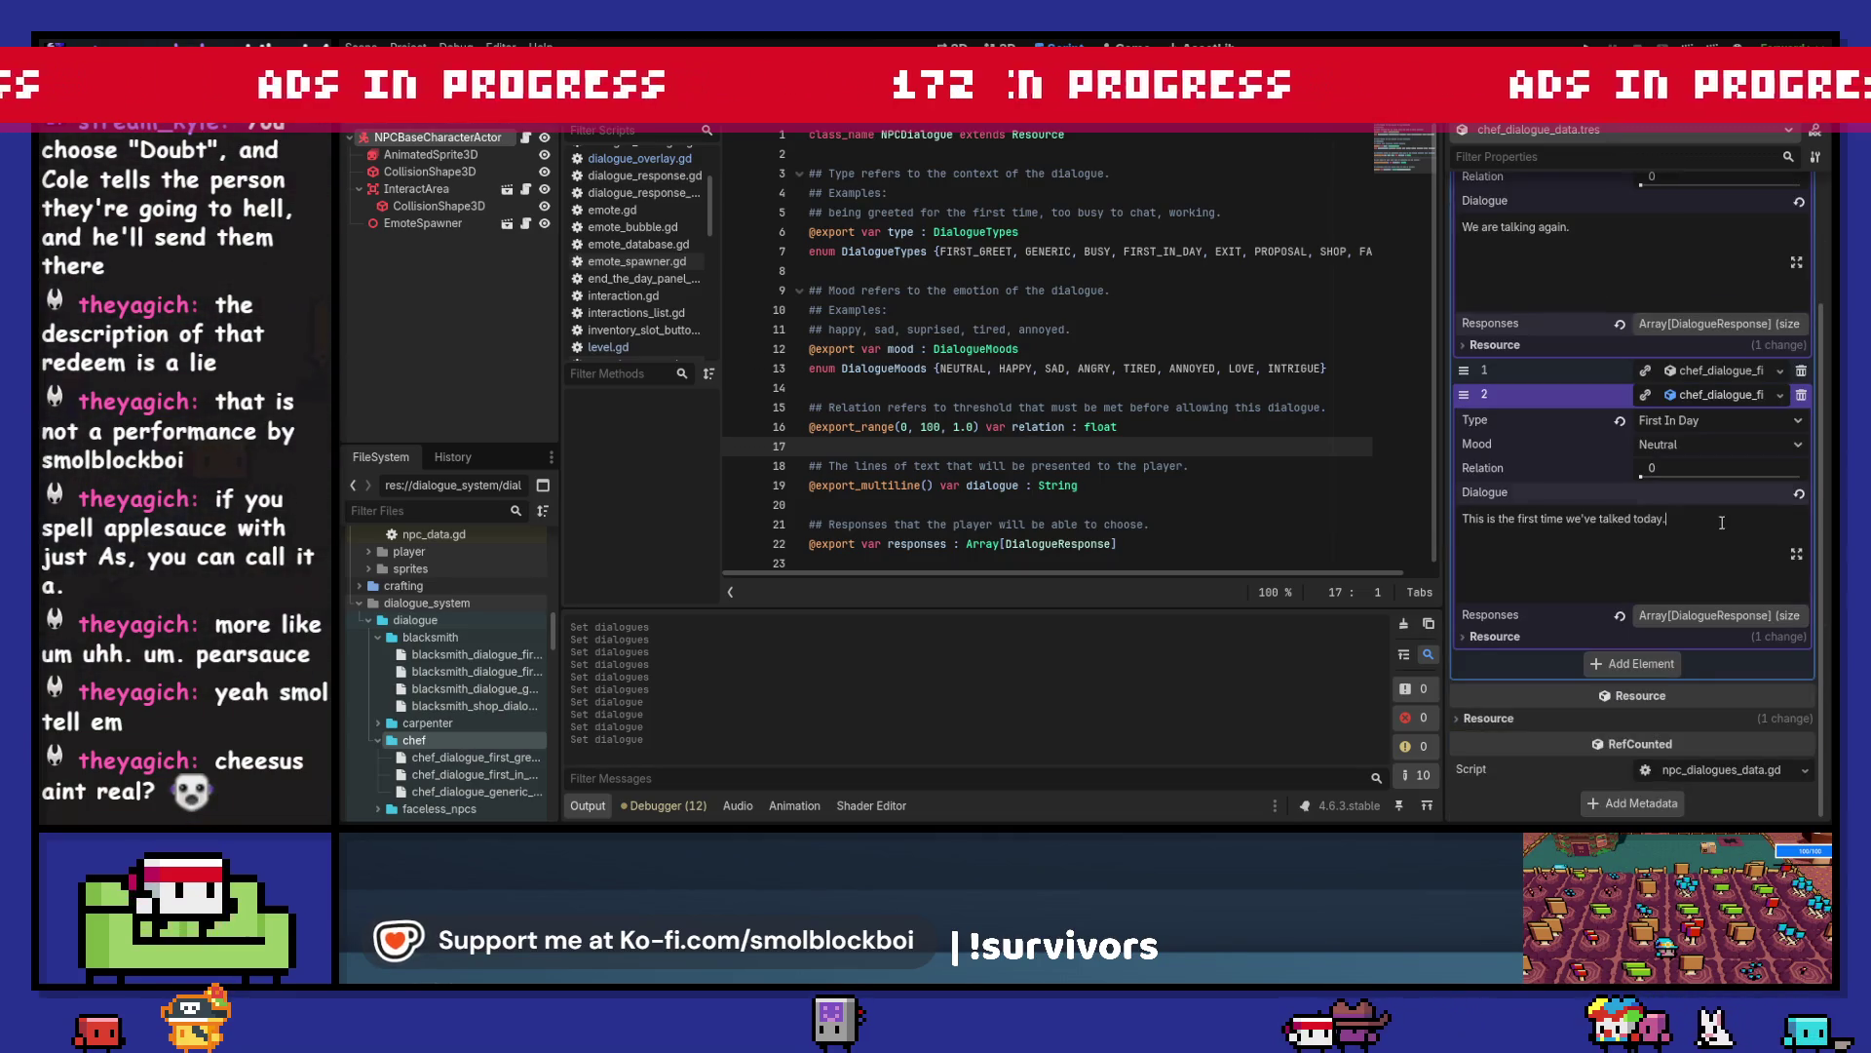
- Change the First In Day entry's text to "No loafing around." with no trailing space
{"action": "triple_click", "coordinate": [1722, 523]}
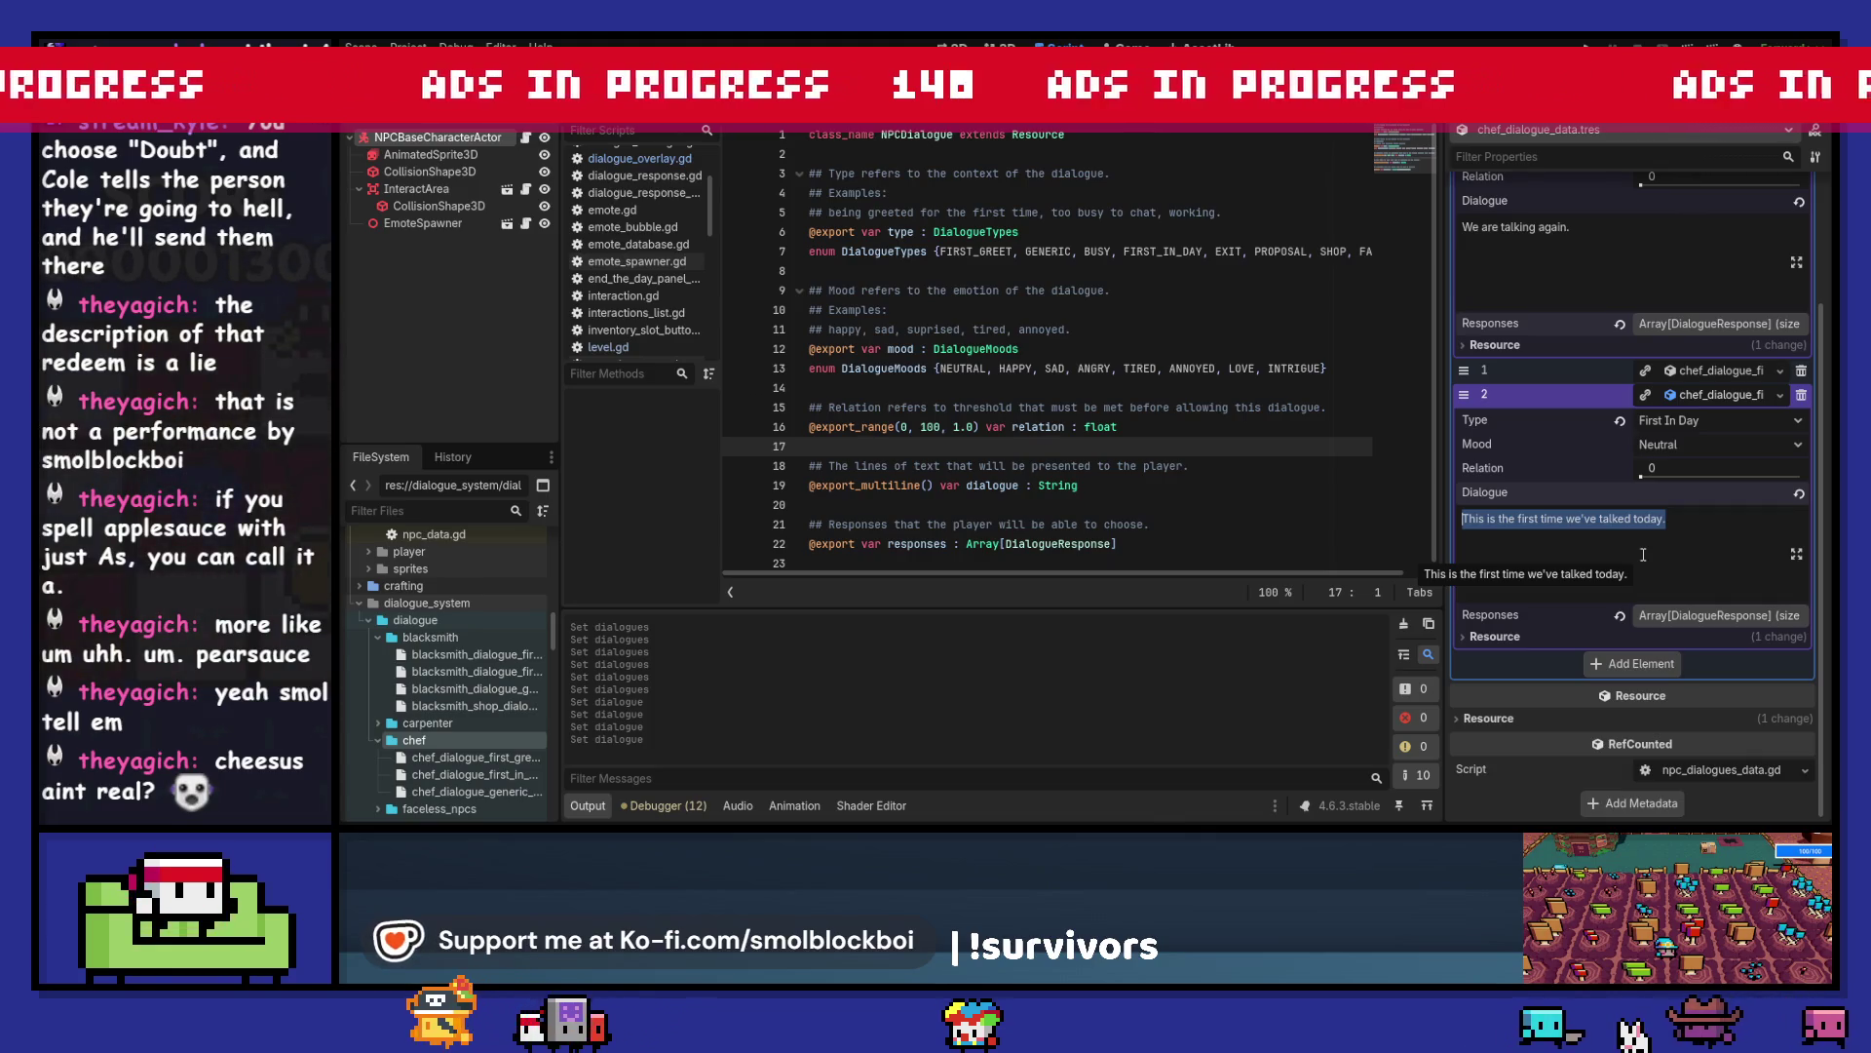
{"action": "type", "text": "No loafing"}
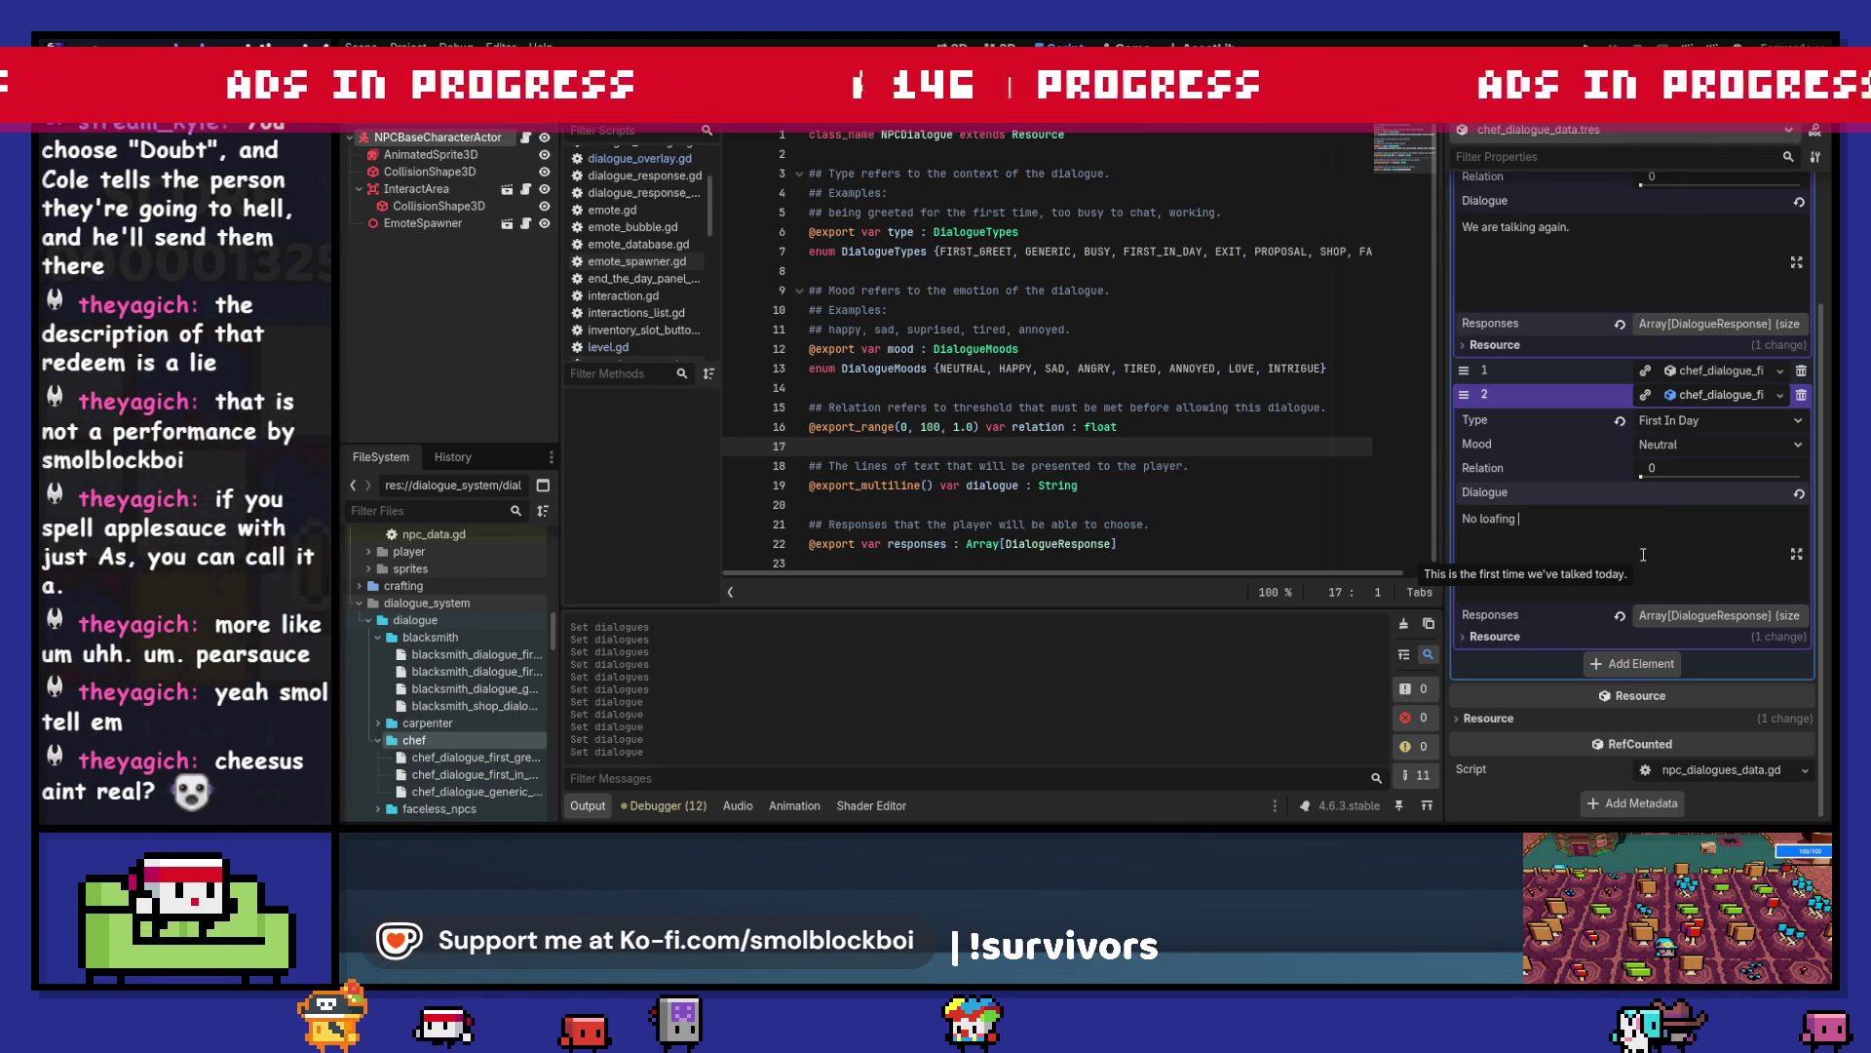
{"action": "type", "text": "ound."}
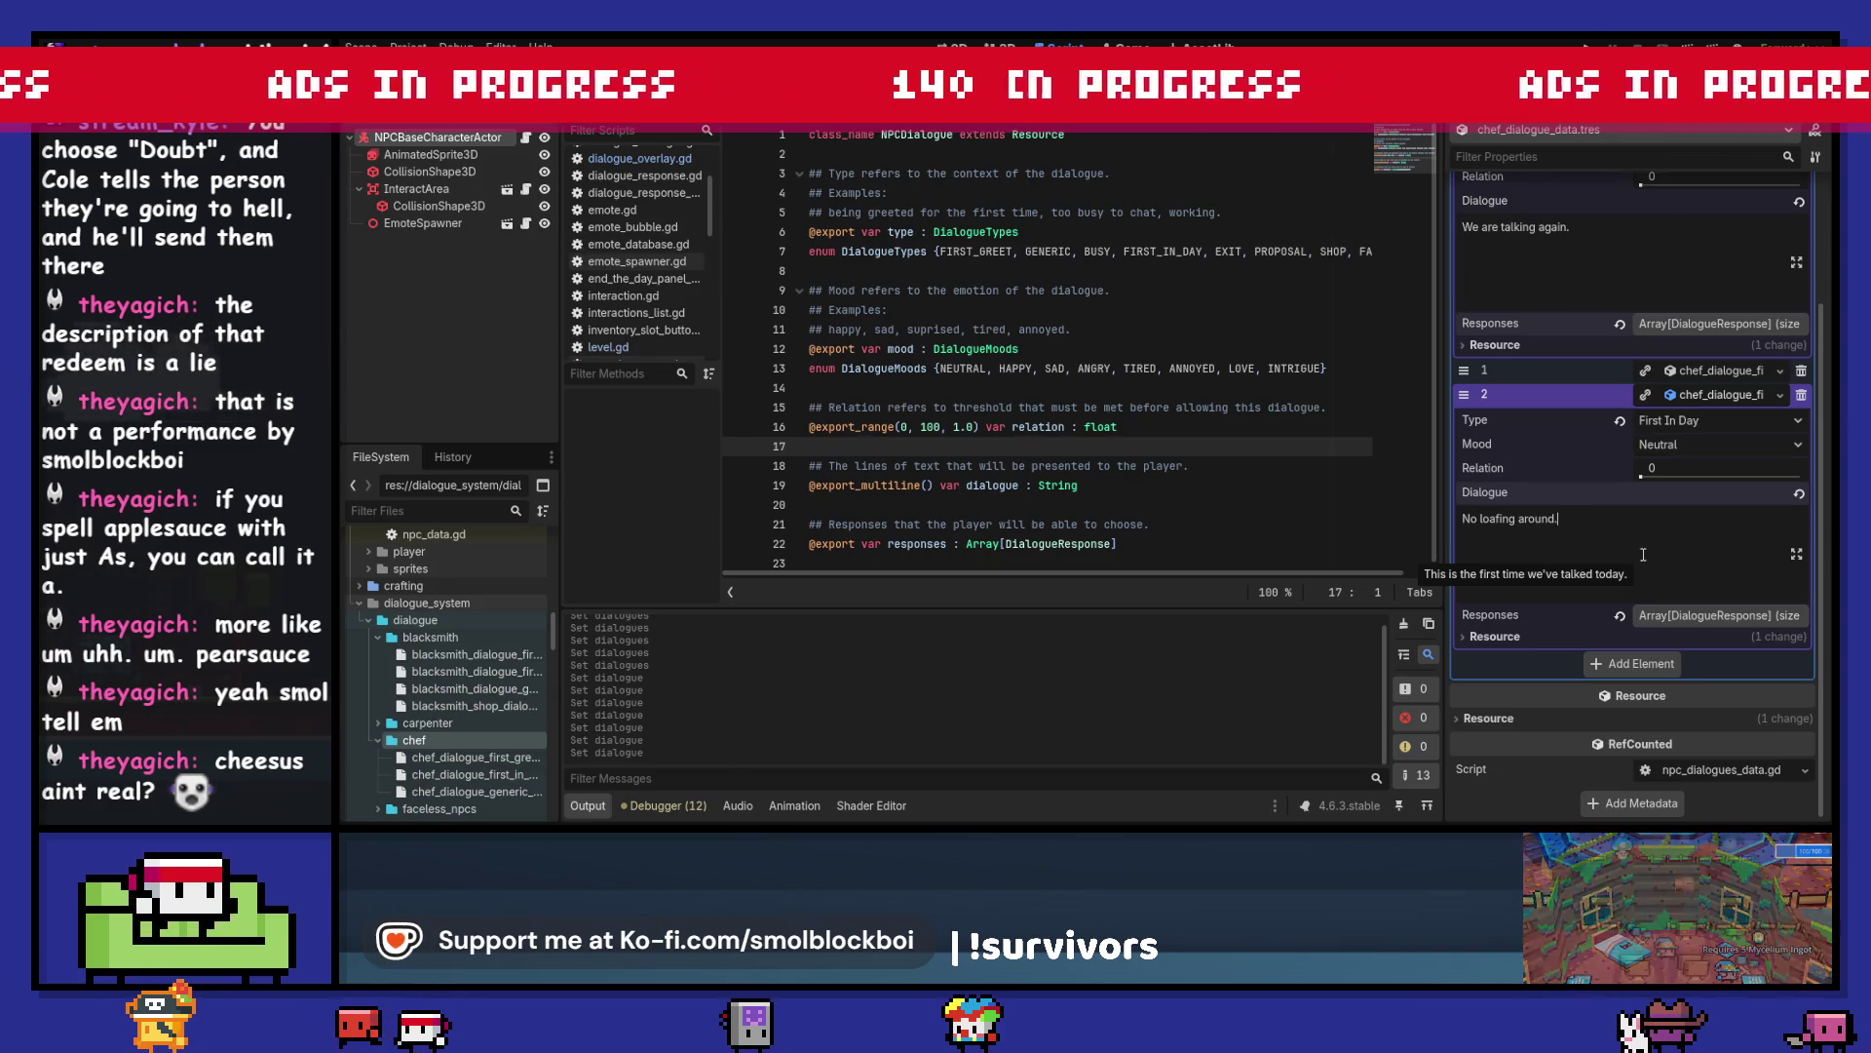
{"action": "key", "text": "BackSpace"}
{"action": "scroll", "coordinate": [1644, 553], "scroll_direction": "up", "scroll_amount": 3}
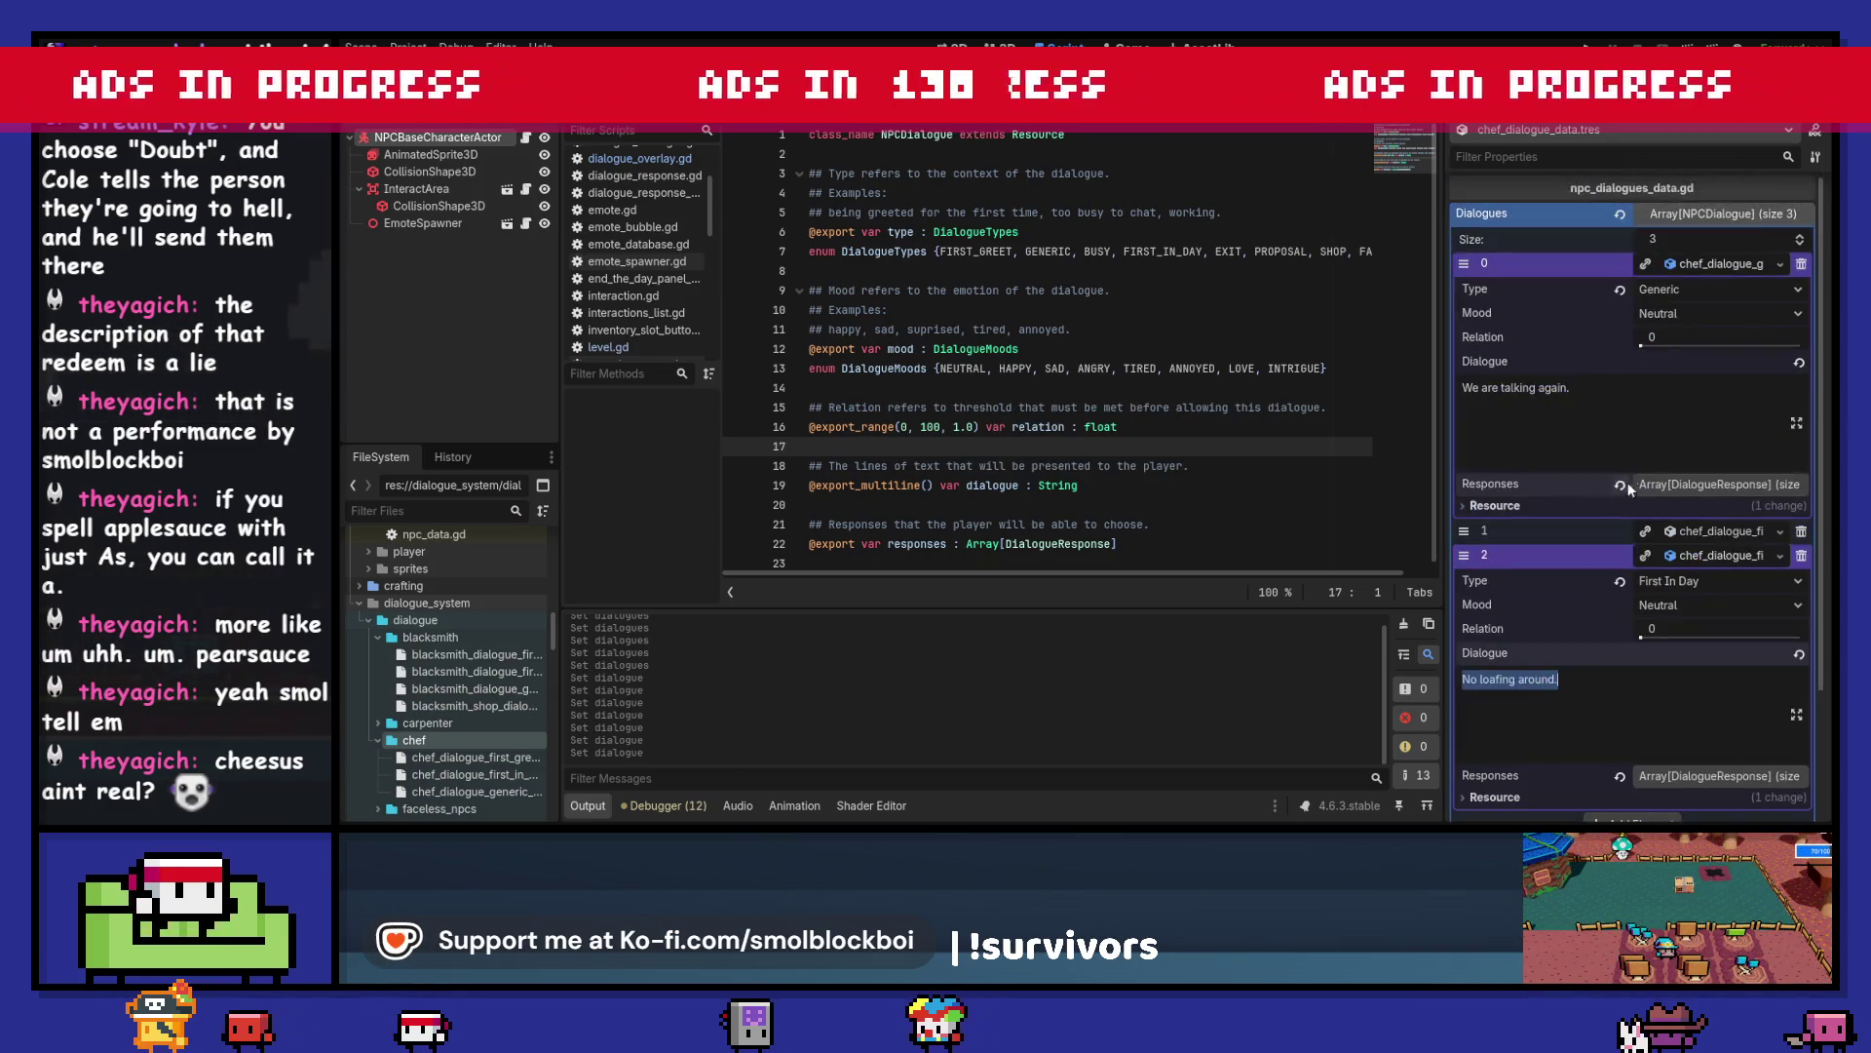
- Replace "We are talking again." with "Pie." and collapse dialogue entries 0 and 2
{"action": "left_click", "coordinate": [1652, 410]}
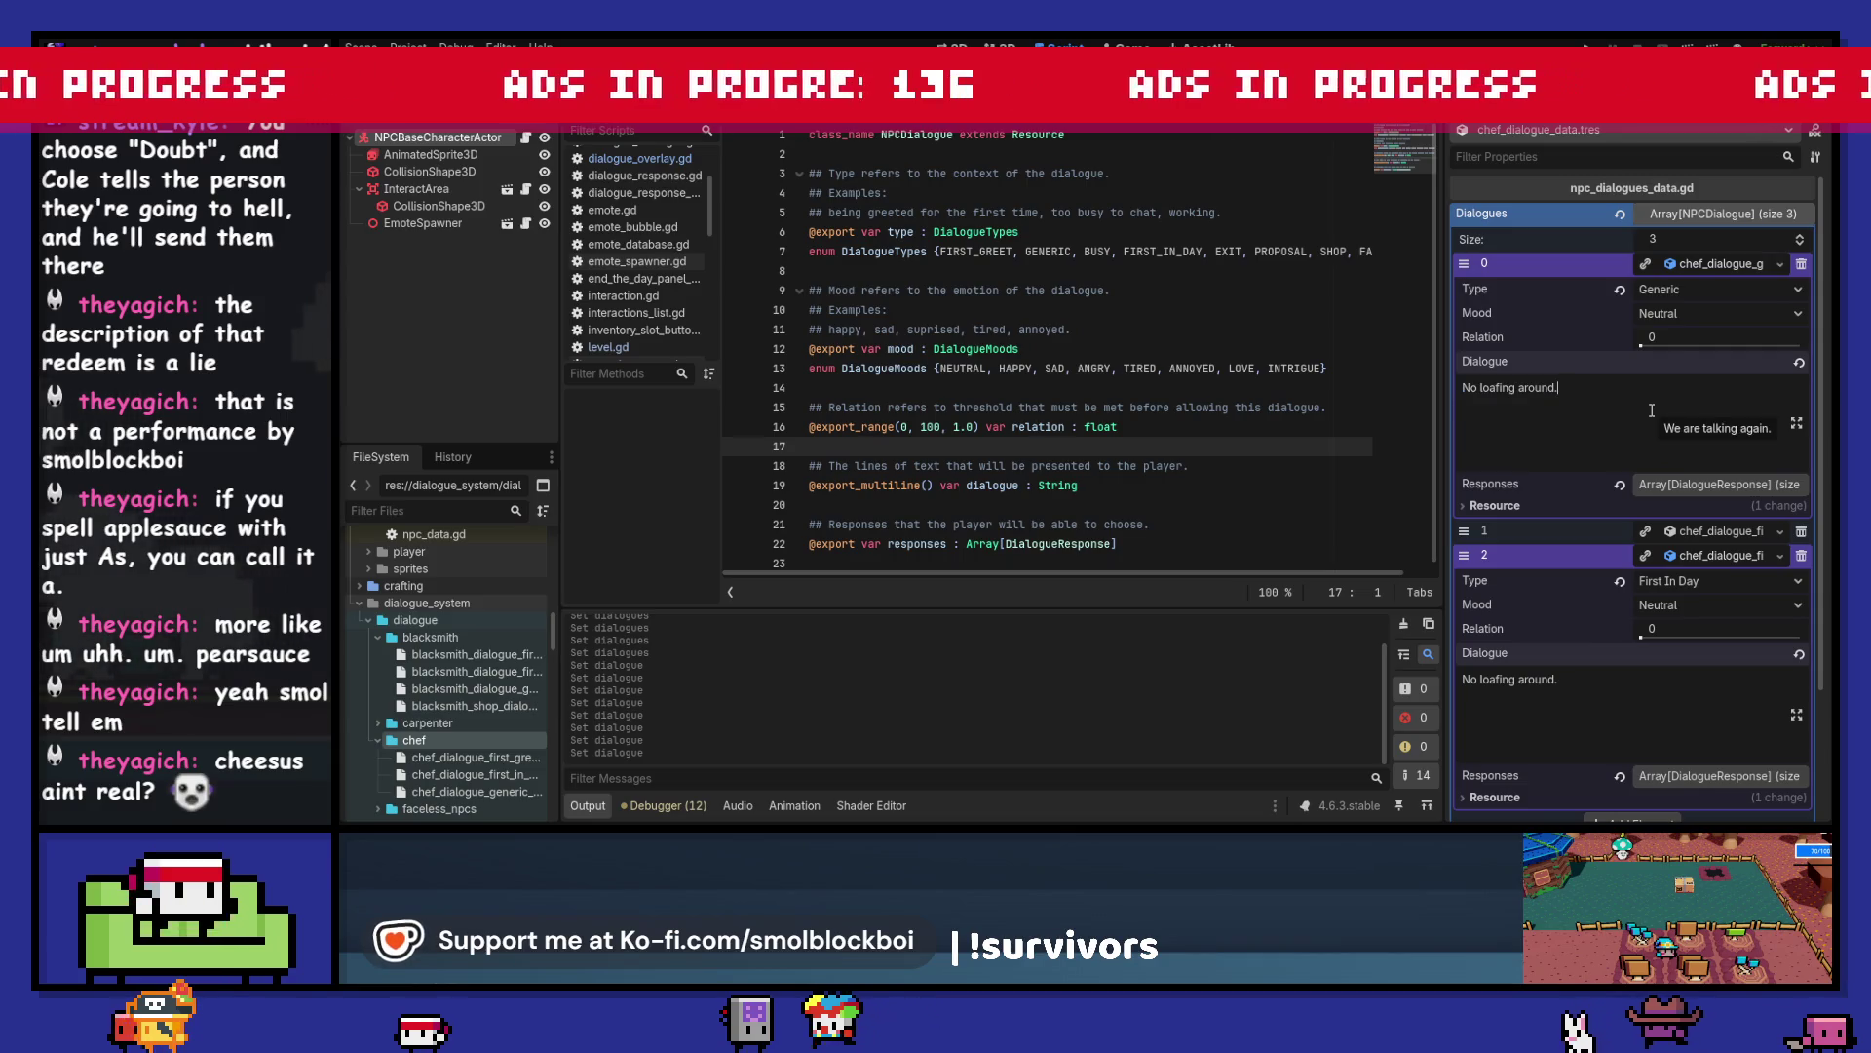
{"action": "key", "text": "ctrl+a"}
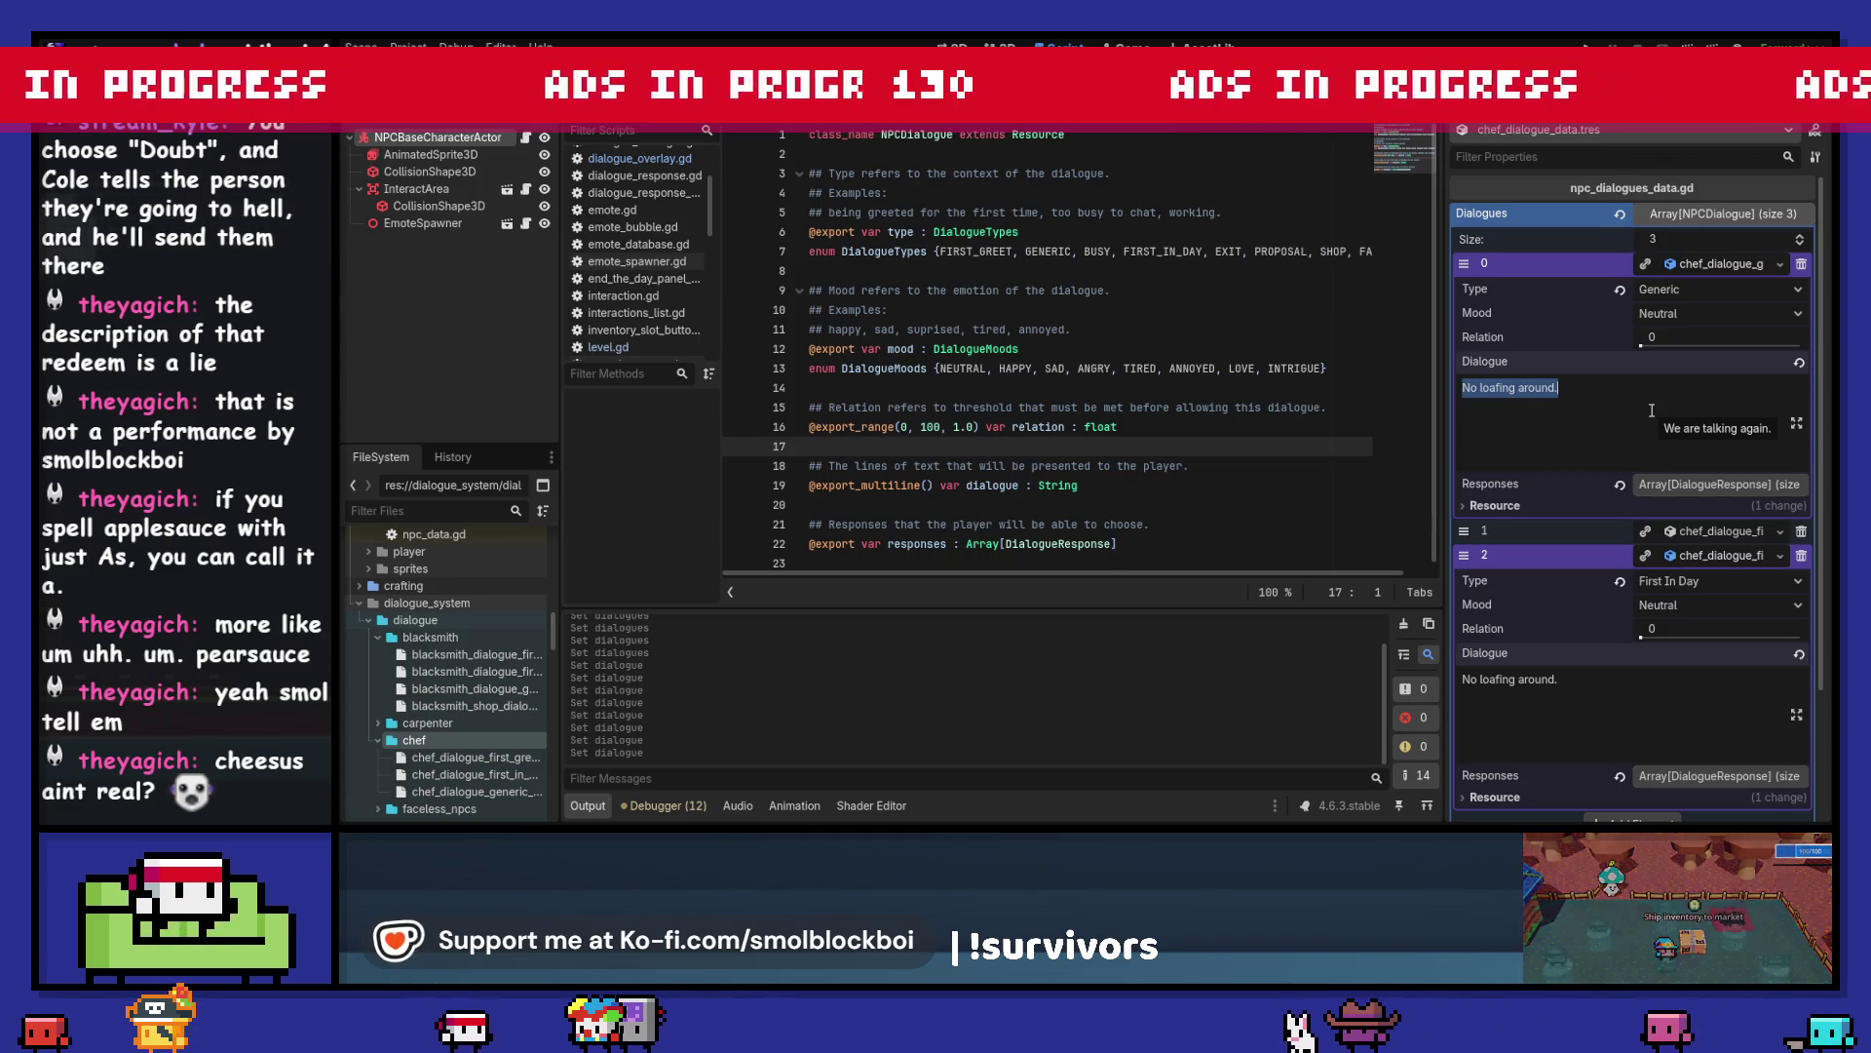
{"action": "type", "text": "Pie."}
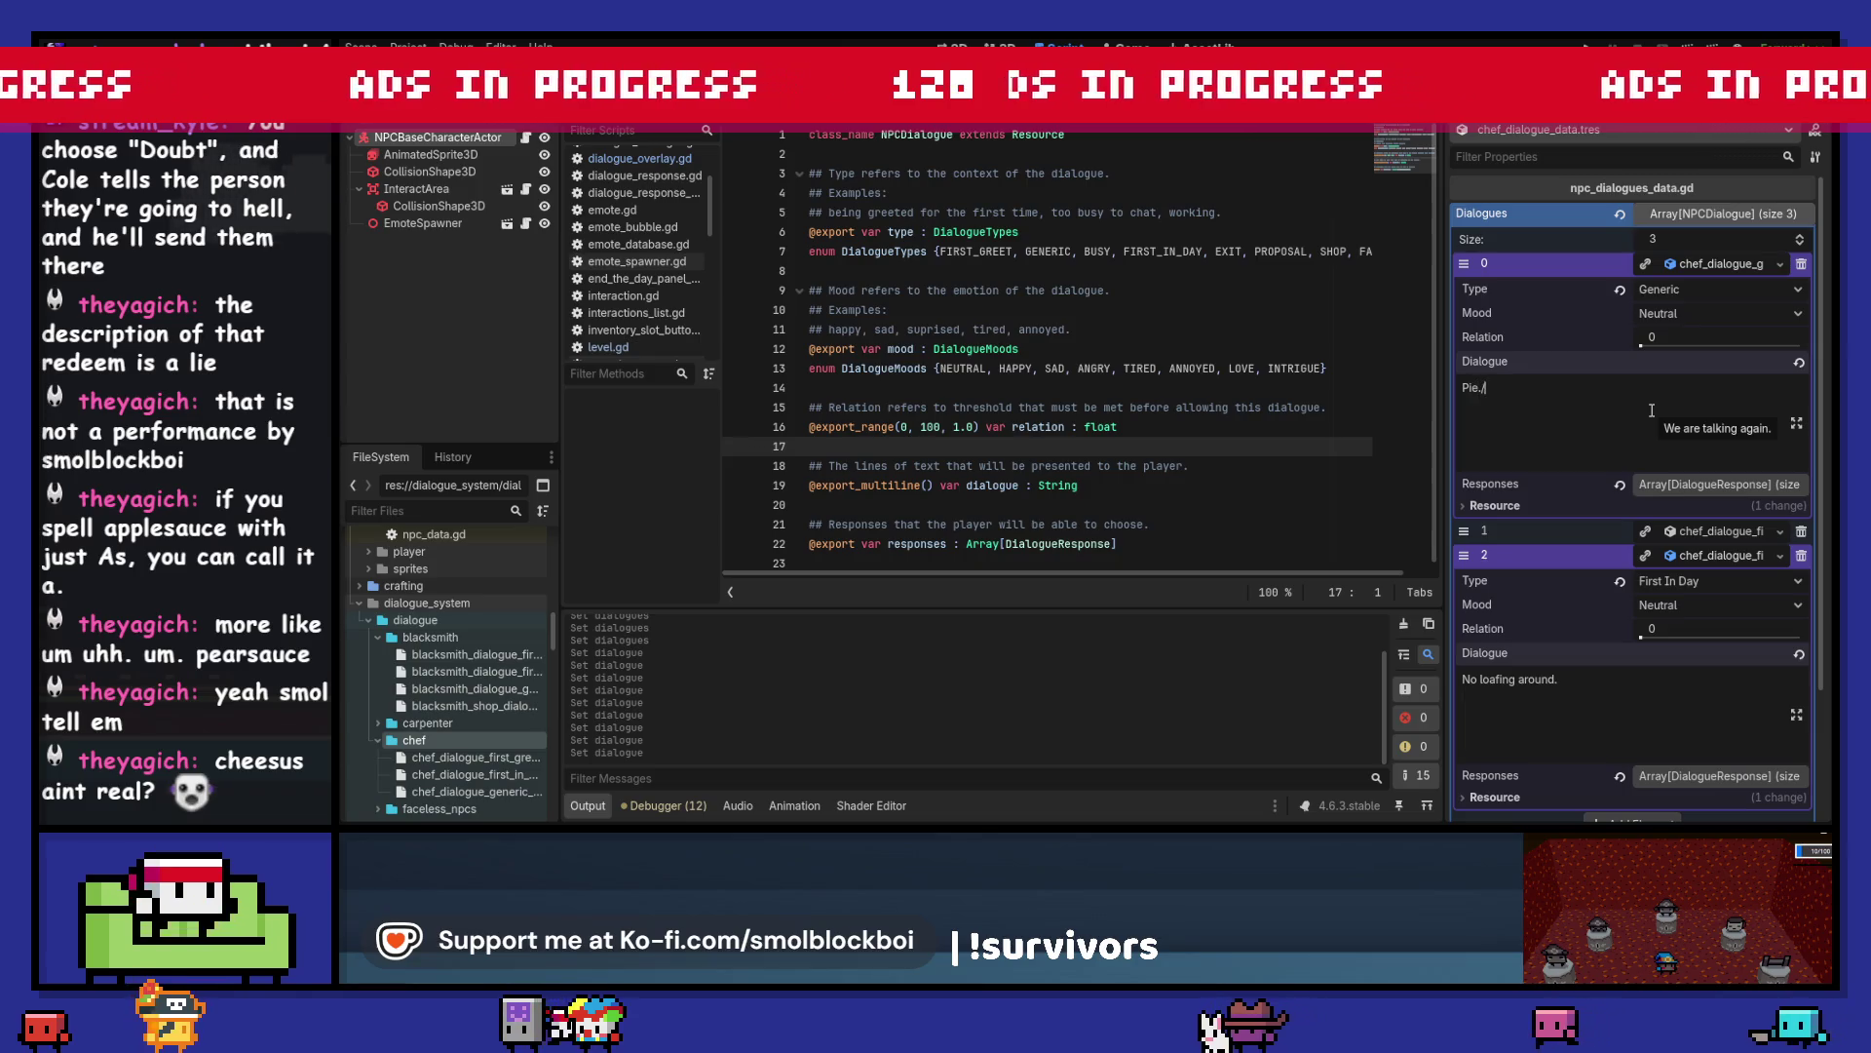
{"action": "key", "text": "BackSpace"}
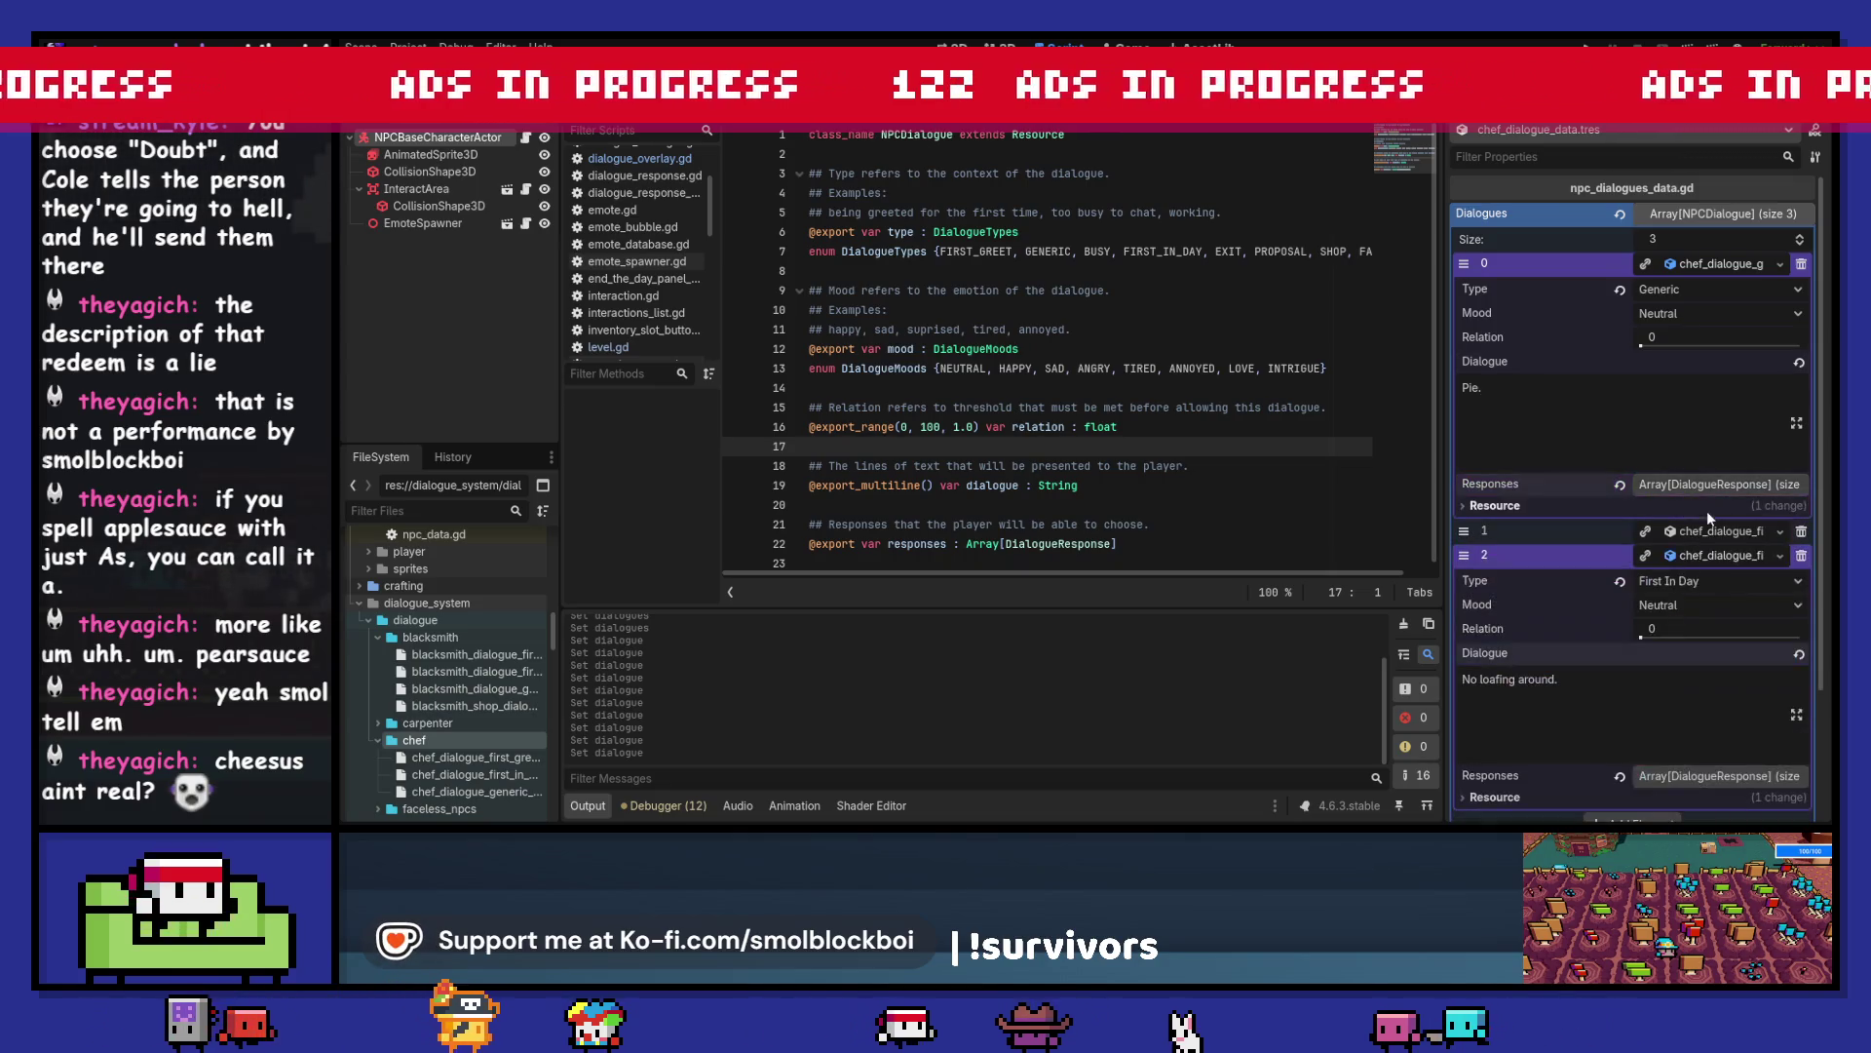
{"action": "left_click", "coordinate": [1719, 557]}
{"action": "left_click", "coordinate": [1722, 264]}
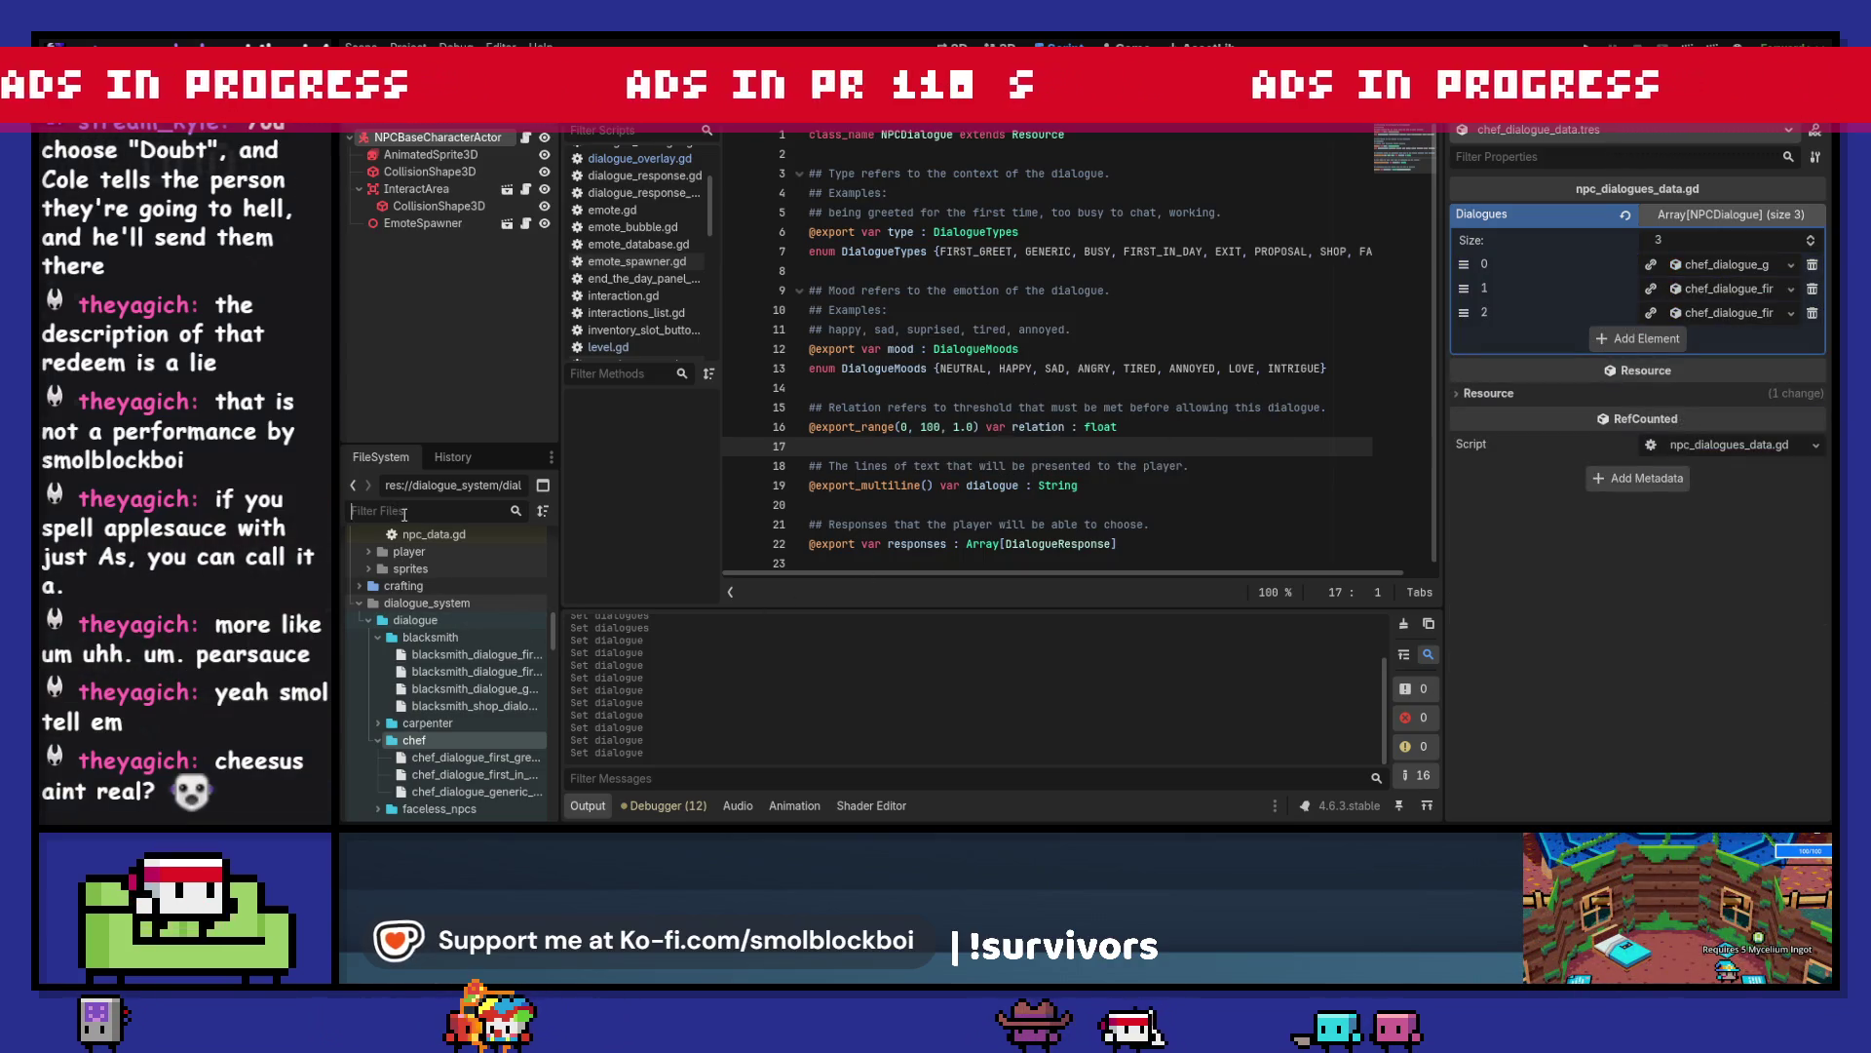
- Quick-load chef_dialogue_data.tres as chef_data.tres's Dialogue Data, then run the game with F5
{"action": "type", "text": "chef"}
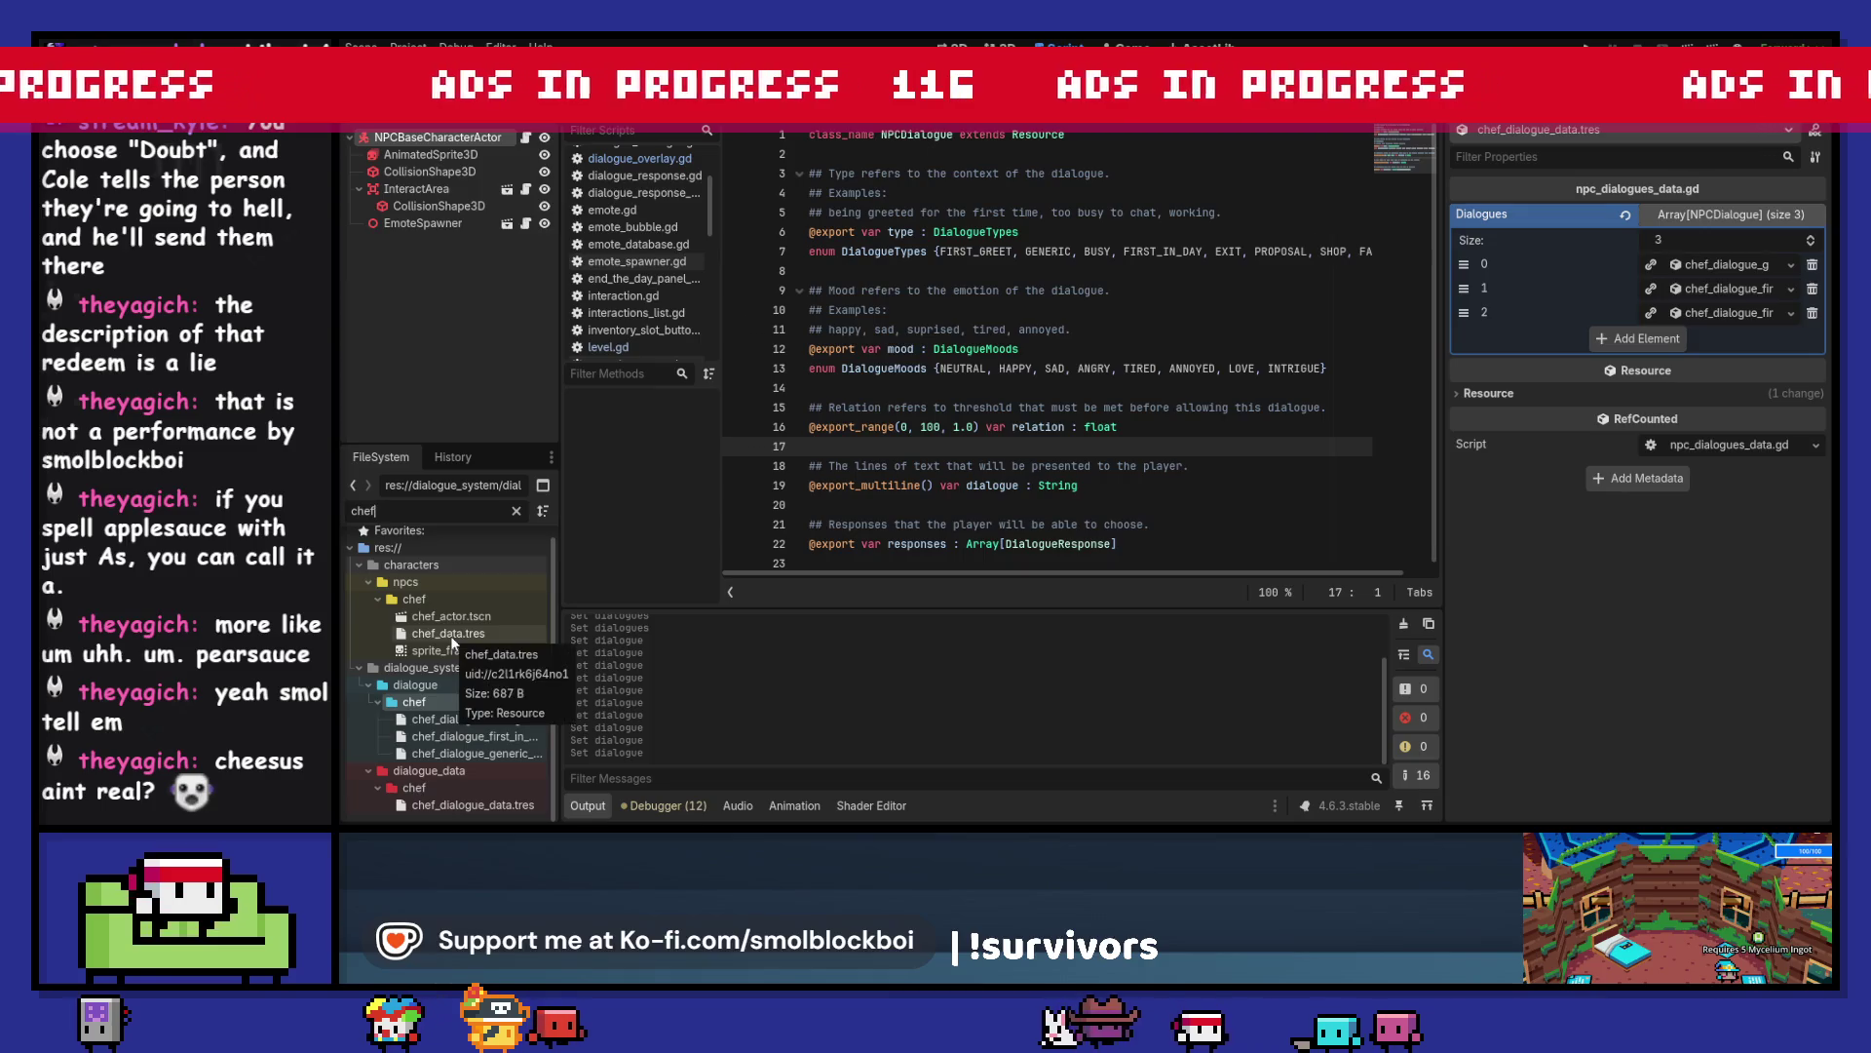
{"action": "left_click", "coordinate": [452, 634]}
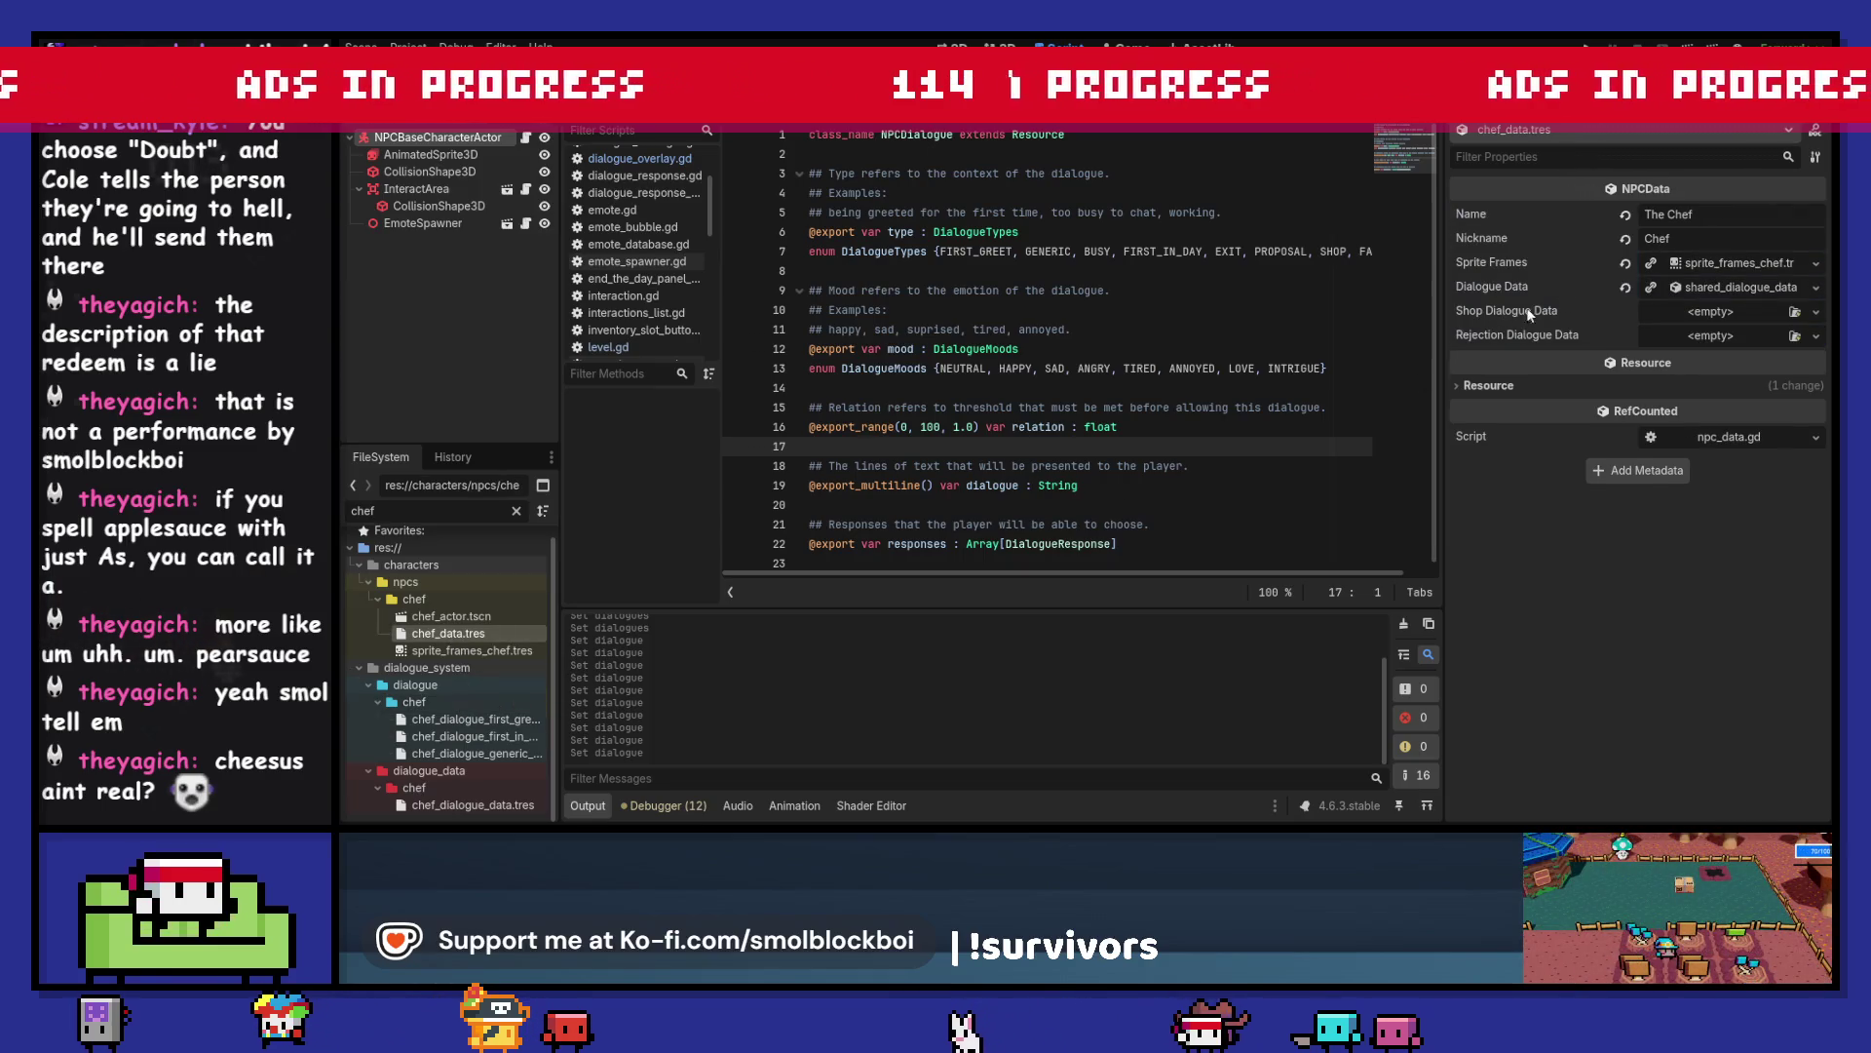
{"action": "left_click", "coordinate": [1819, 286]}
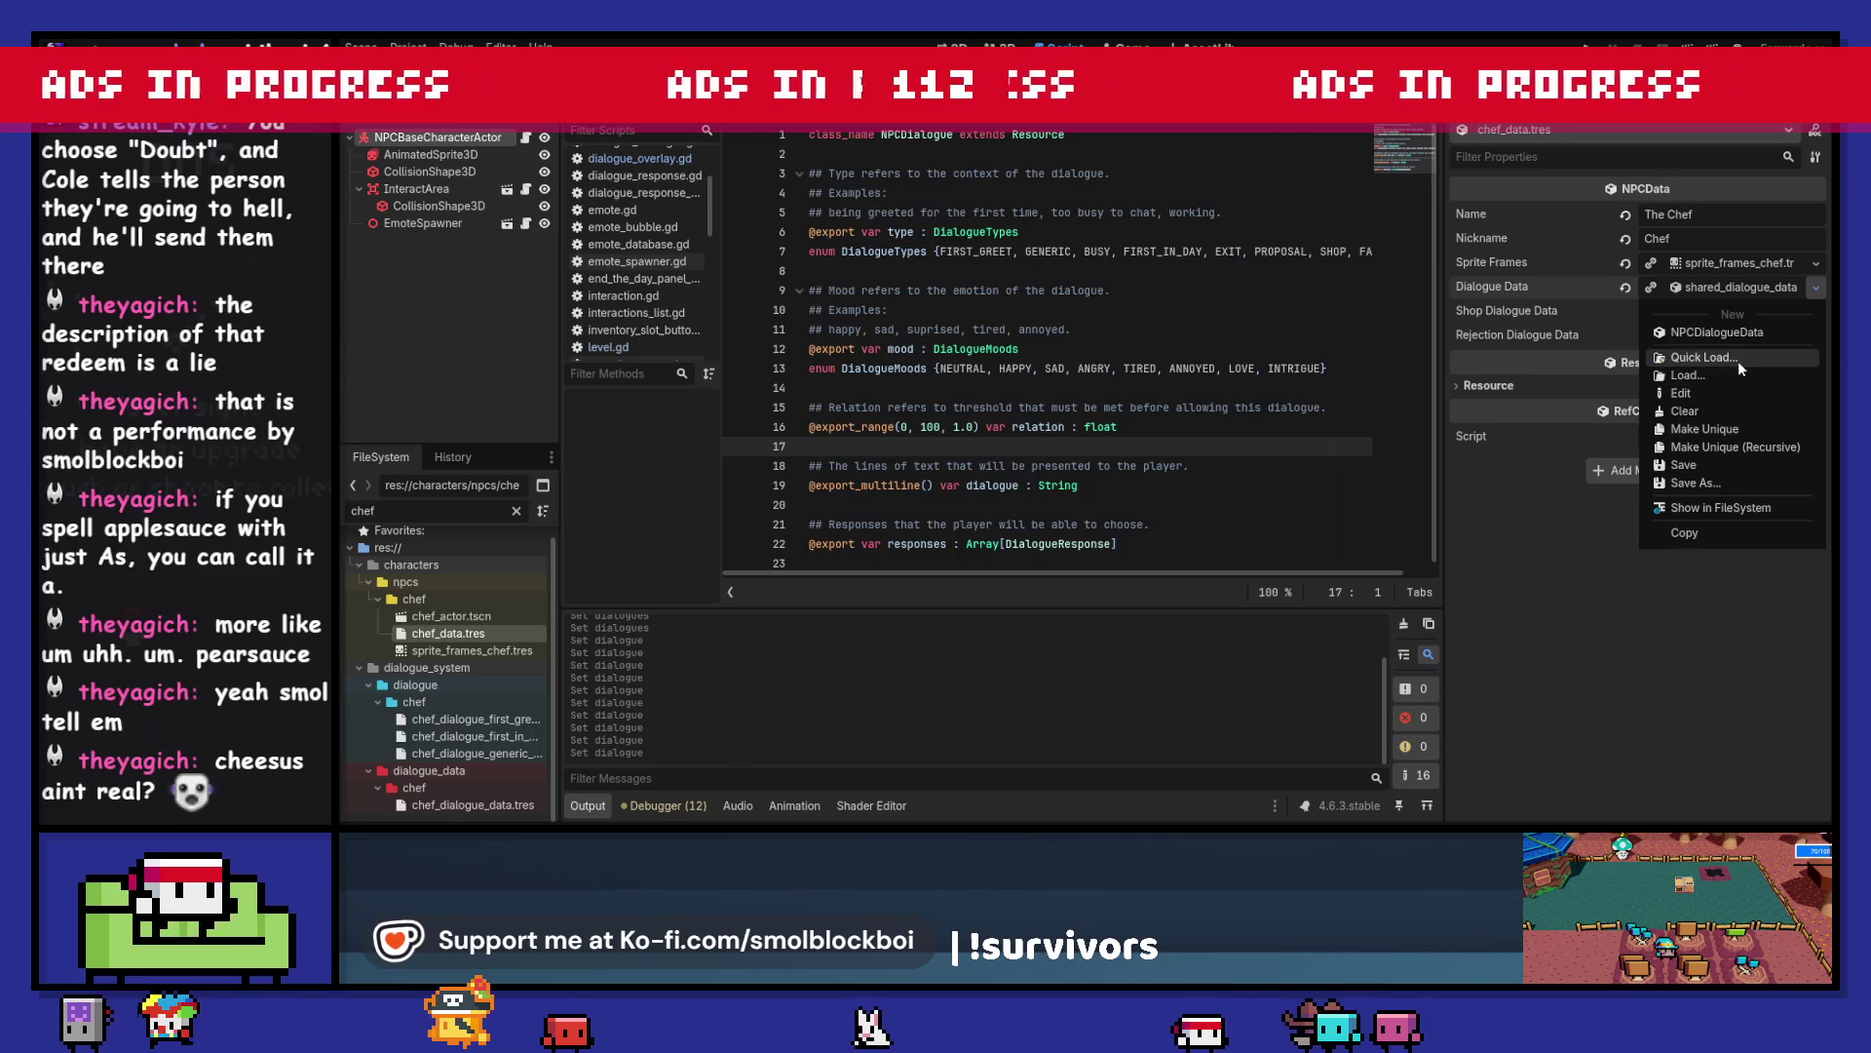
{"action": "left_click", "coordinate": [1739, 360]}
{"action": "type", "text": "chef"}
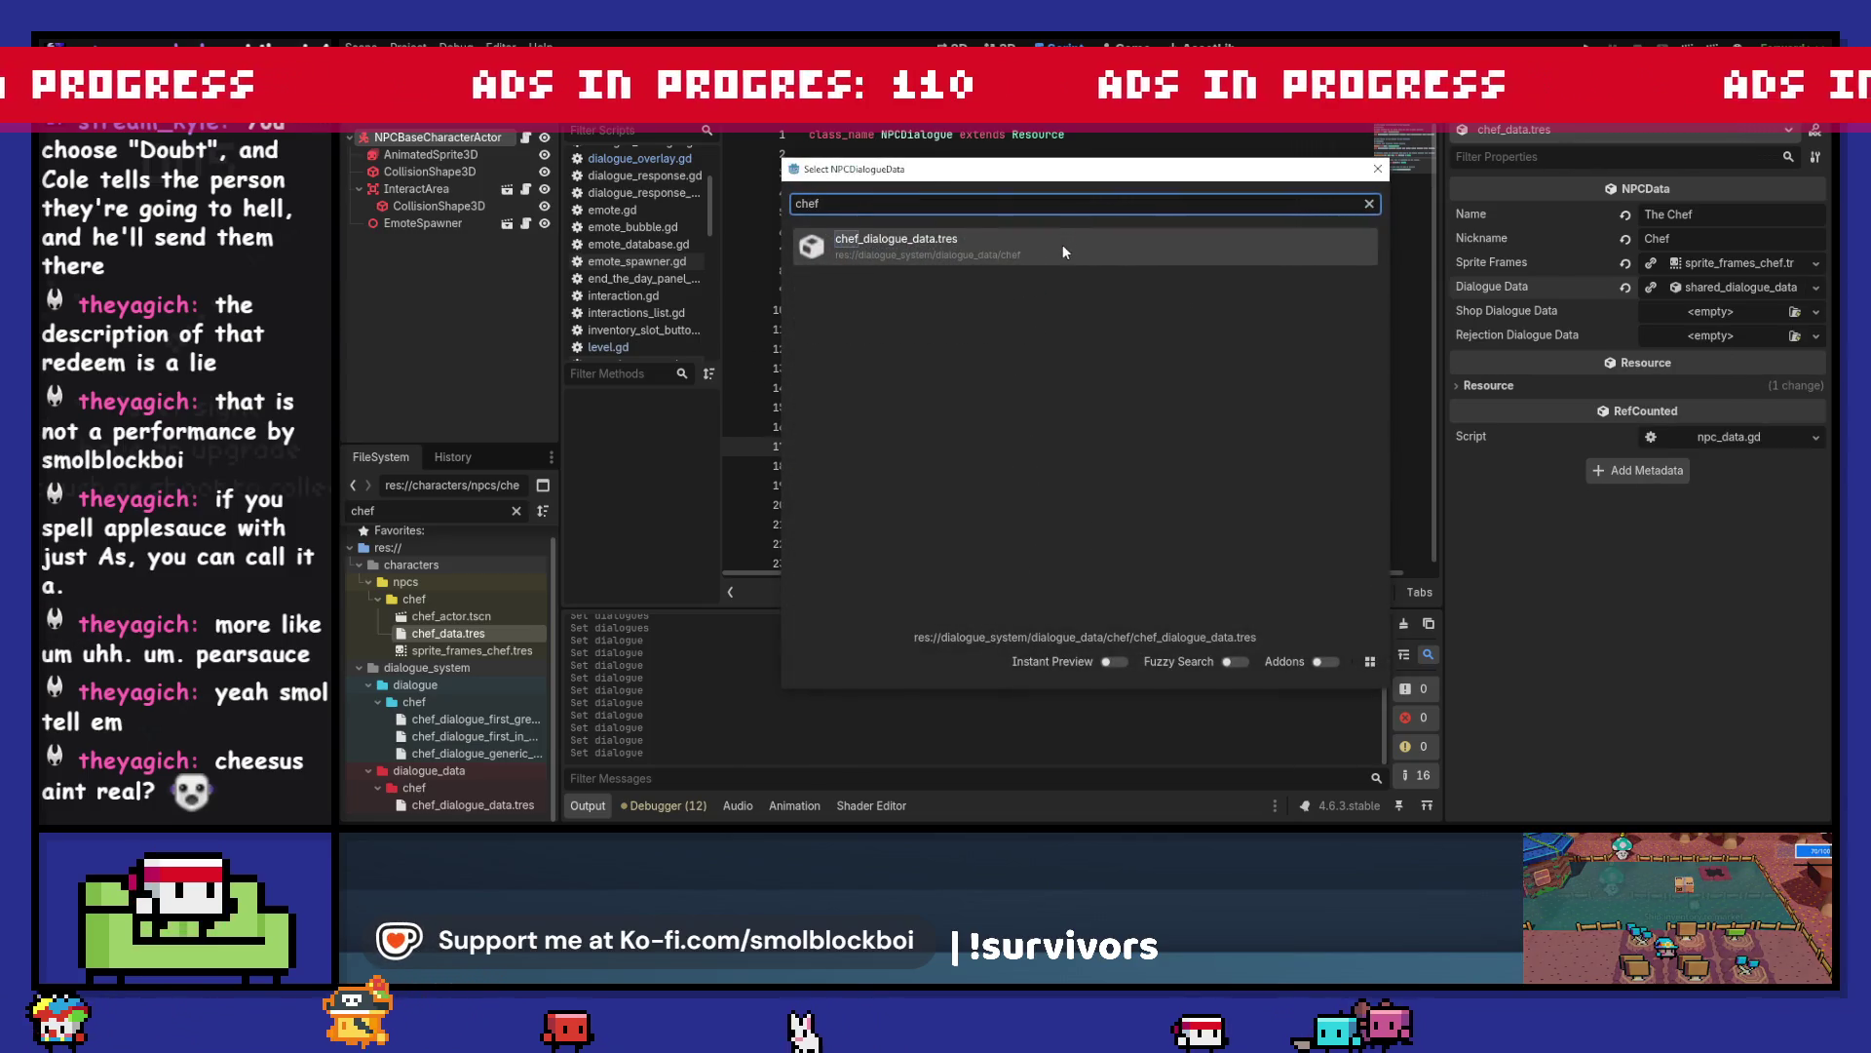
{"action": "double_click", "coordinate": [1062, 244]}
{"action": "key", "text": "F5"}
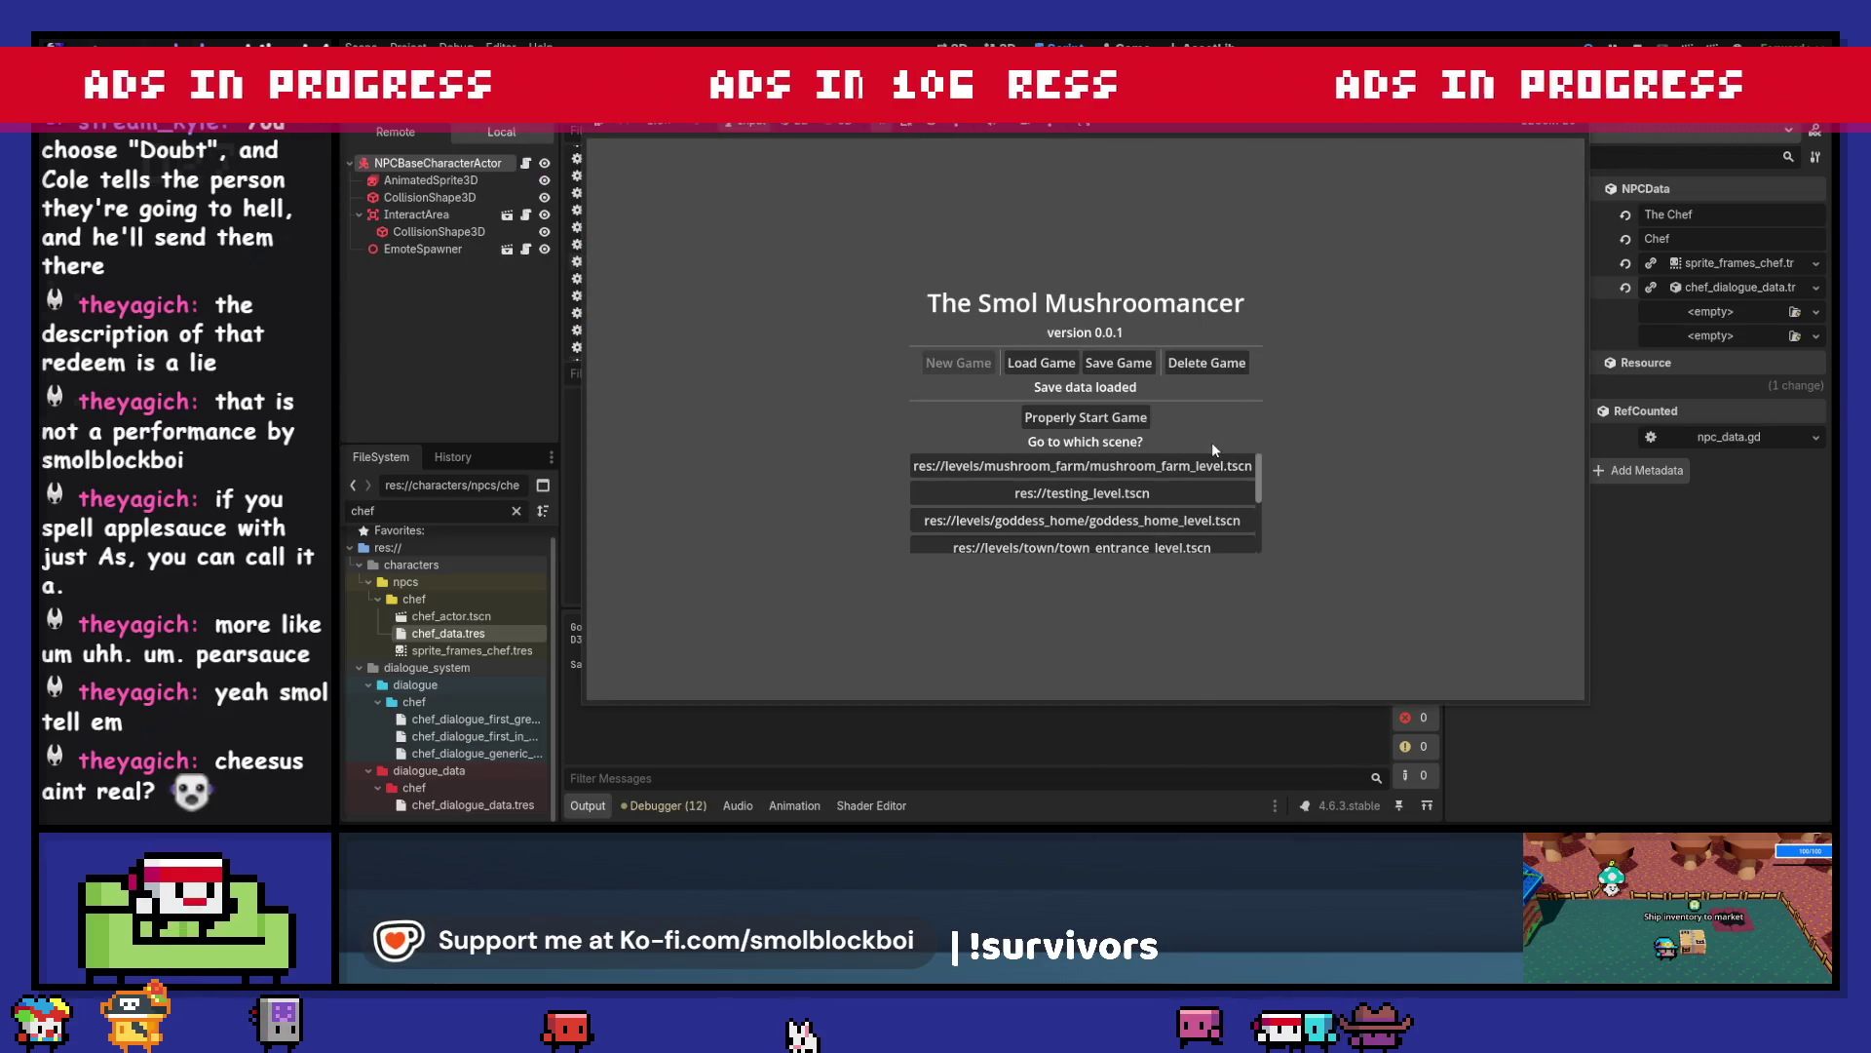
- Start the mushroom farm level, talk to the Chef, and end the day
{"action": "left_click", "coordinate": [1205, 460]}
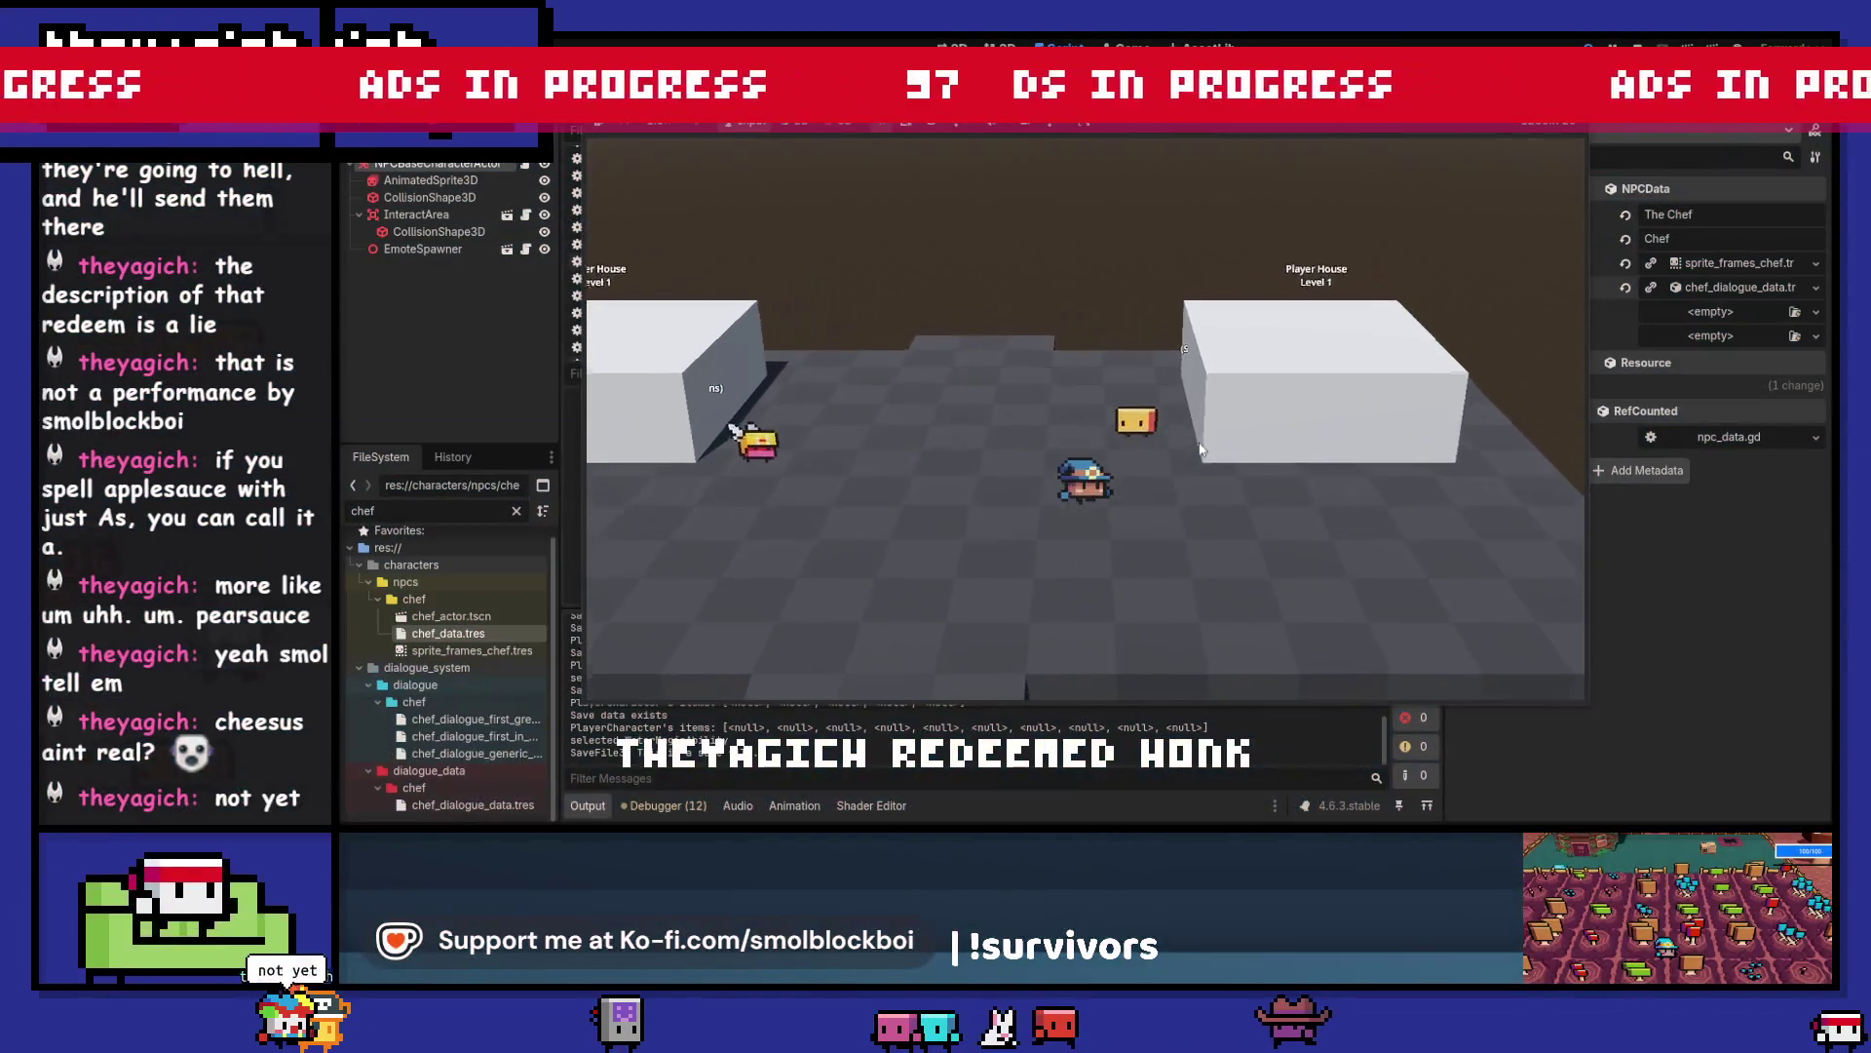
{"action": "key", "text": "e"}
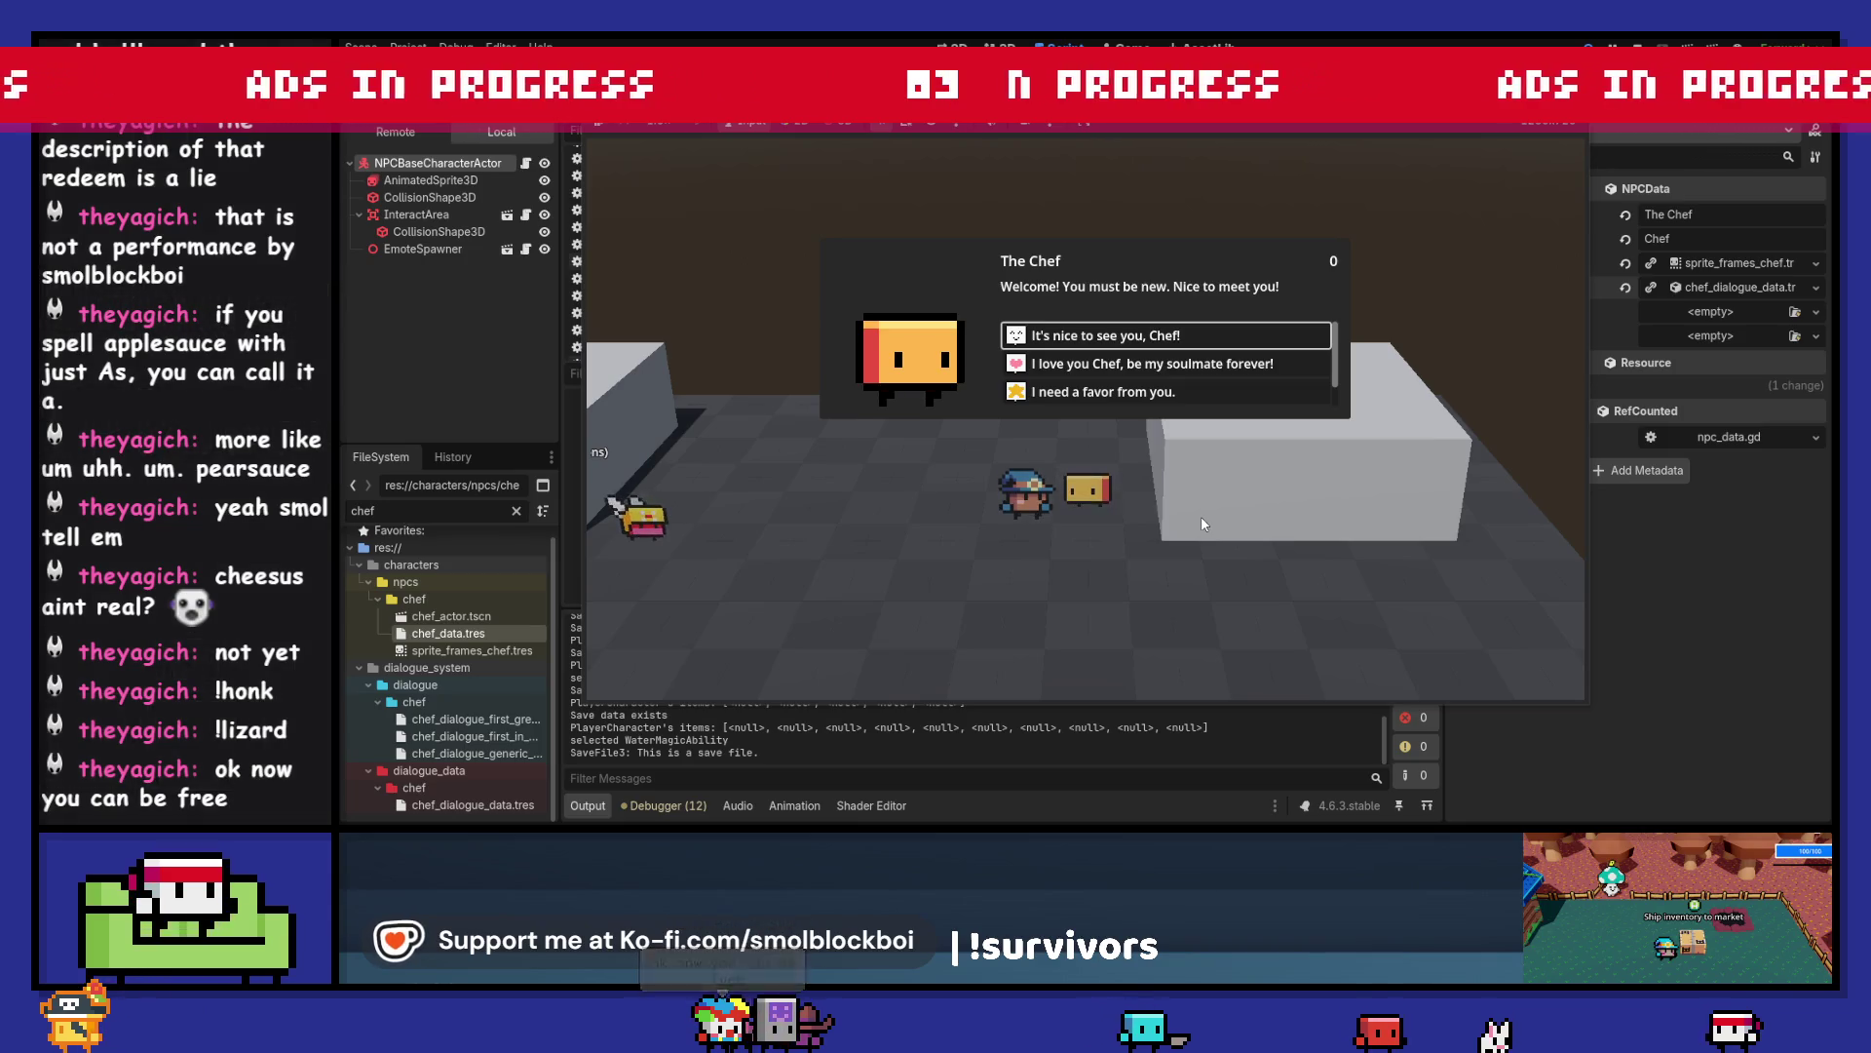
{"action": "key", "text": "Return"}
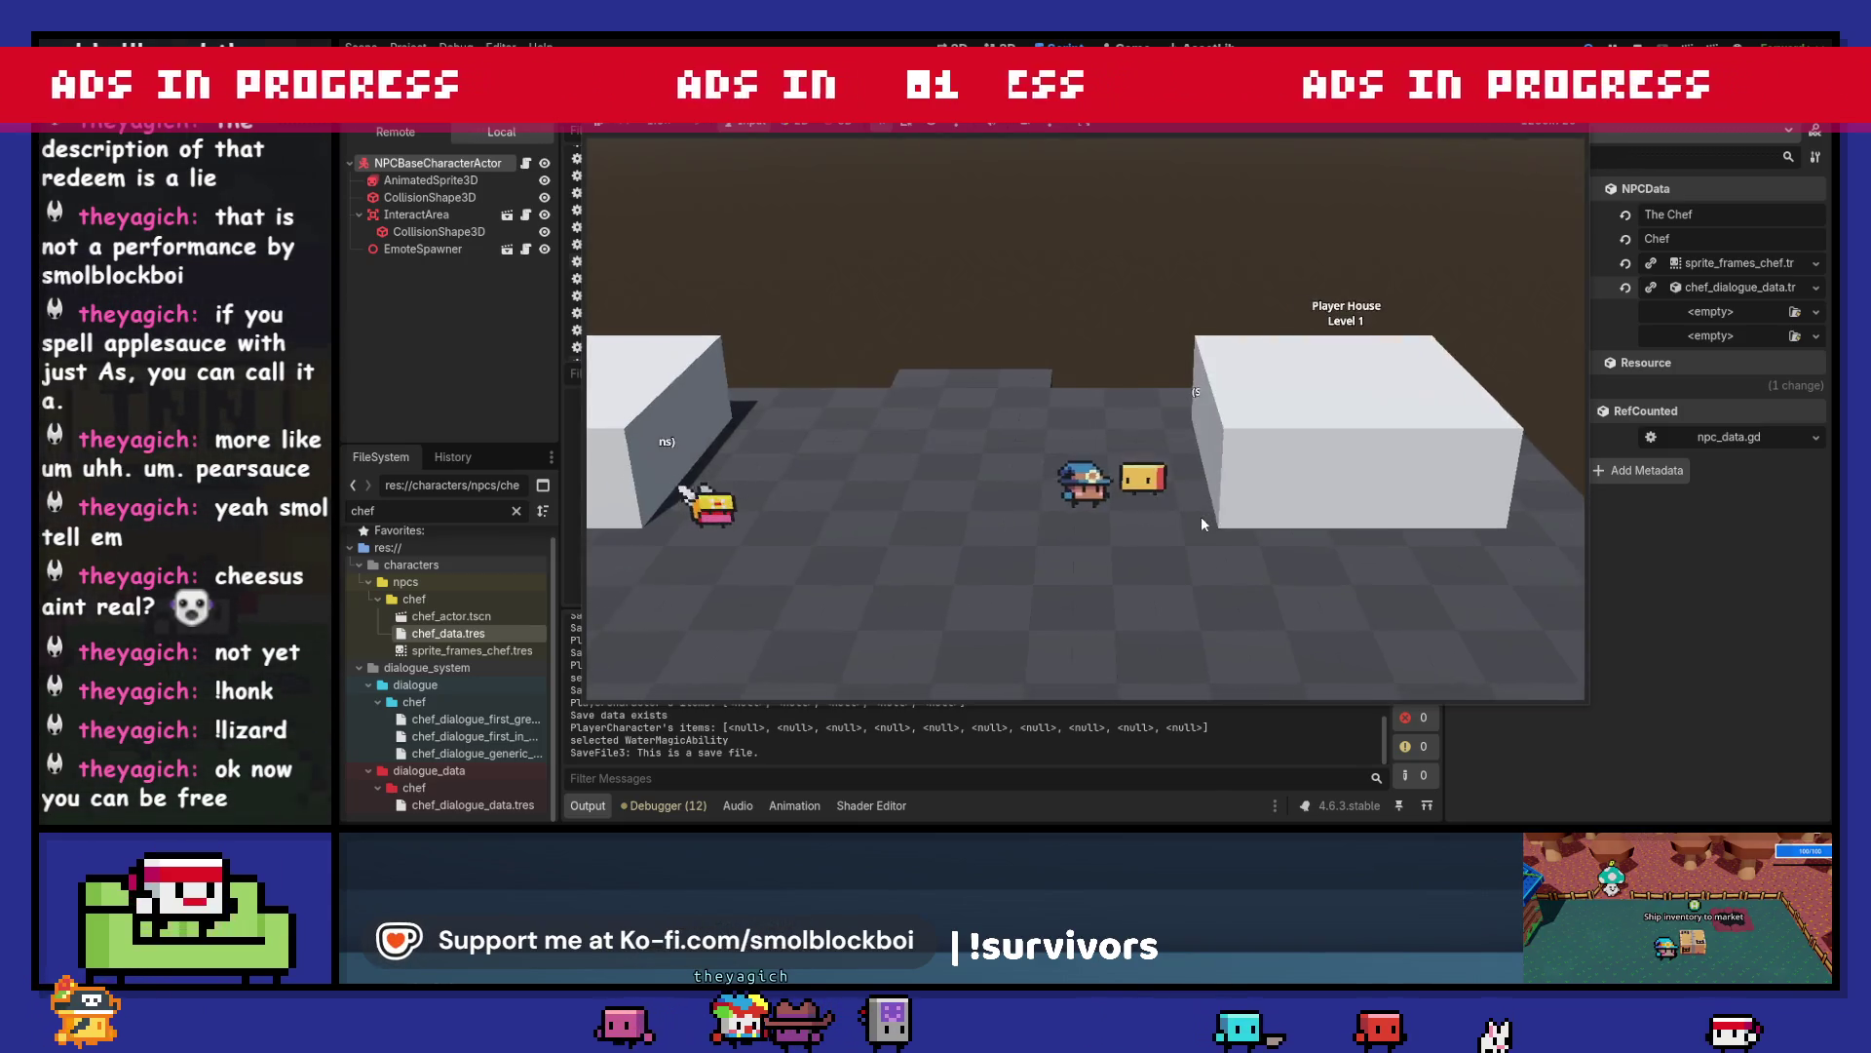
{"action": "key", "text": "Return"}
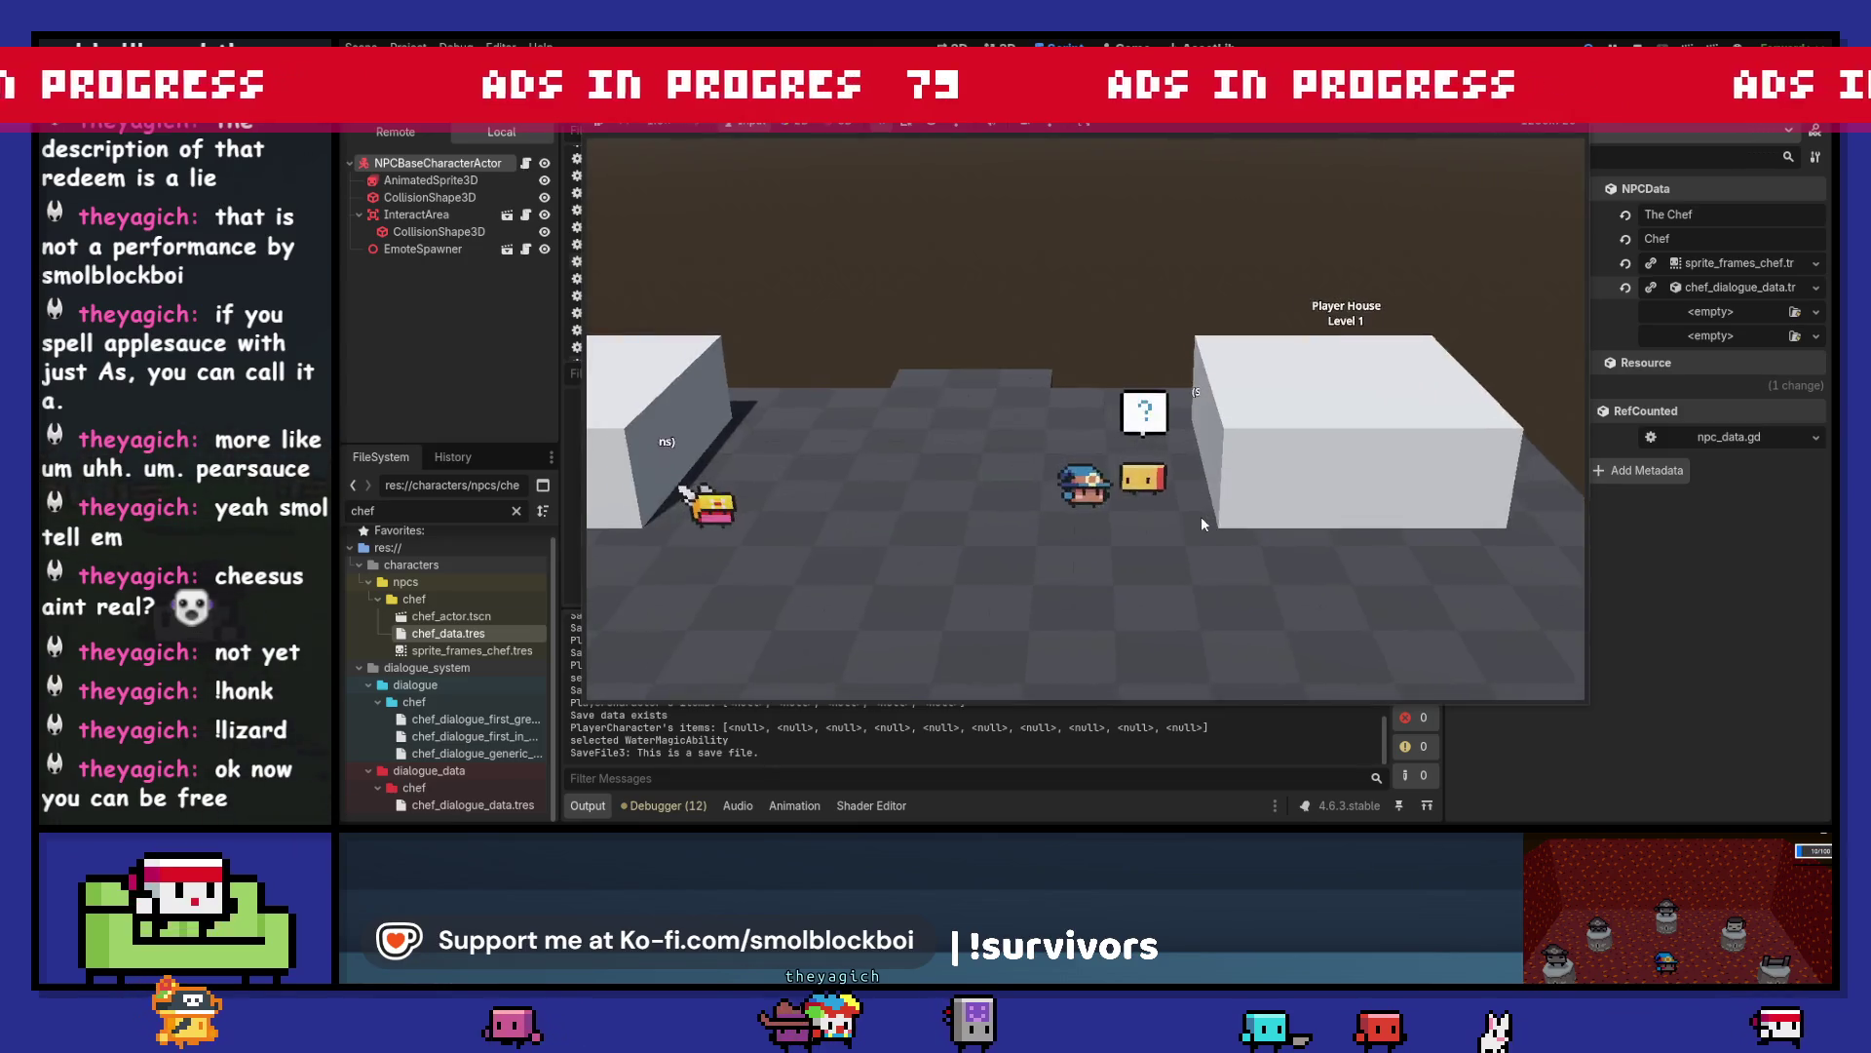
{"action": "key", "text": "Up"}
{"action": "key", "text": "Return"}
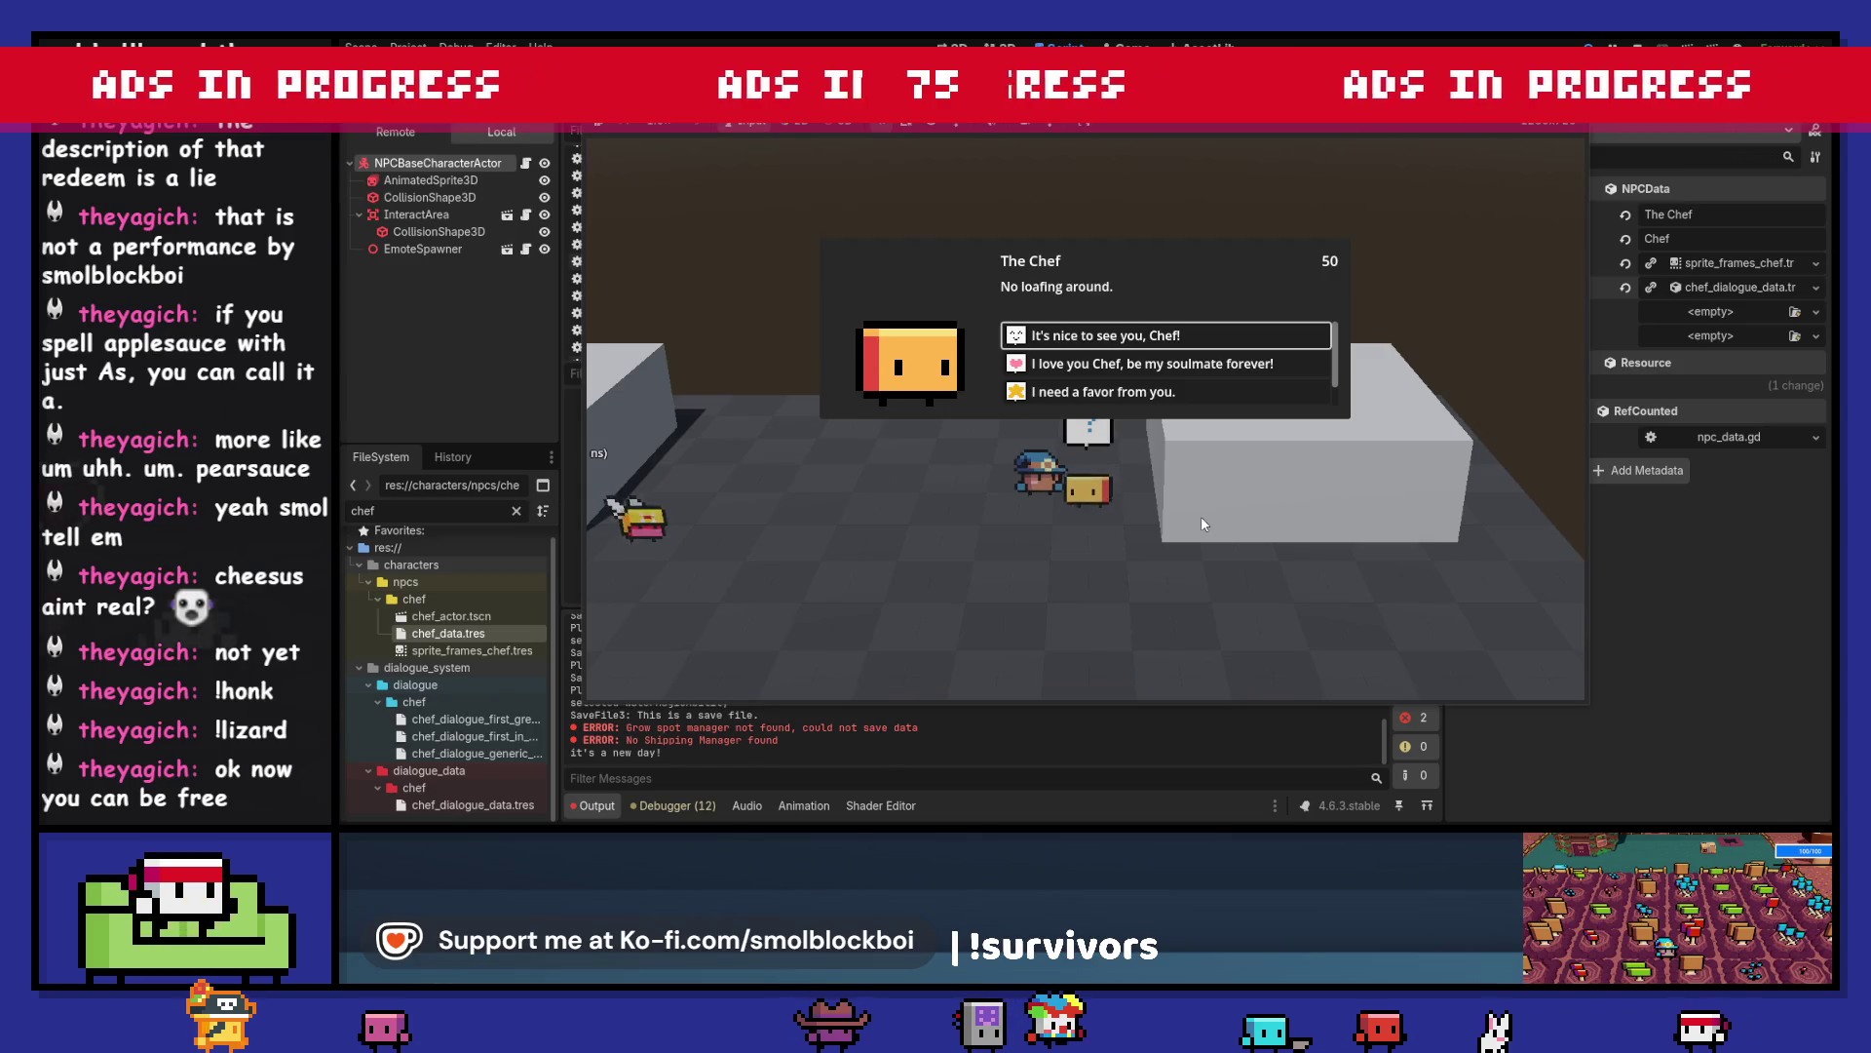
- Talk to the Chef on the new day, say Goodbye, and bring up the task sheet
{"action": "key", "text": "Return"}
{"action": "key", "text": "Down"}
{"action": "key", "text": "Down"}
{"action": "key", "text": "Down"}
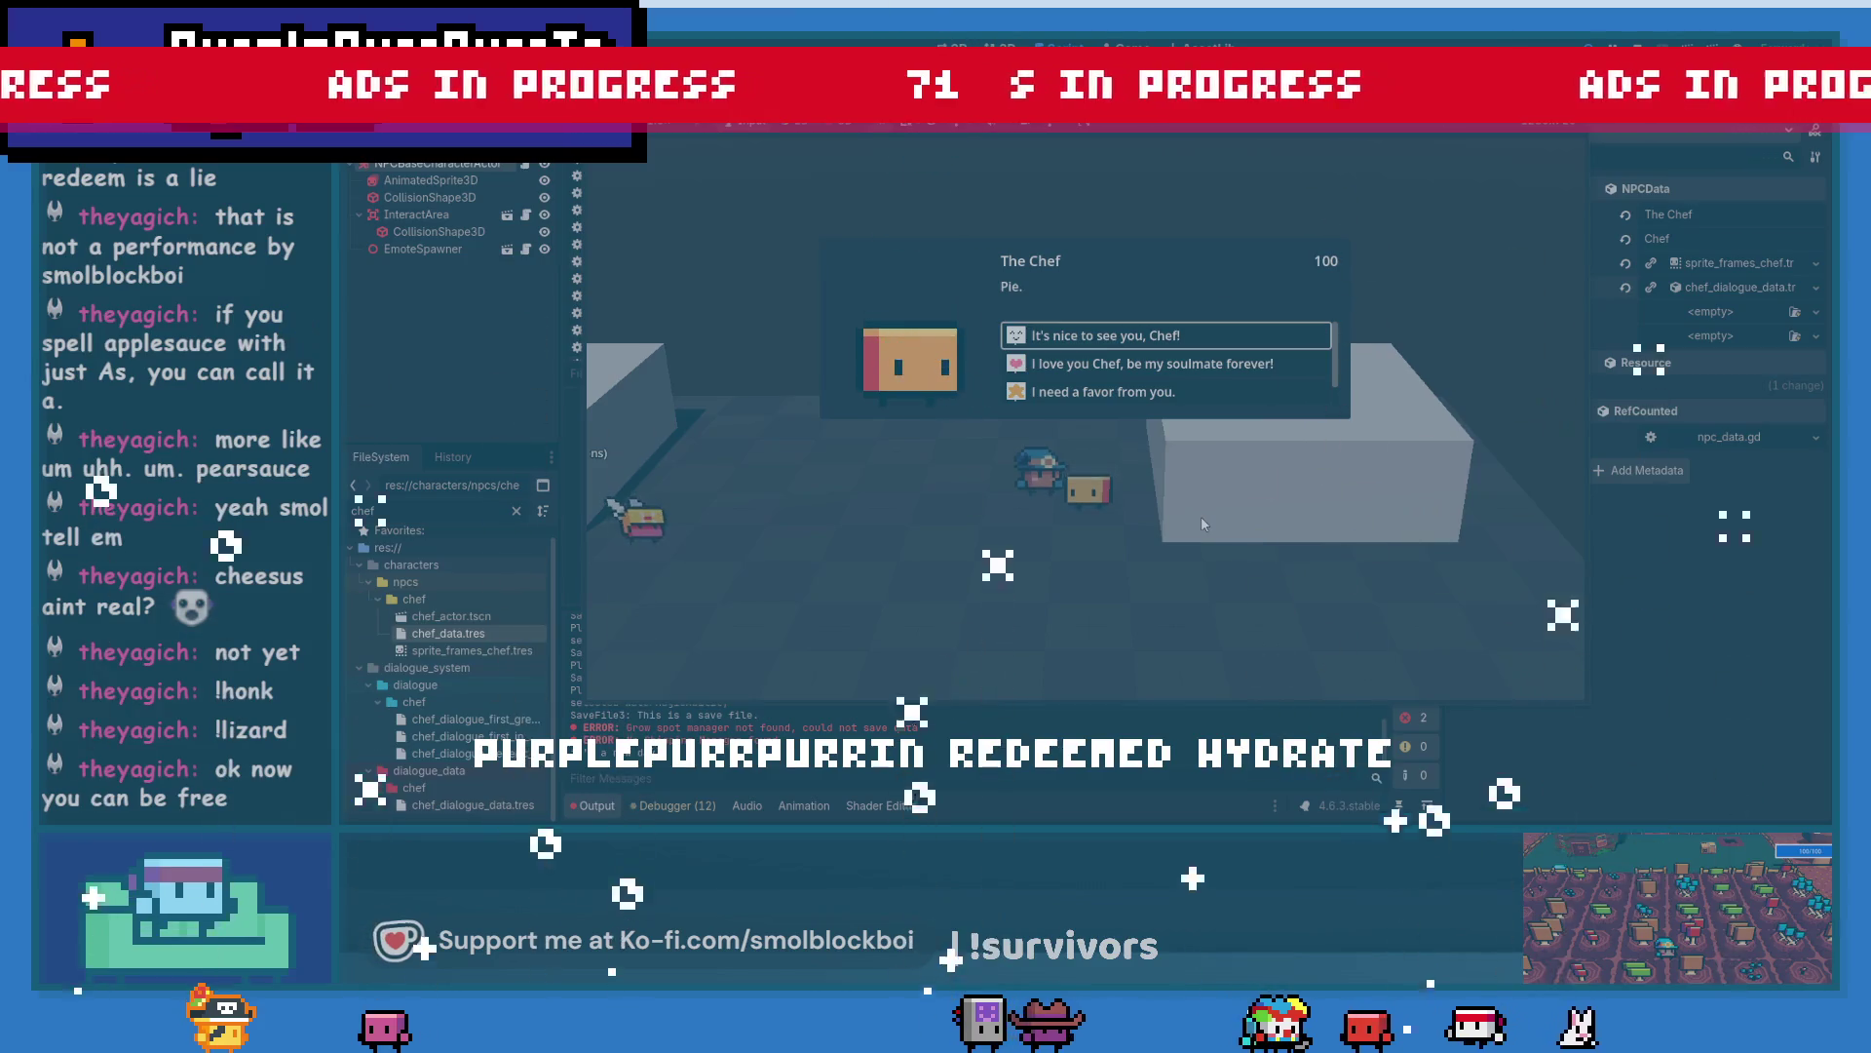
{"action": "key", "text": "Down"}
{"action": "key", "text": "Down"}
{"action": "key", "text": "Down"}
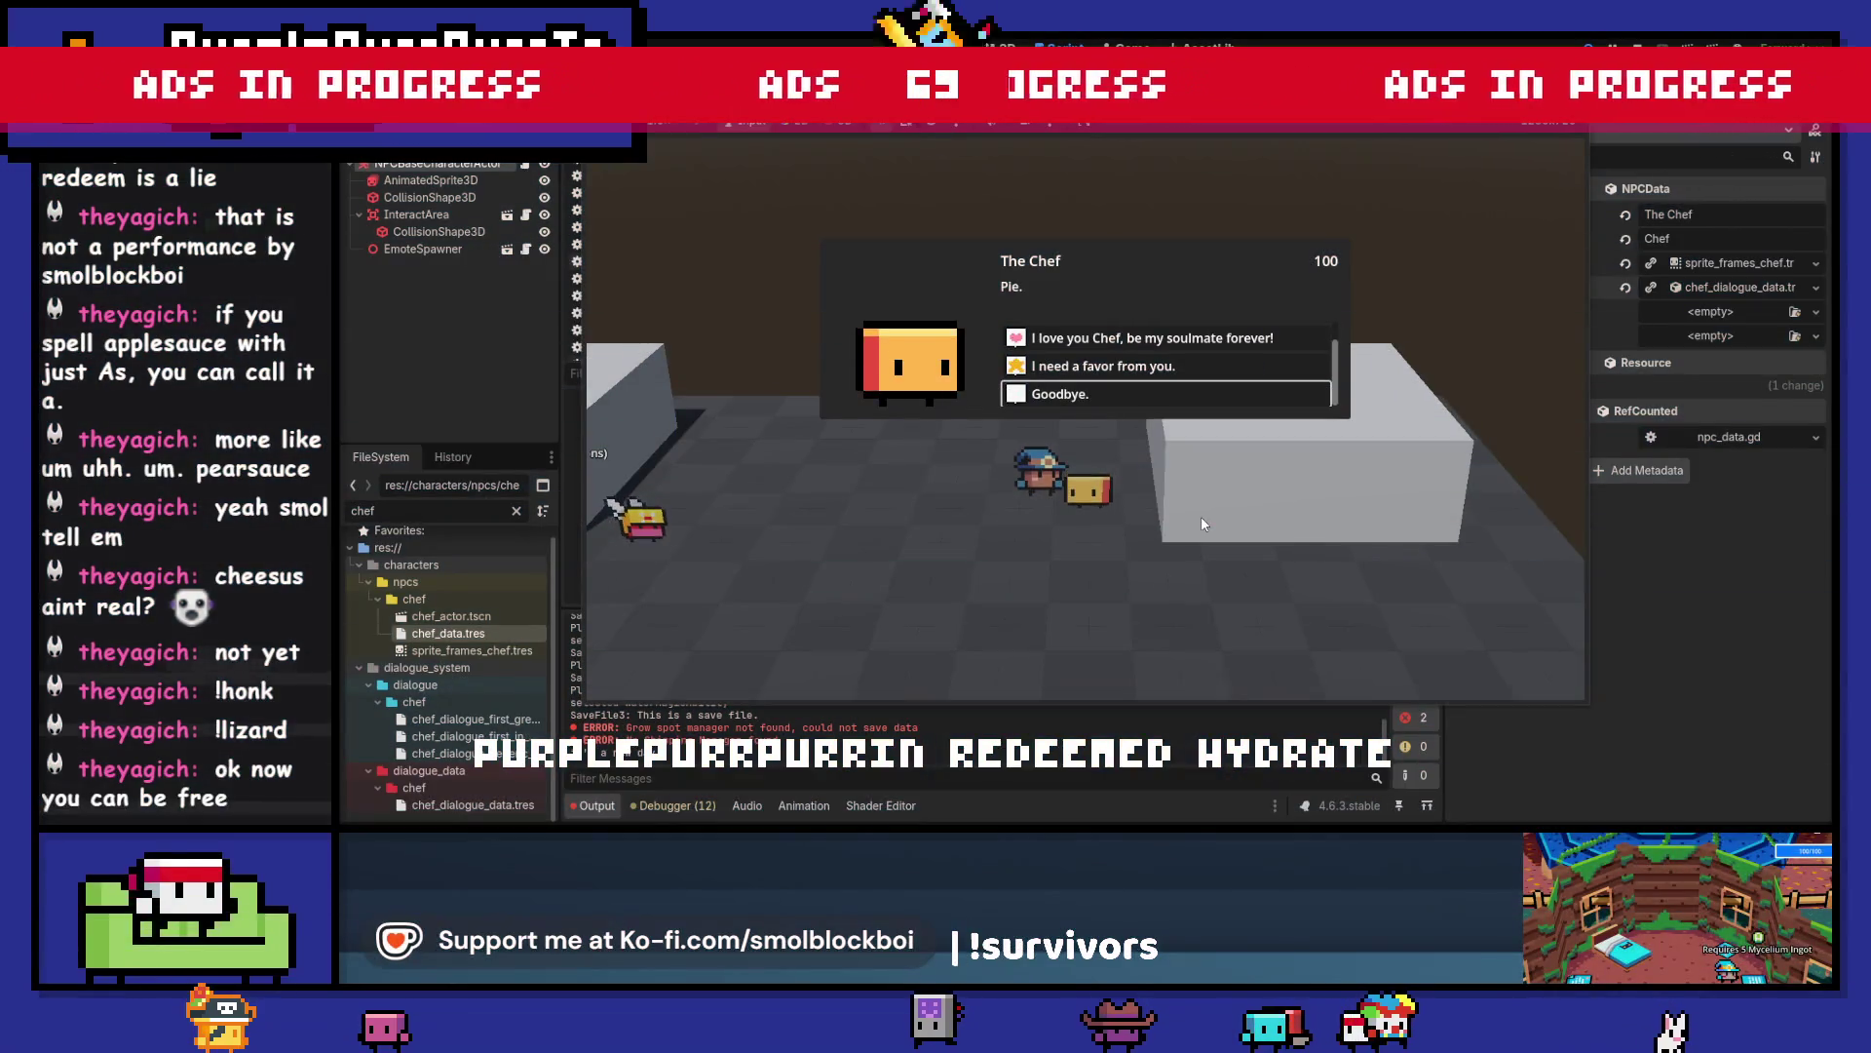
{"action": "key", "text": "Return"}
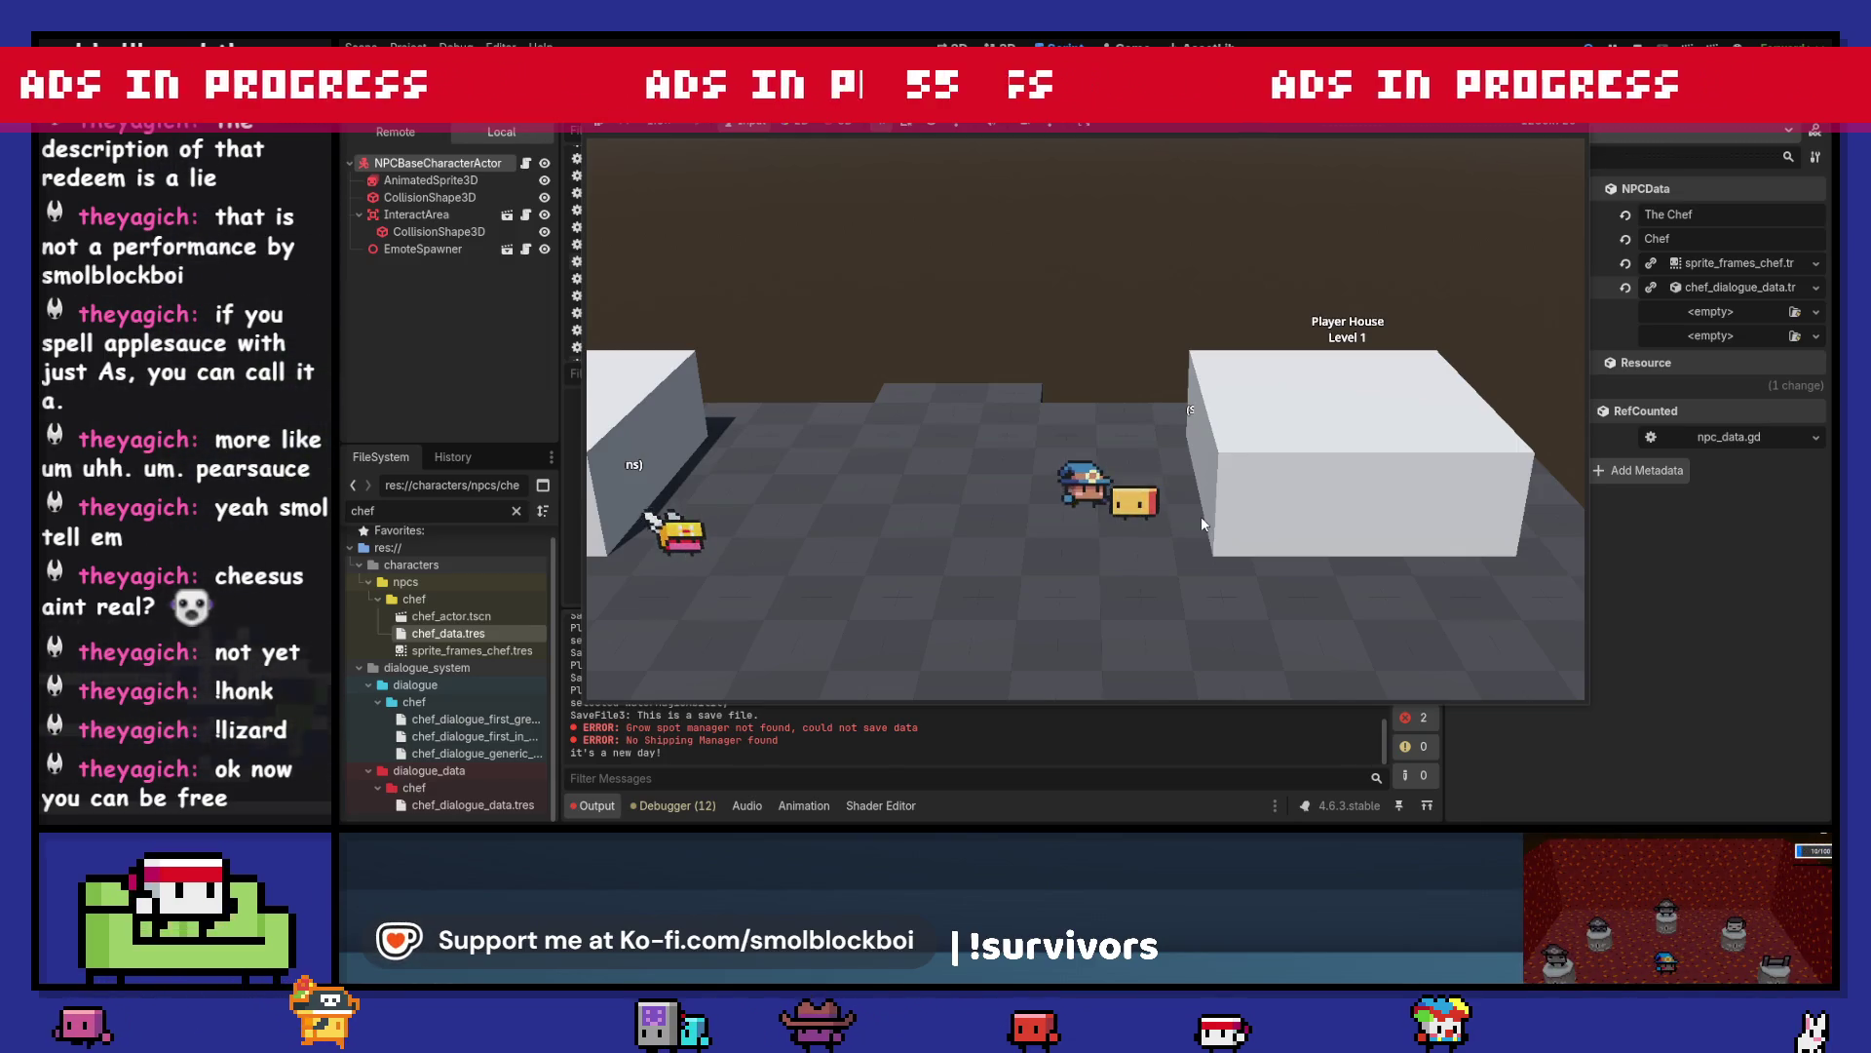
{"action": "left_click", "coordinate": [933, 765]}
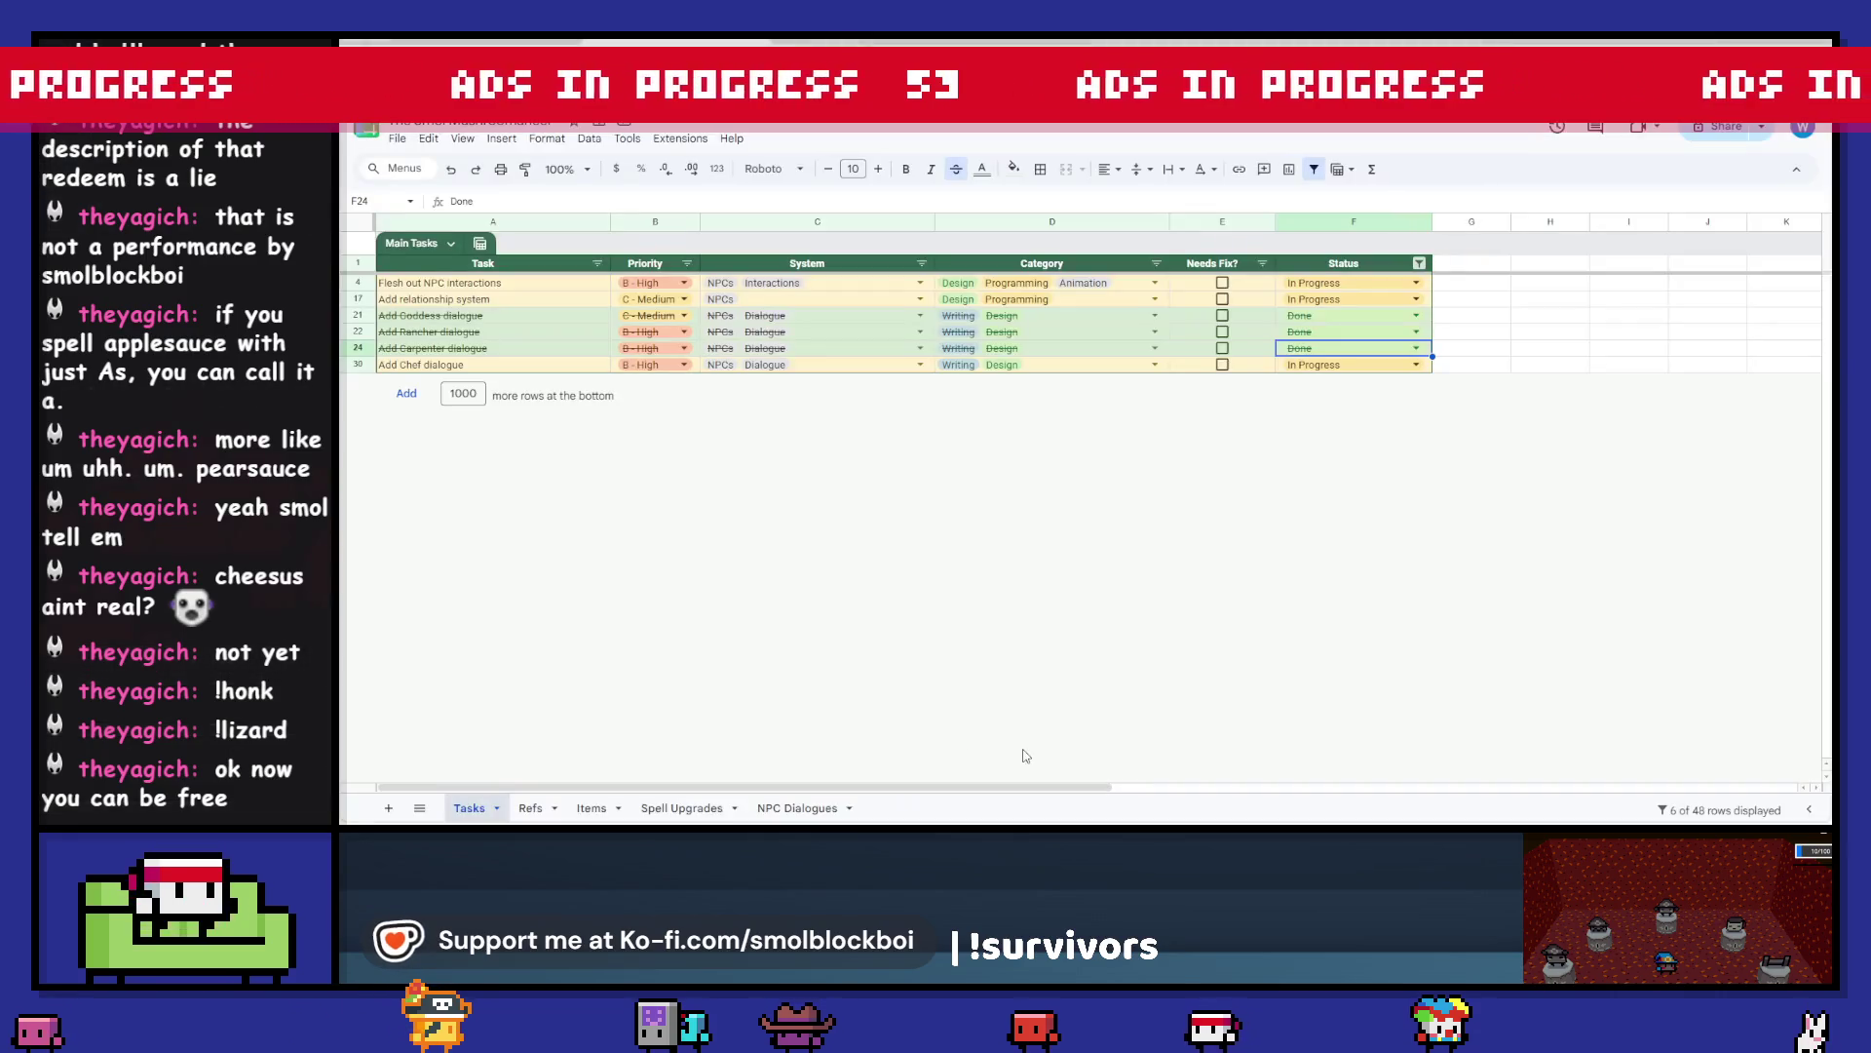
- Set row 30's Add Chef dialogue Status to Done and return to the Godot editor
{"action": "left_click", "coordinate": [1415, 363]}
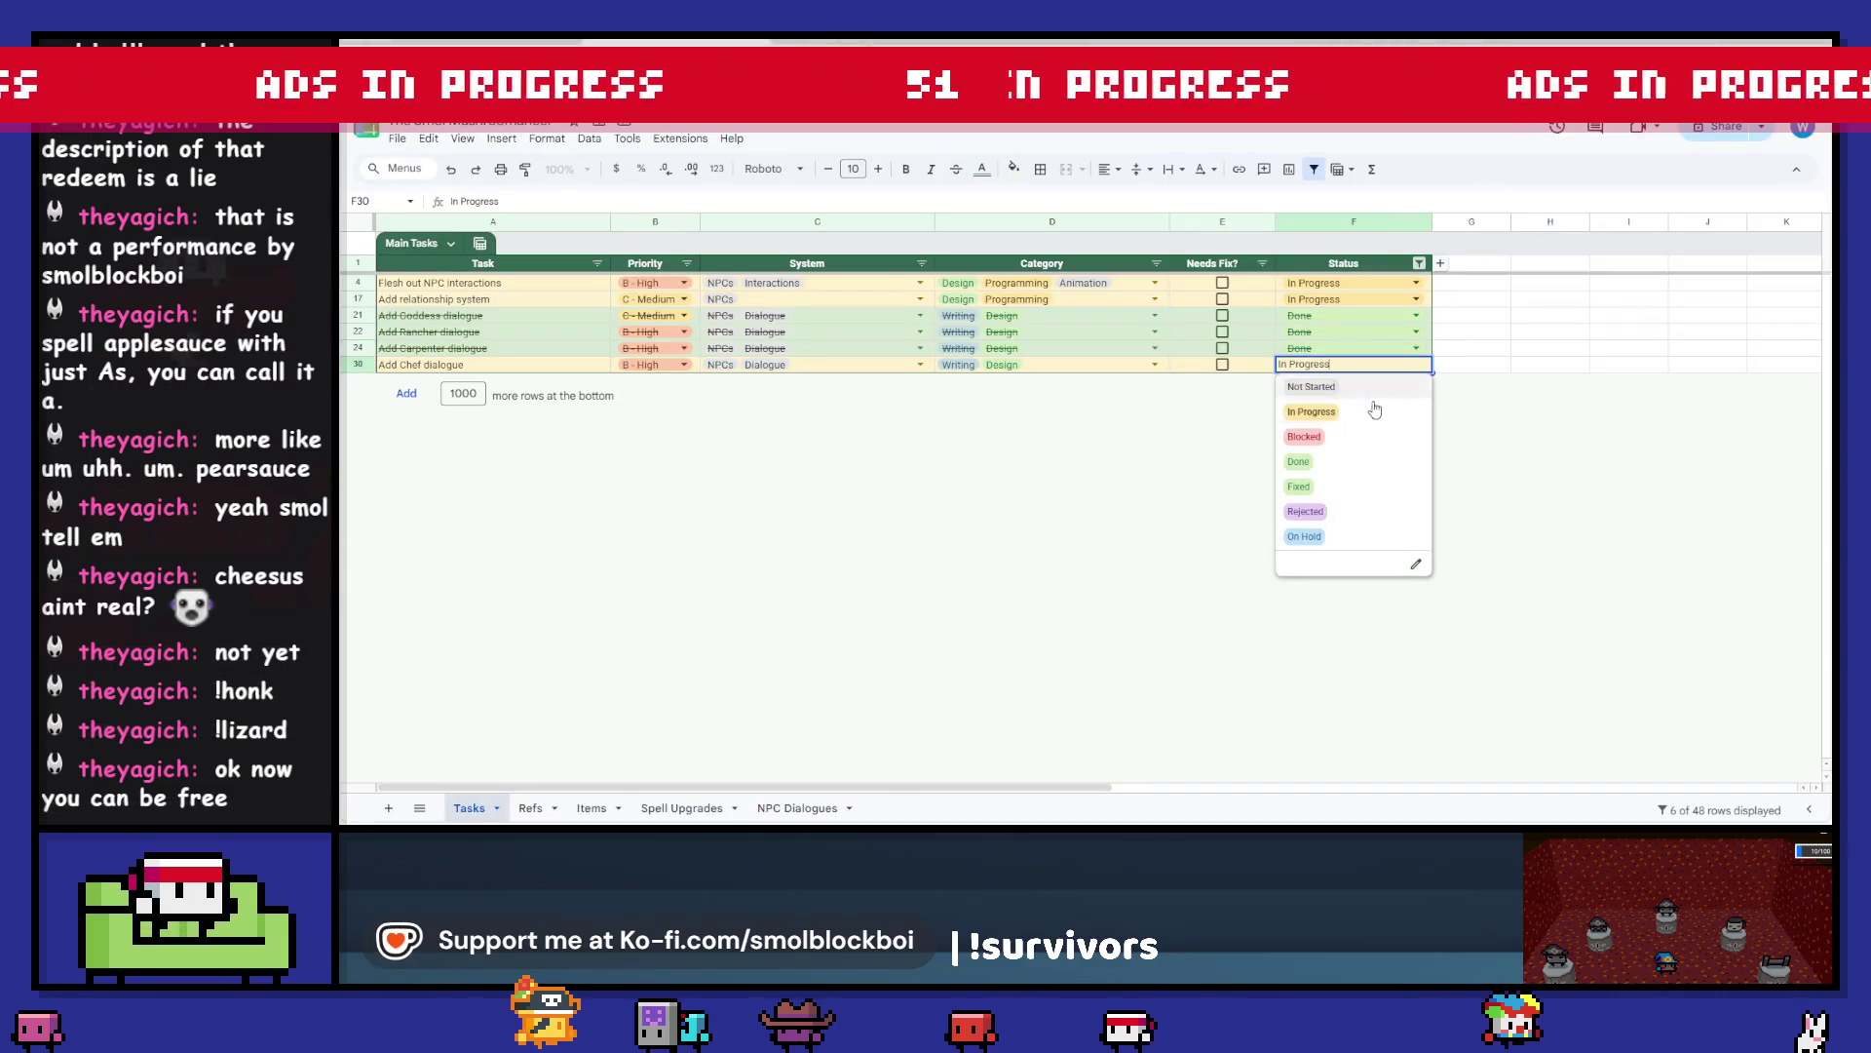
{"action": "left_click", "coordinate": [1362, 460]}
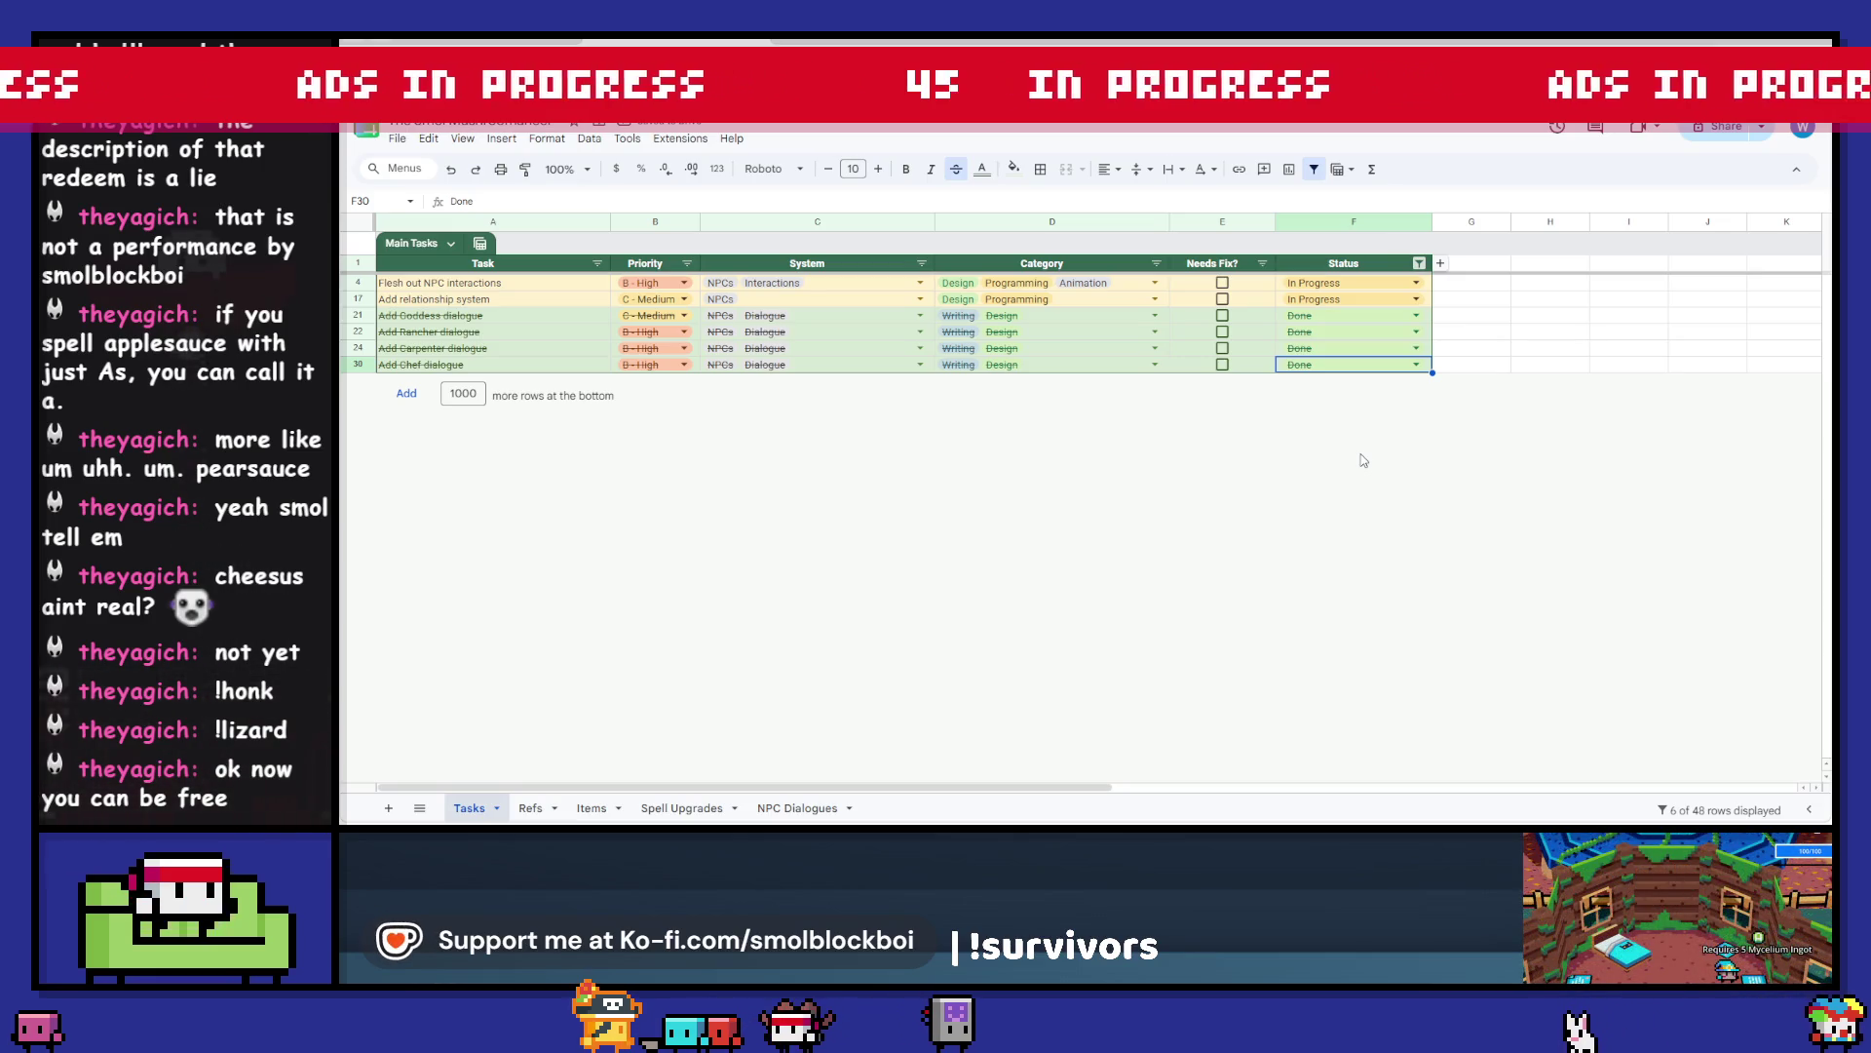
{"action": "mouse_move", "coordinate": [1574, 822]}
{"action": "left_click", "coordinate": [1491, 765]}
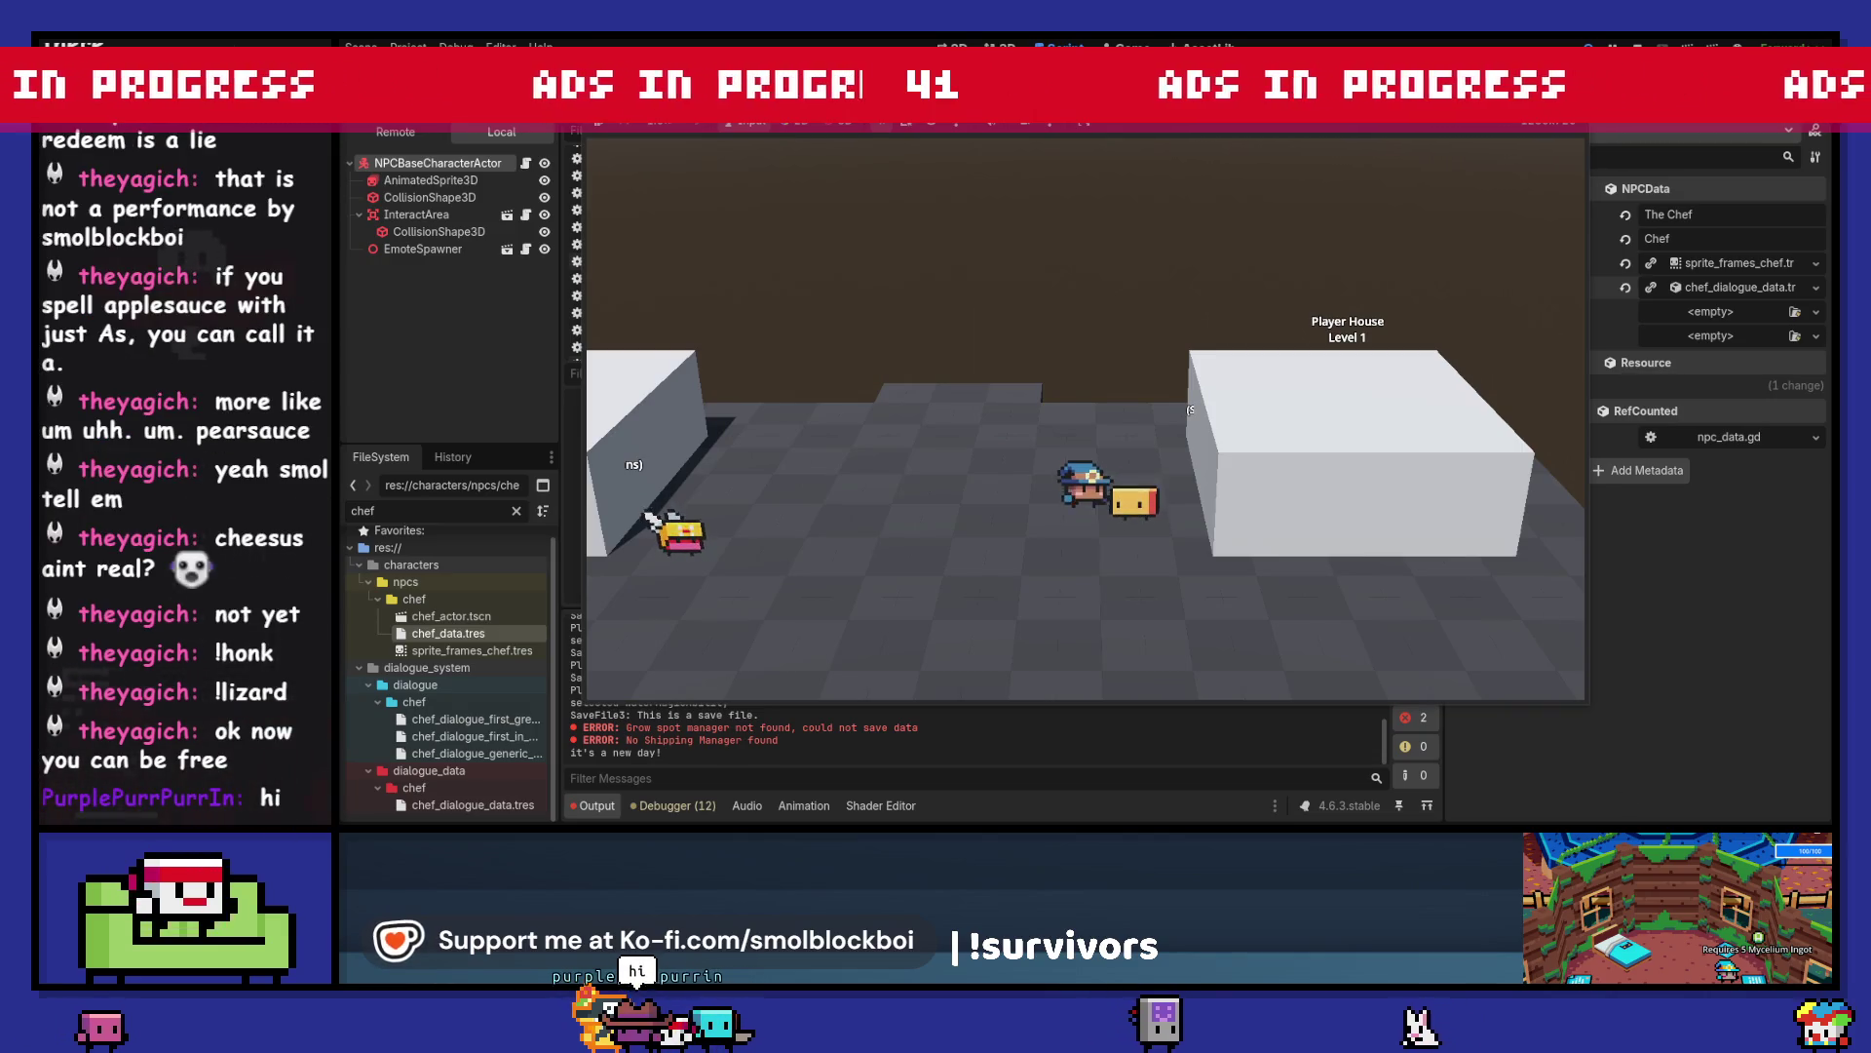
- Stop the run, clear the FileSystem filter, and relaunch into the mushroom farm level
{"action": "key", "text": "F8"}
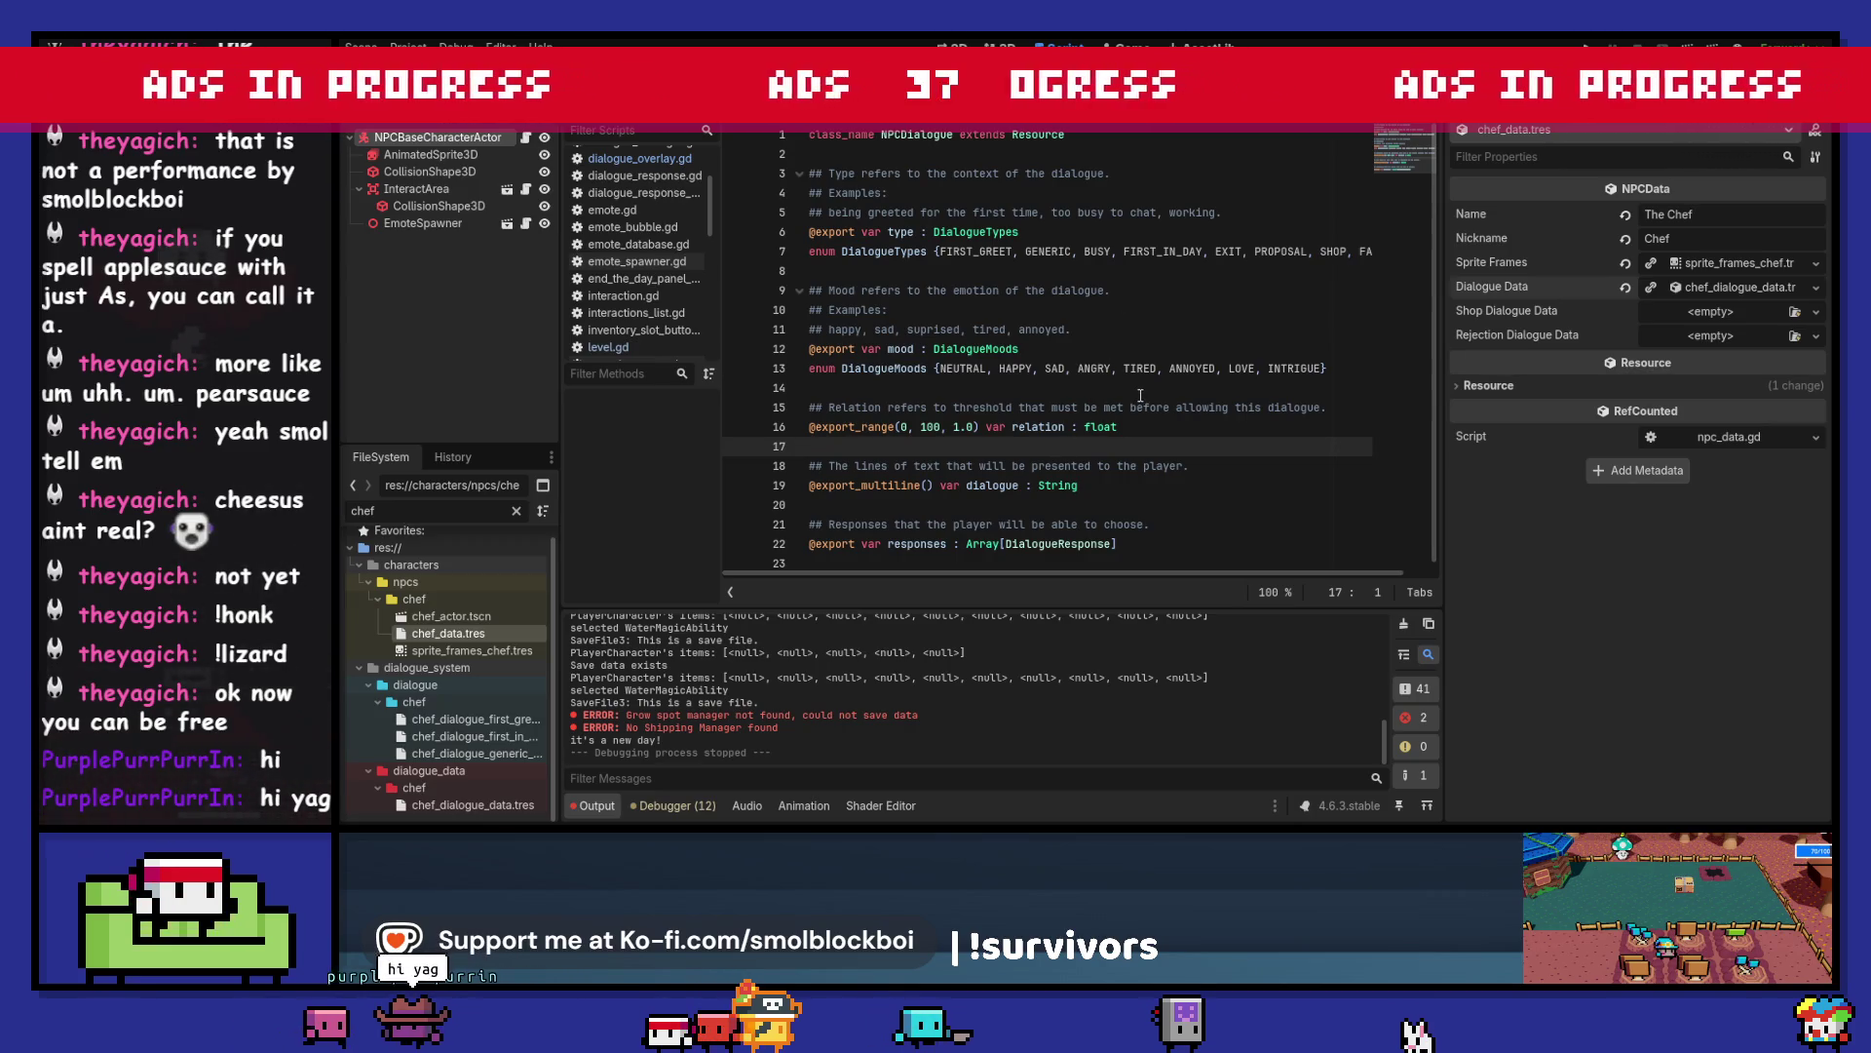
{"action": "left_click", "coordinate": [516, 511]}
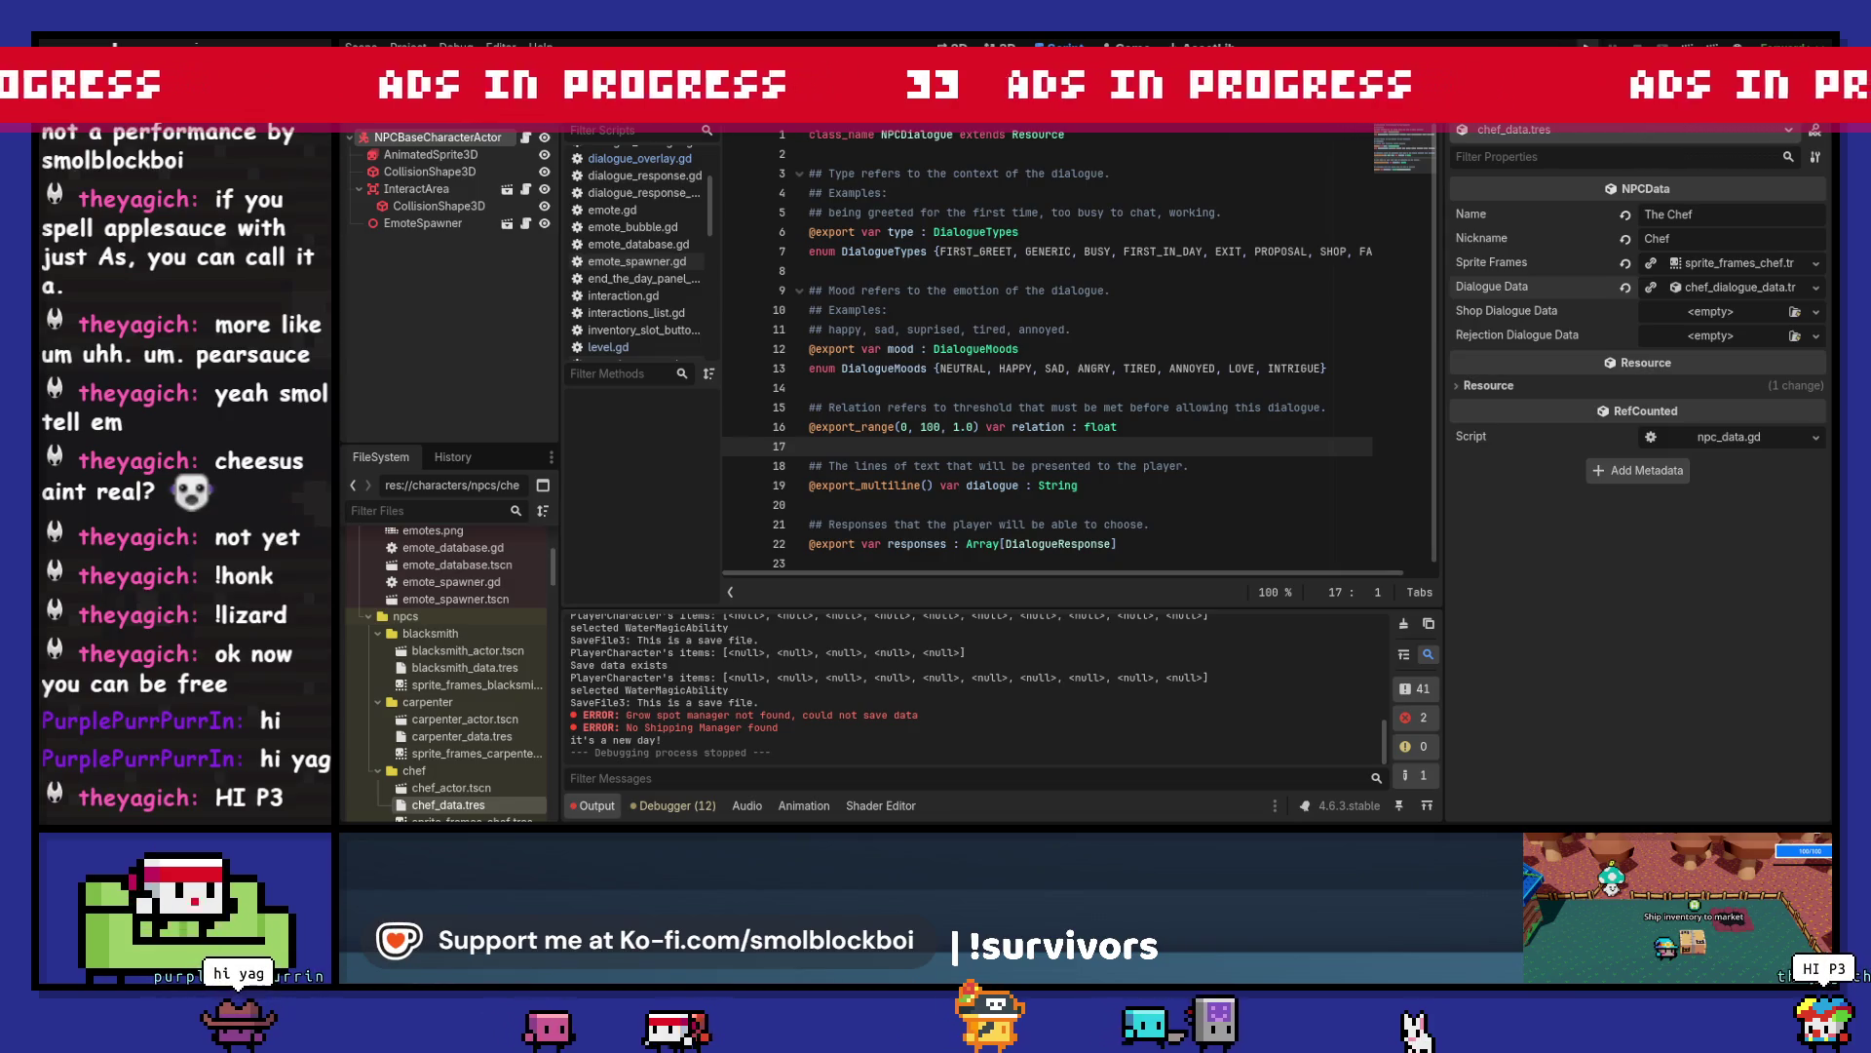
{"action": "key", "text": "F5"}
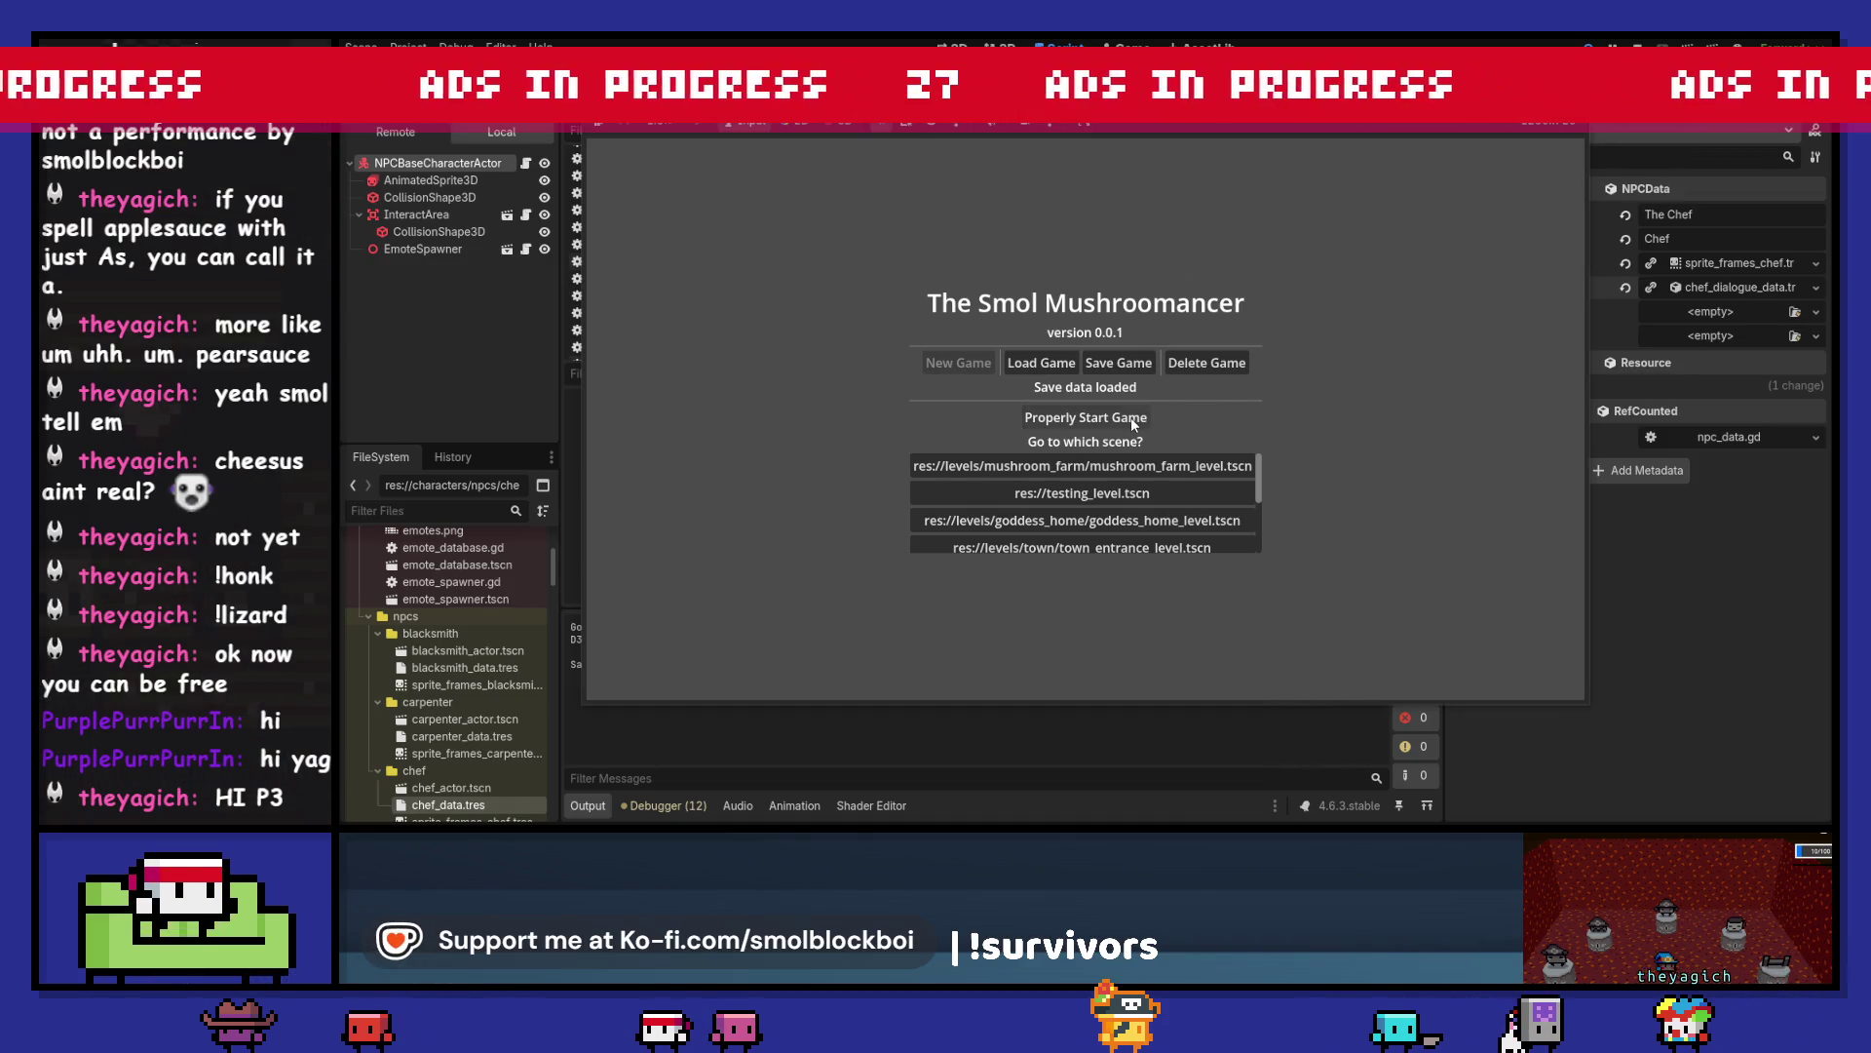
{"action": "left_click", "coordinate": [1152, 467]}
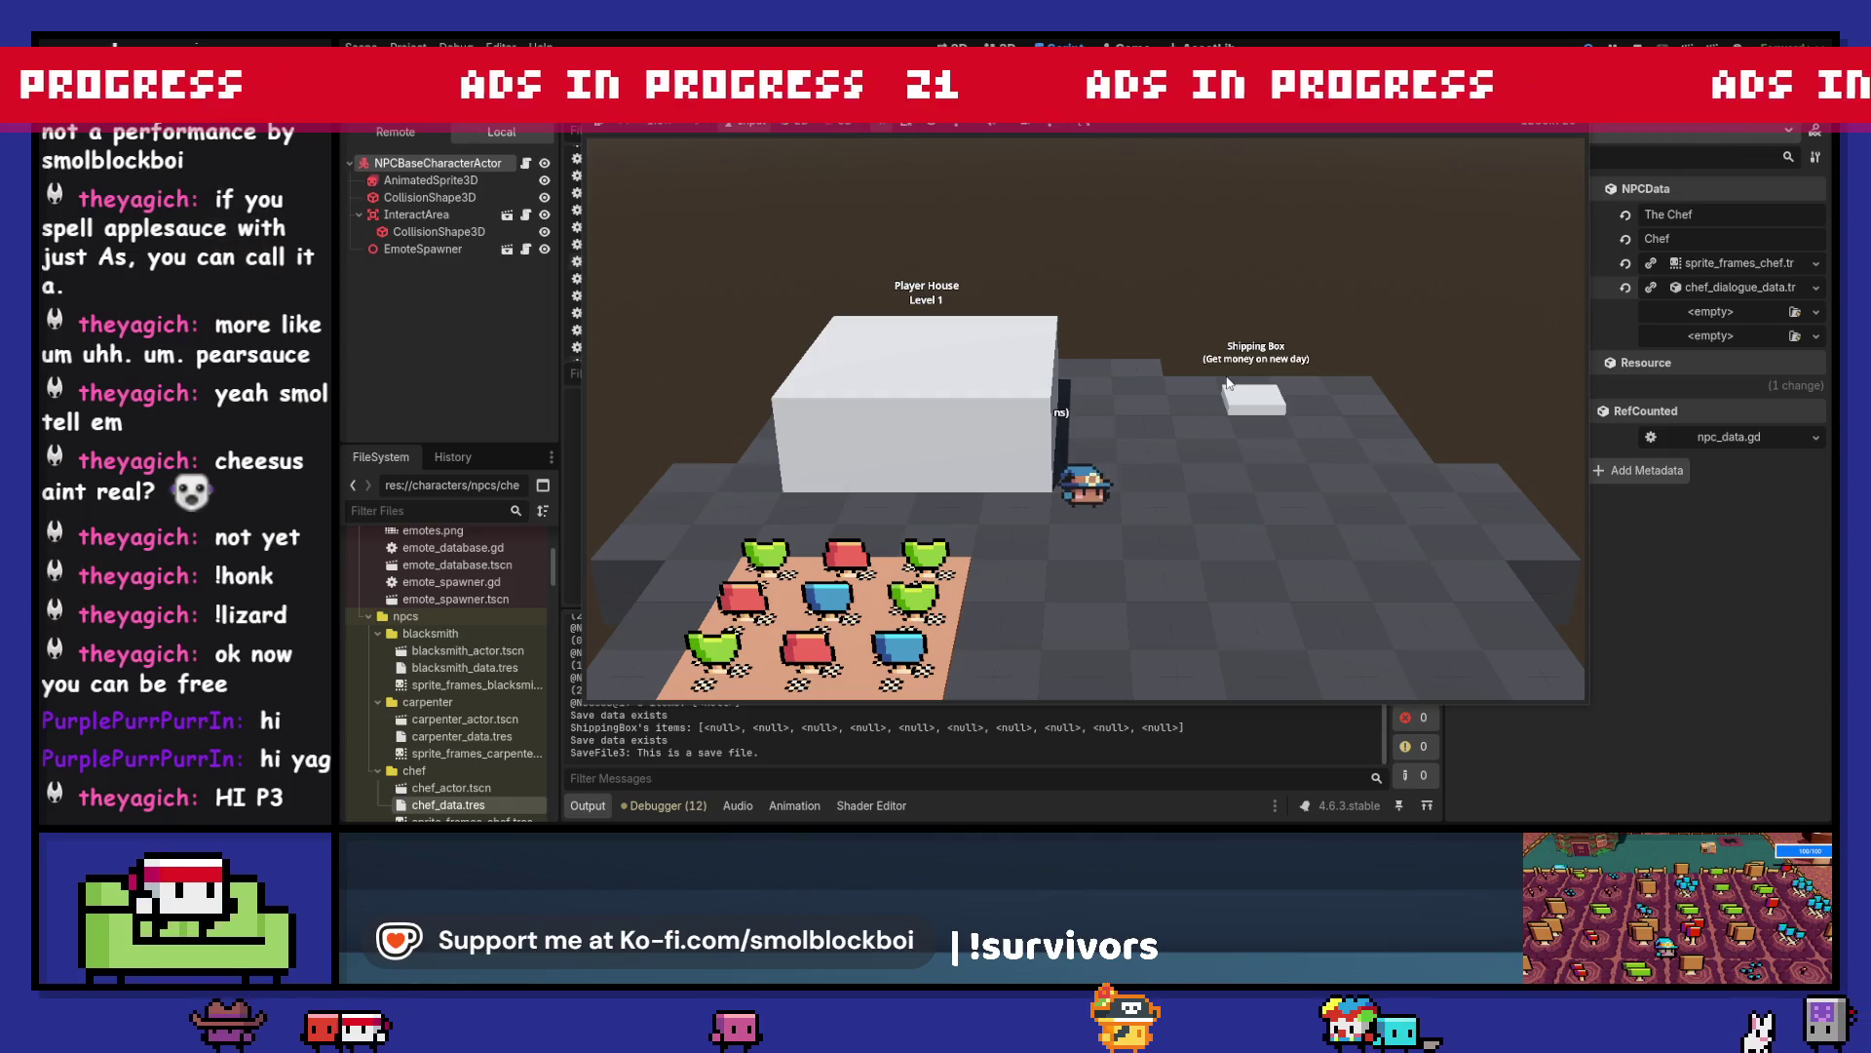
- Restart into a fresh New Game, check the house and Shipping Box, stop, and filter for 'house'
{"action": "key", "text": "F5"}
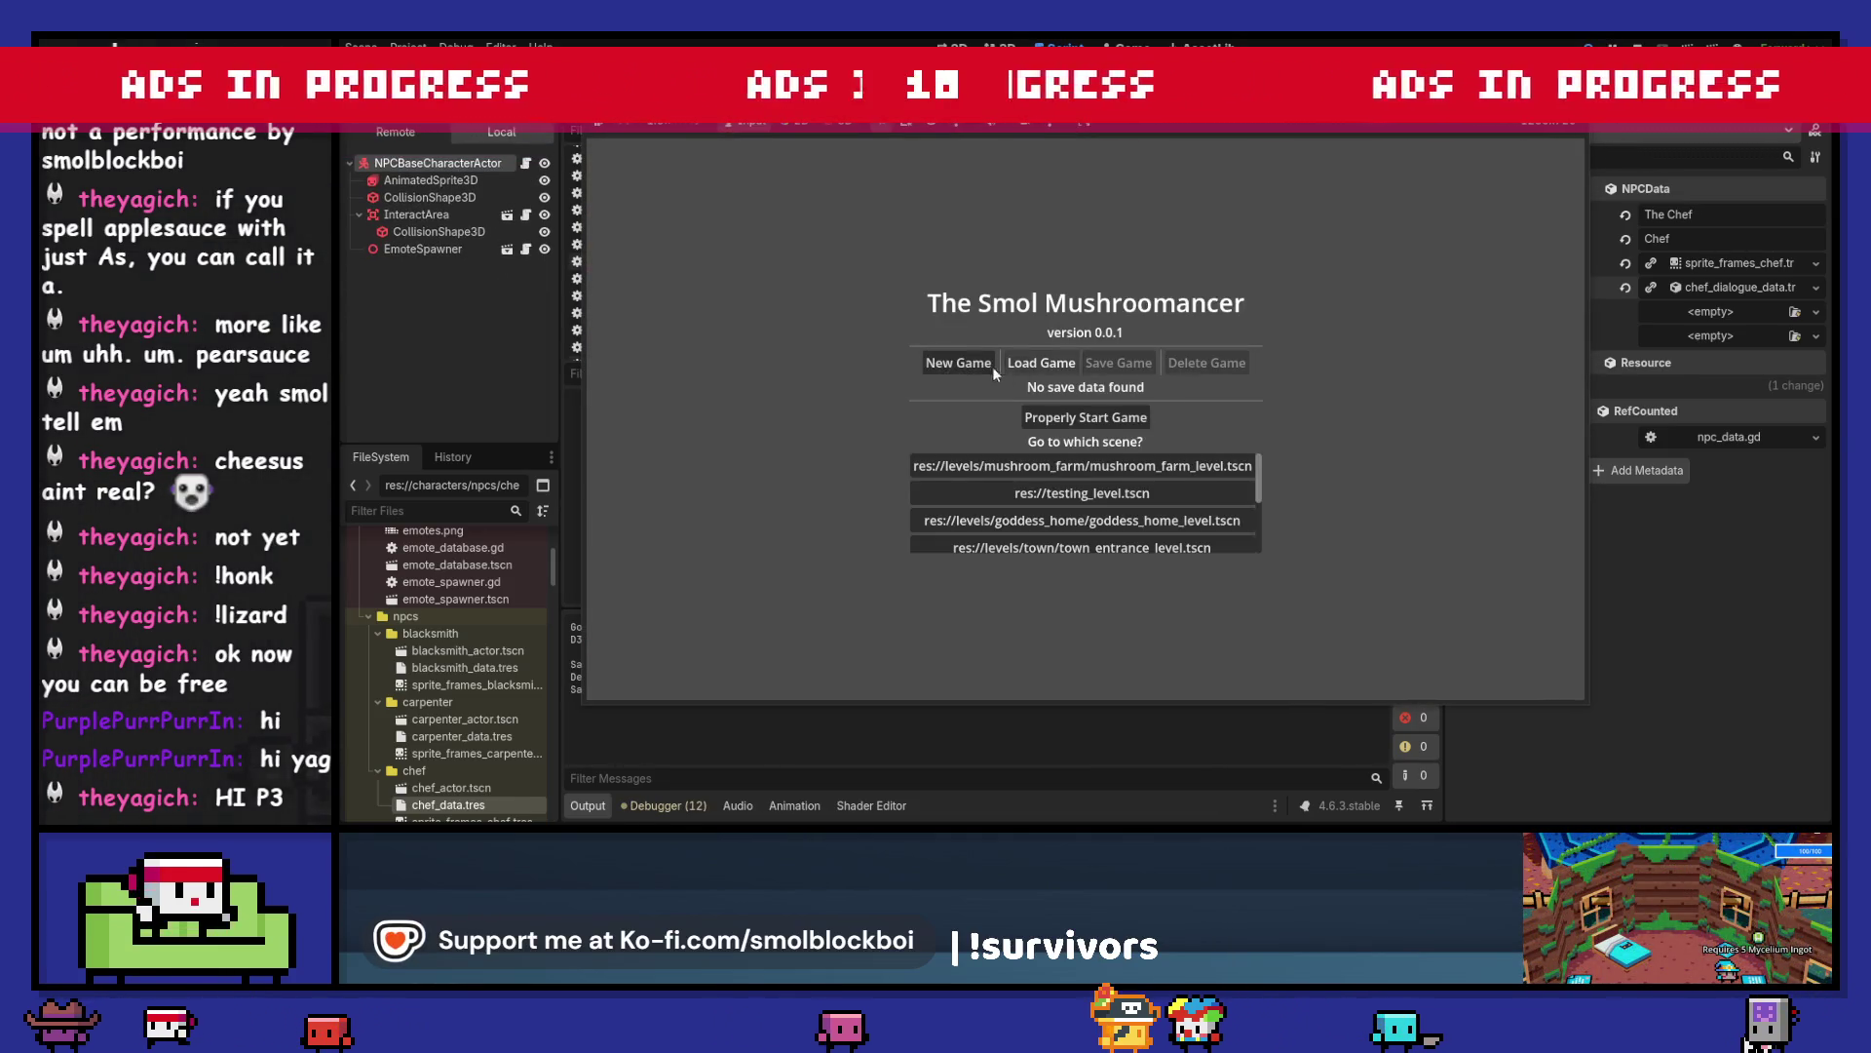
{"action": "left_click", "coordinate": [992, 366]}
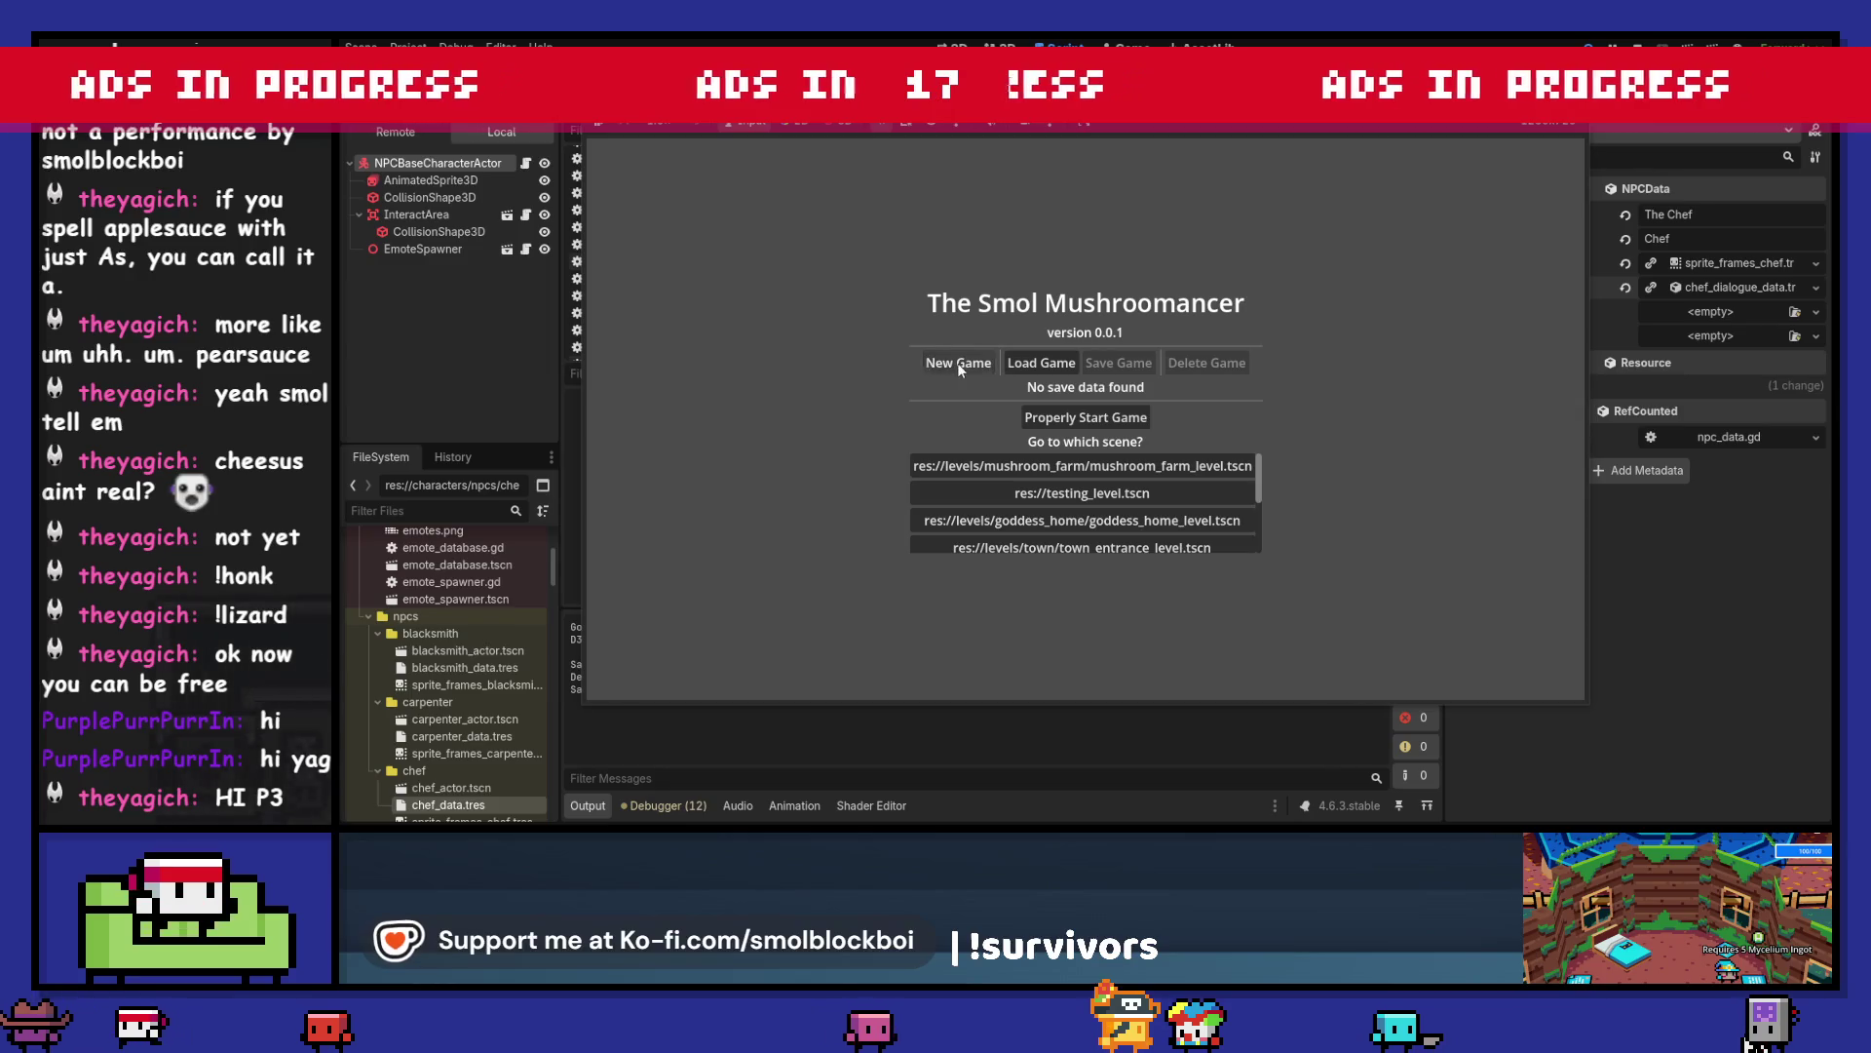
{"action": "left_click", "coordinate": [1120, 416]}
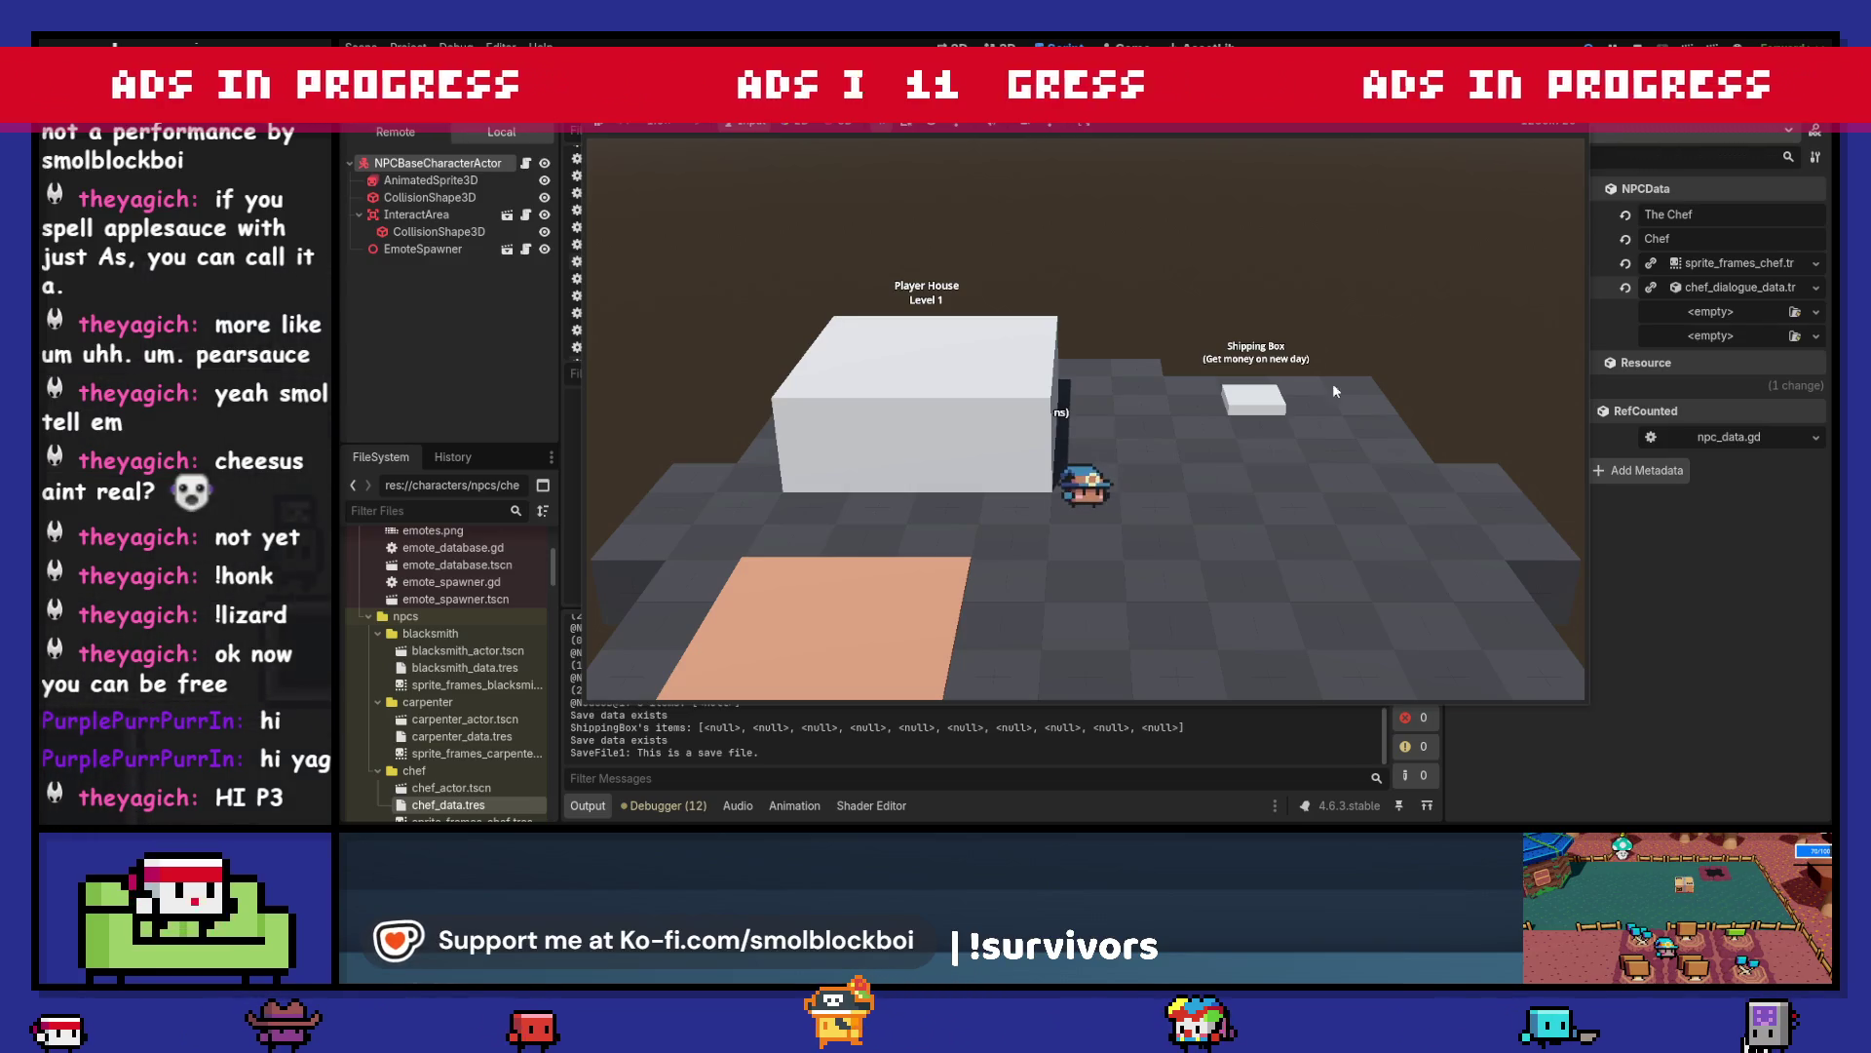
{"action": "key", "text": "F8"}
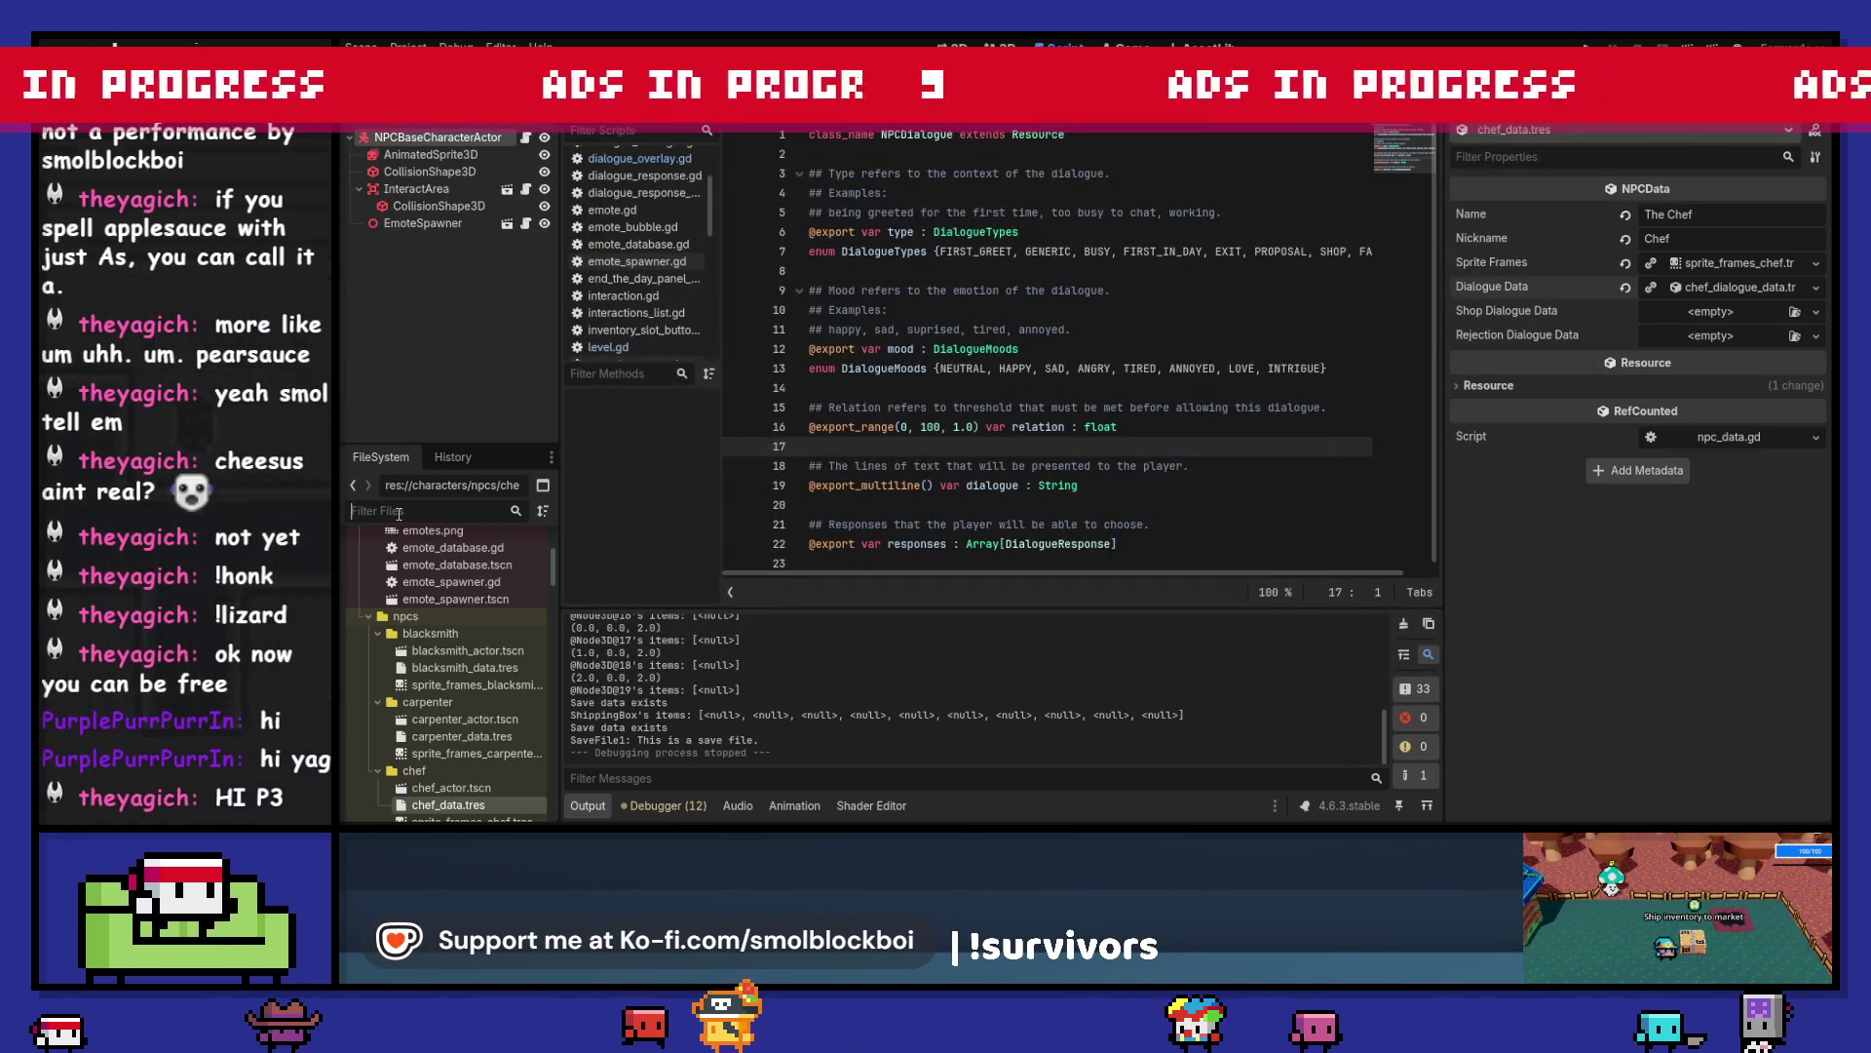
{"action": "type", "text": "house"}
{"action": "double_click", "coordinate": [398, 514]}
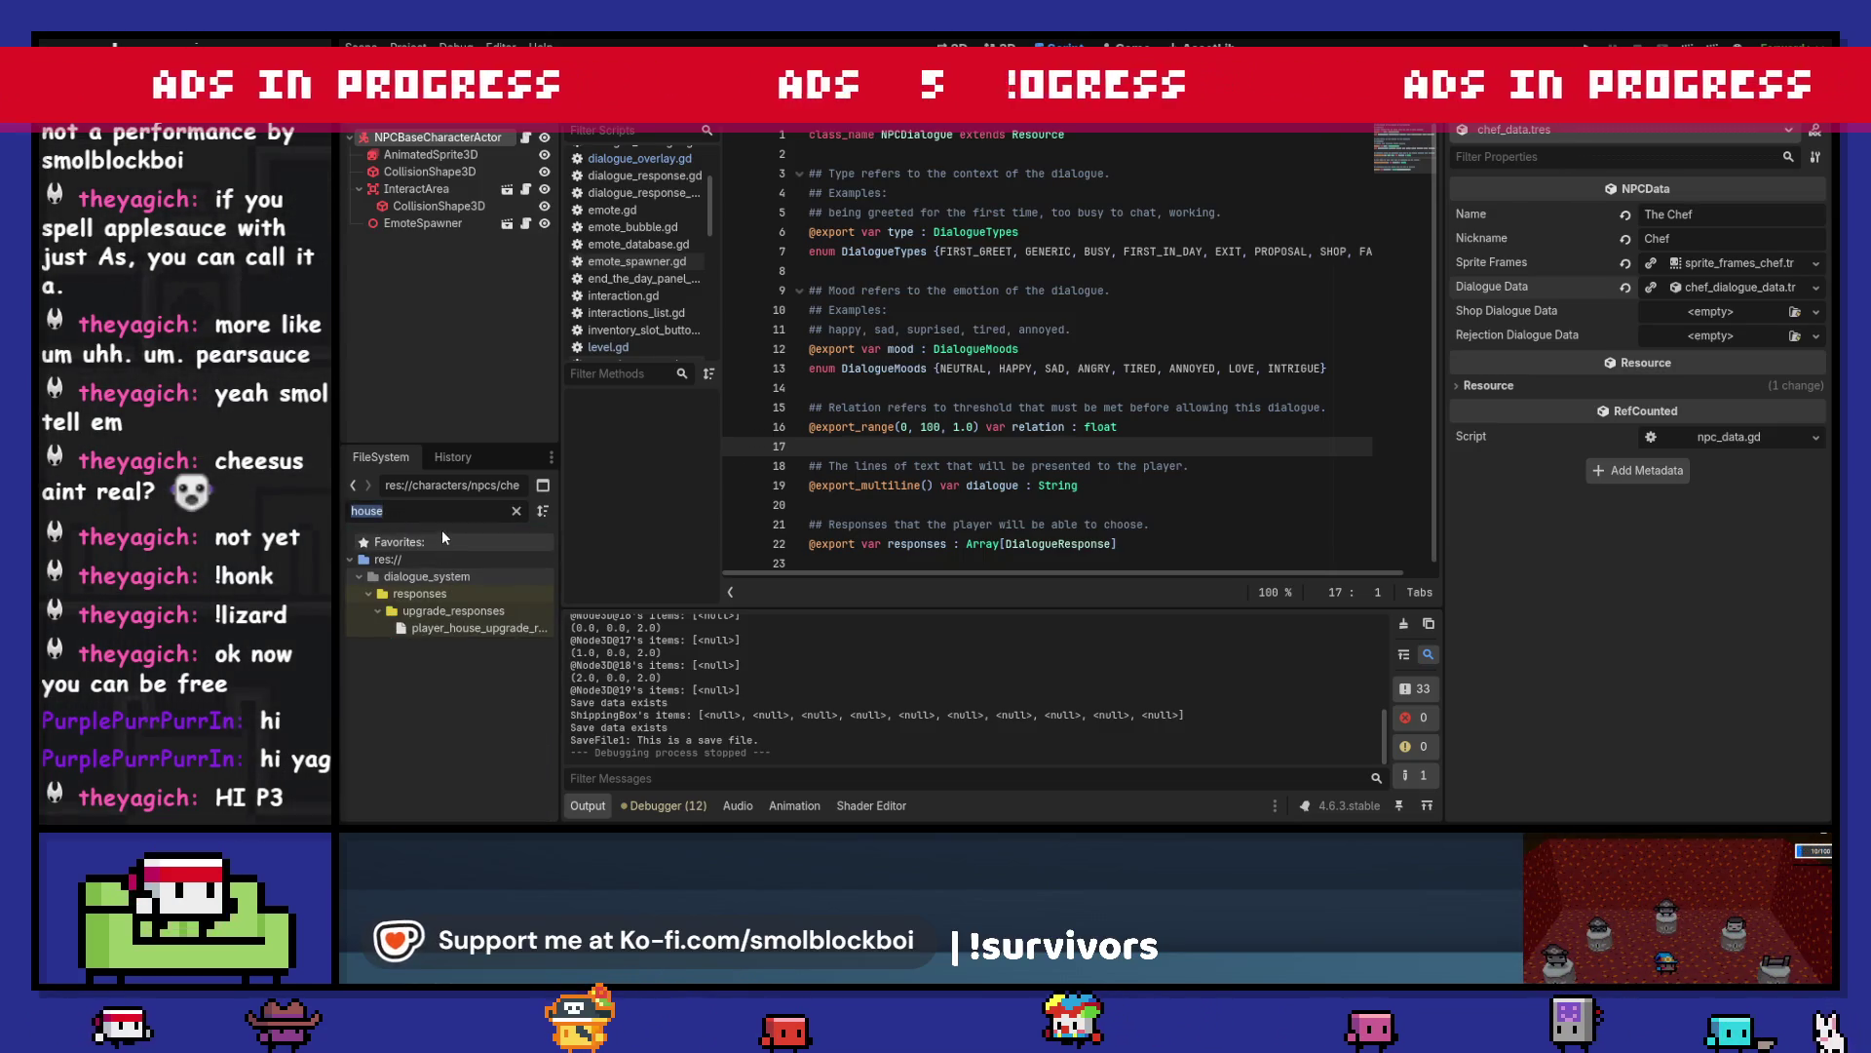
- Filter FileSystem for 'save', check save_data.tres and save_data.gd, and open save_system.gd
{"action": "type", "text": "save"}
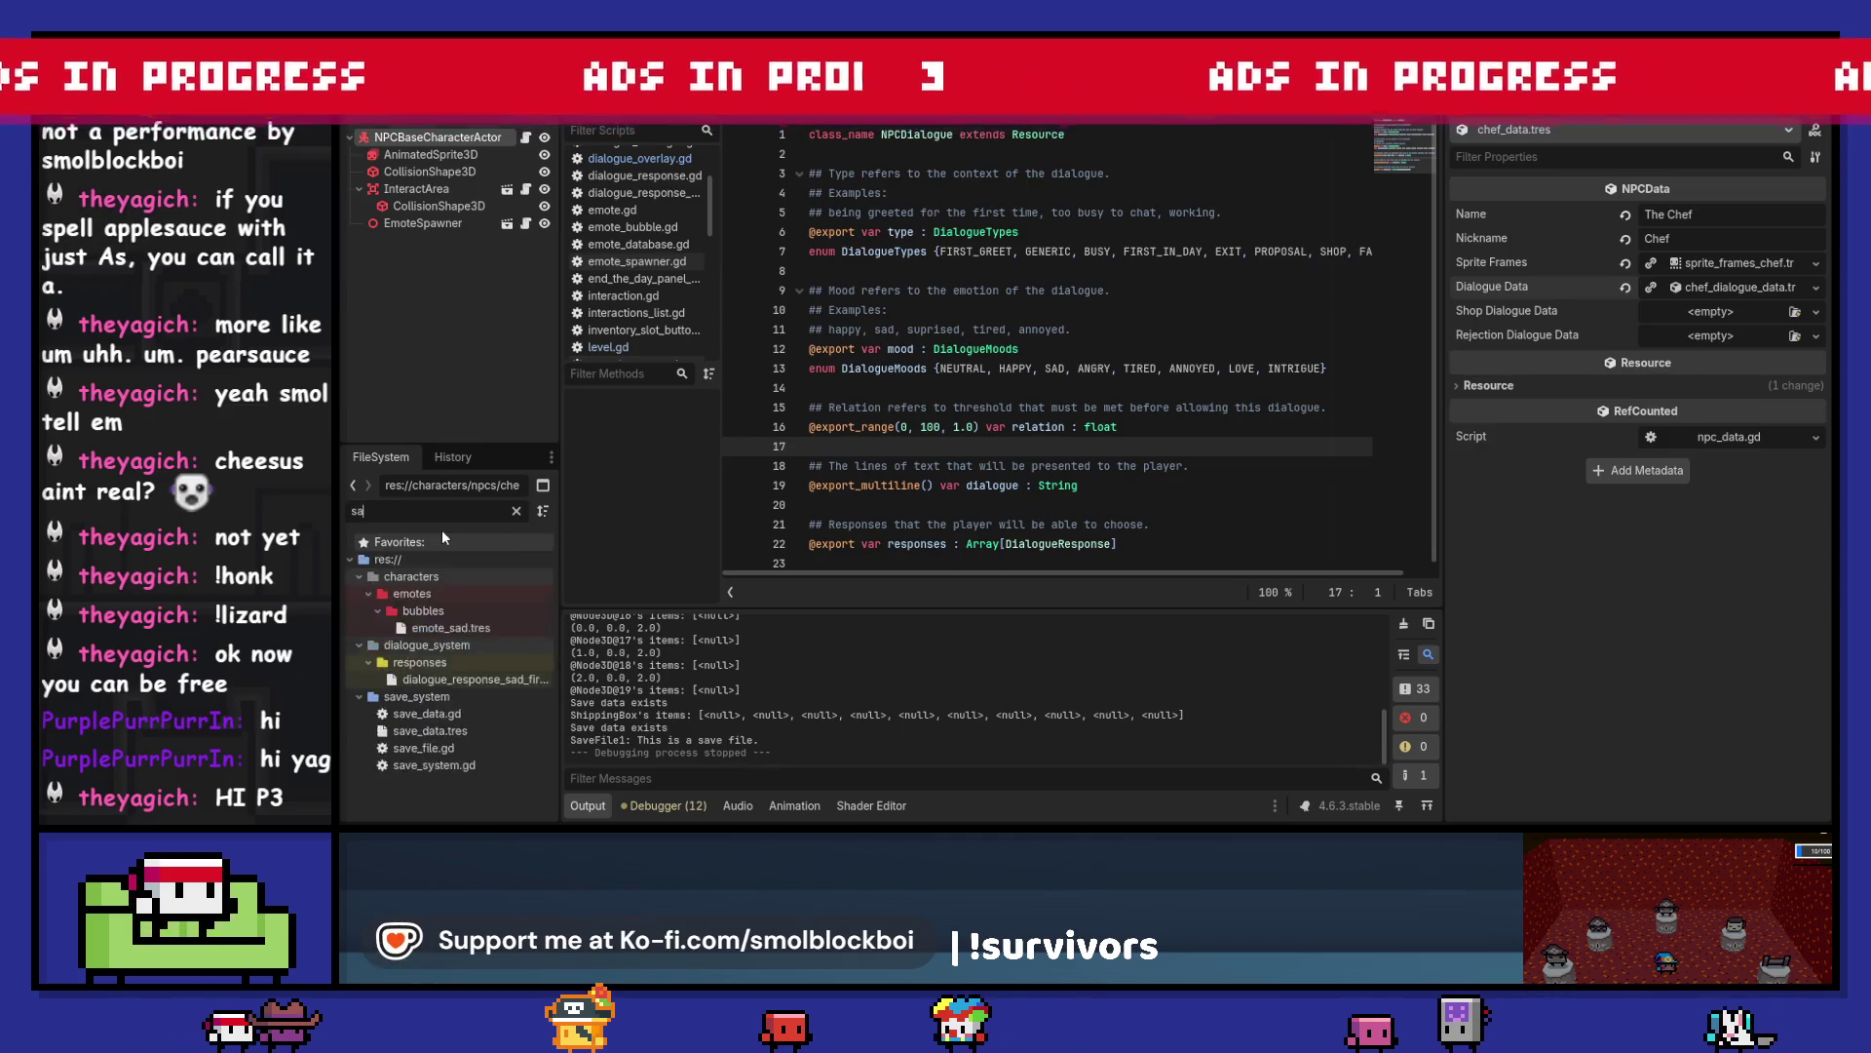
{"action": "left_click", "coordinate": [488, 610]}
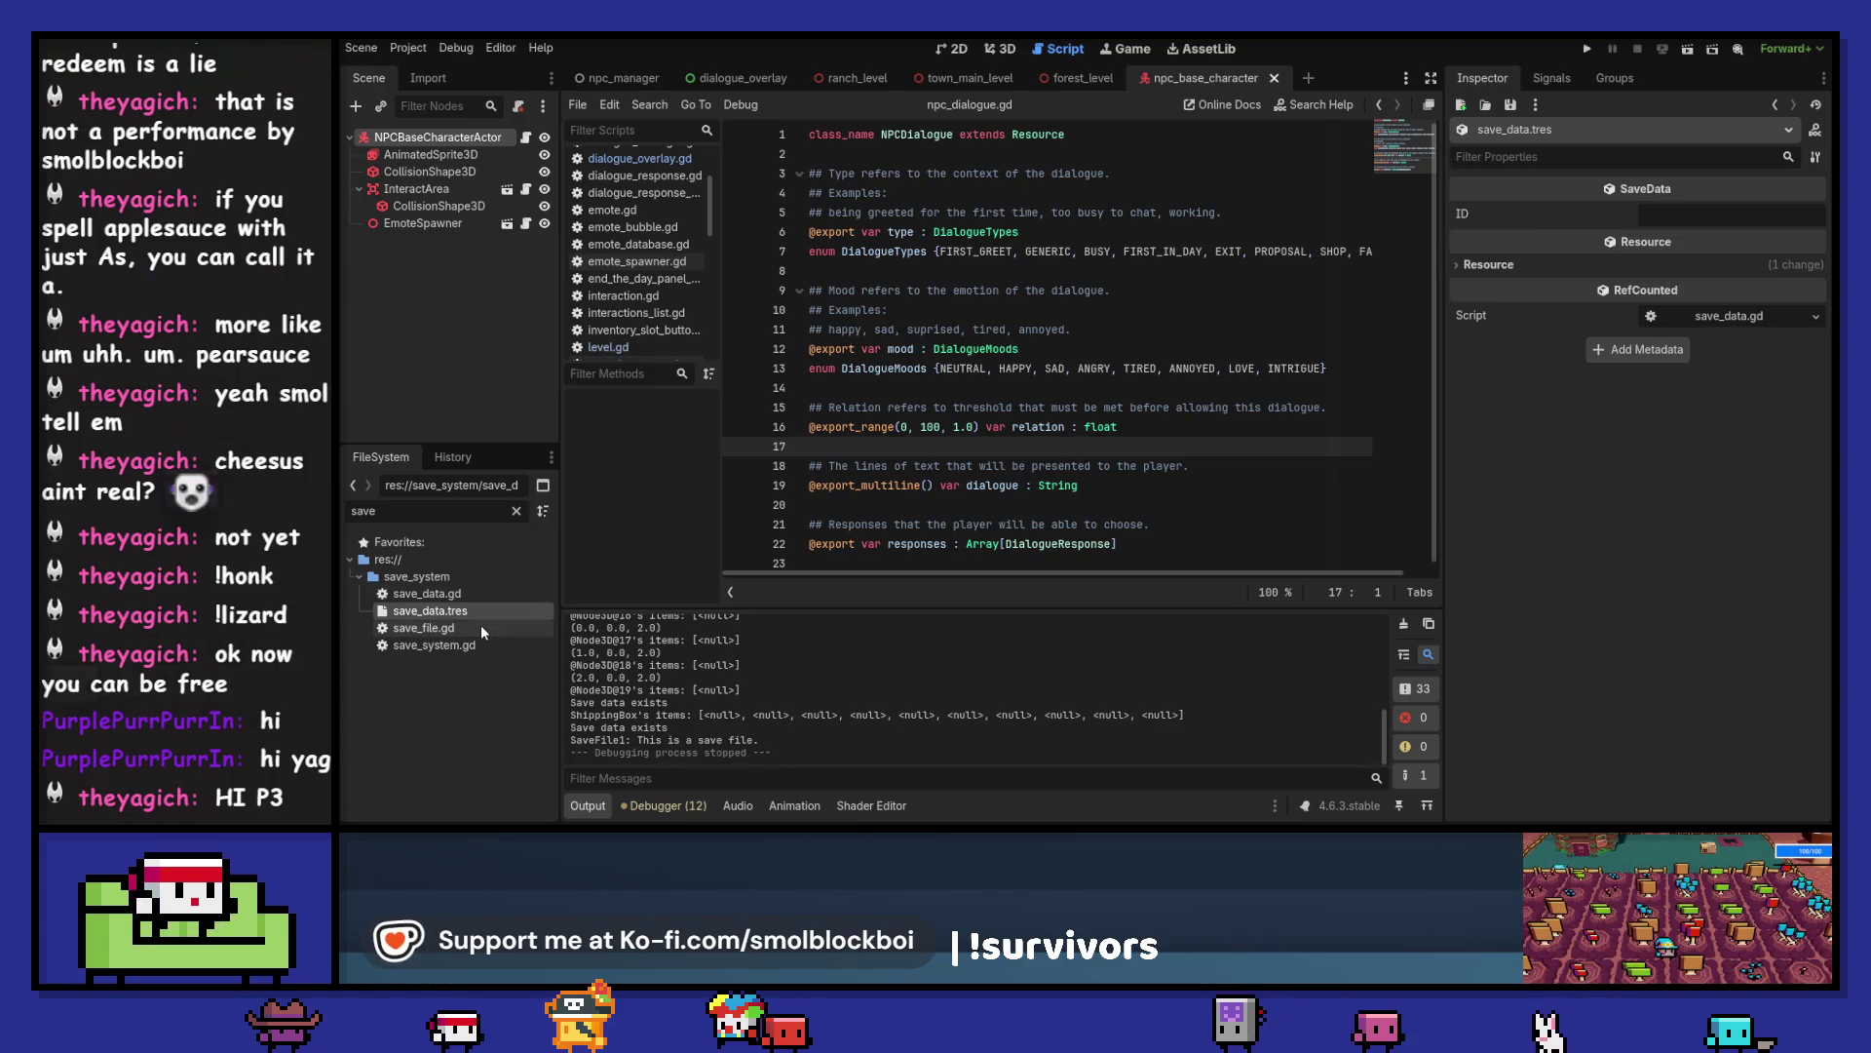
{"action": "double_click", "coordinate": [482, 646]}
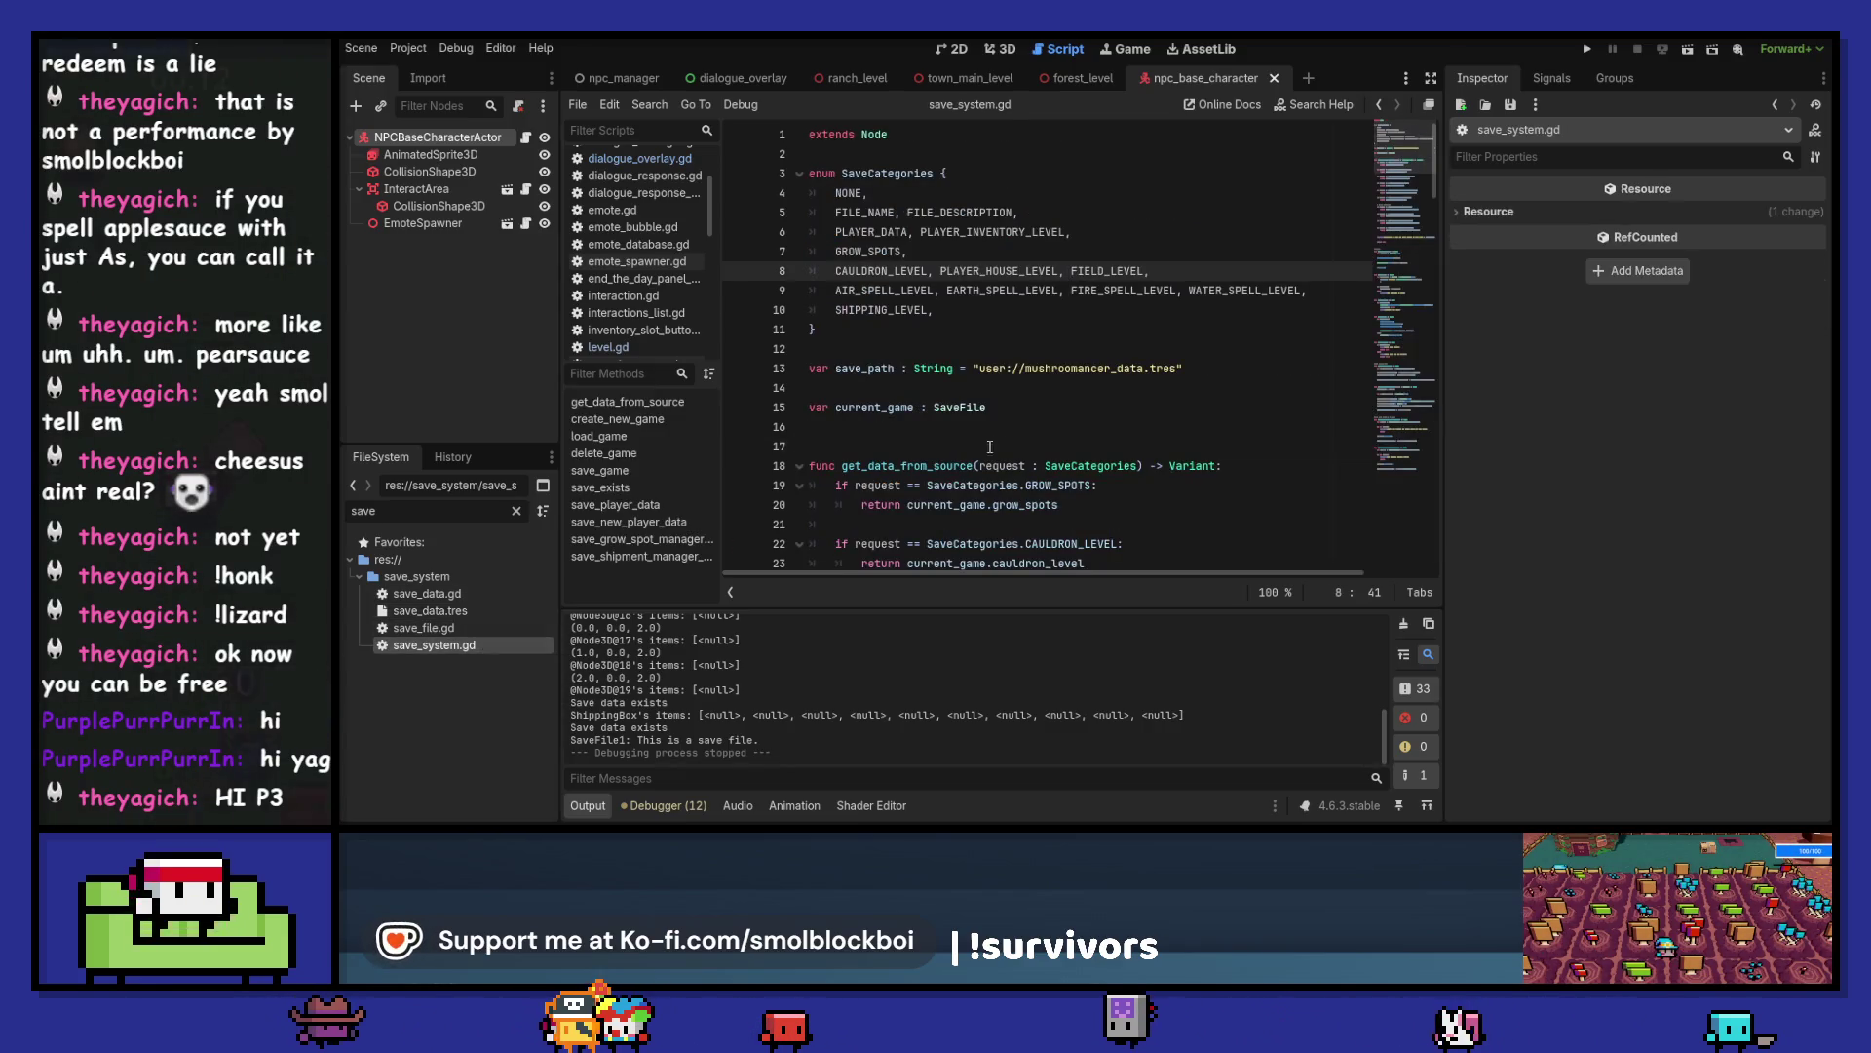
{"action": "scroll", "coordinate": [973, 452], "scroll_direction": "down", "scroll_amount": 5}
{"action": "double_click", "coordinate": [488, 593]}
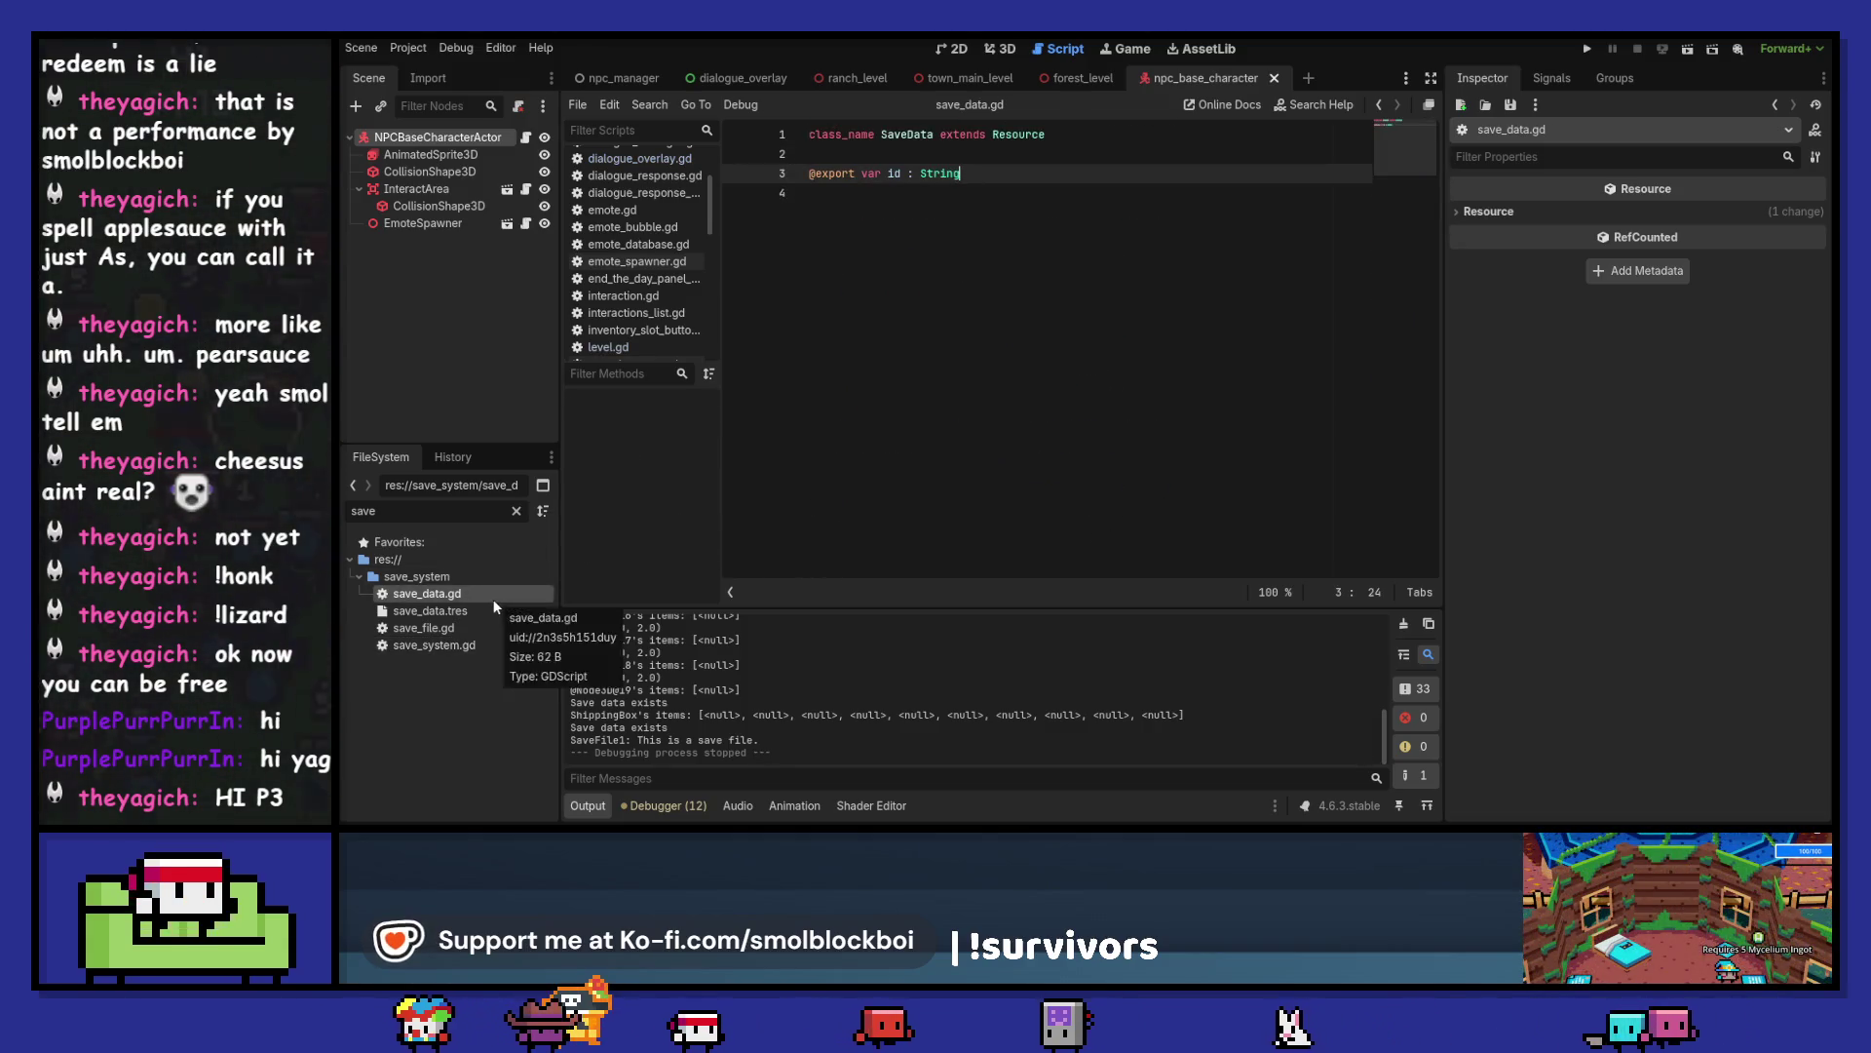
{"action": "double_click", "coordinate": [493, 646]}
{"action": "scroll", "coordinate": [1296, 397], "scroll_direction": "up", "scroll_amount": 5}
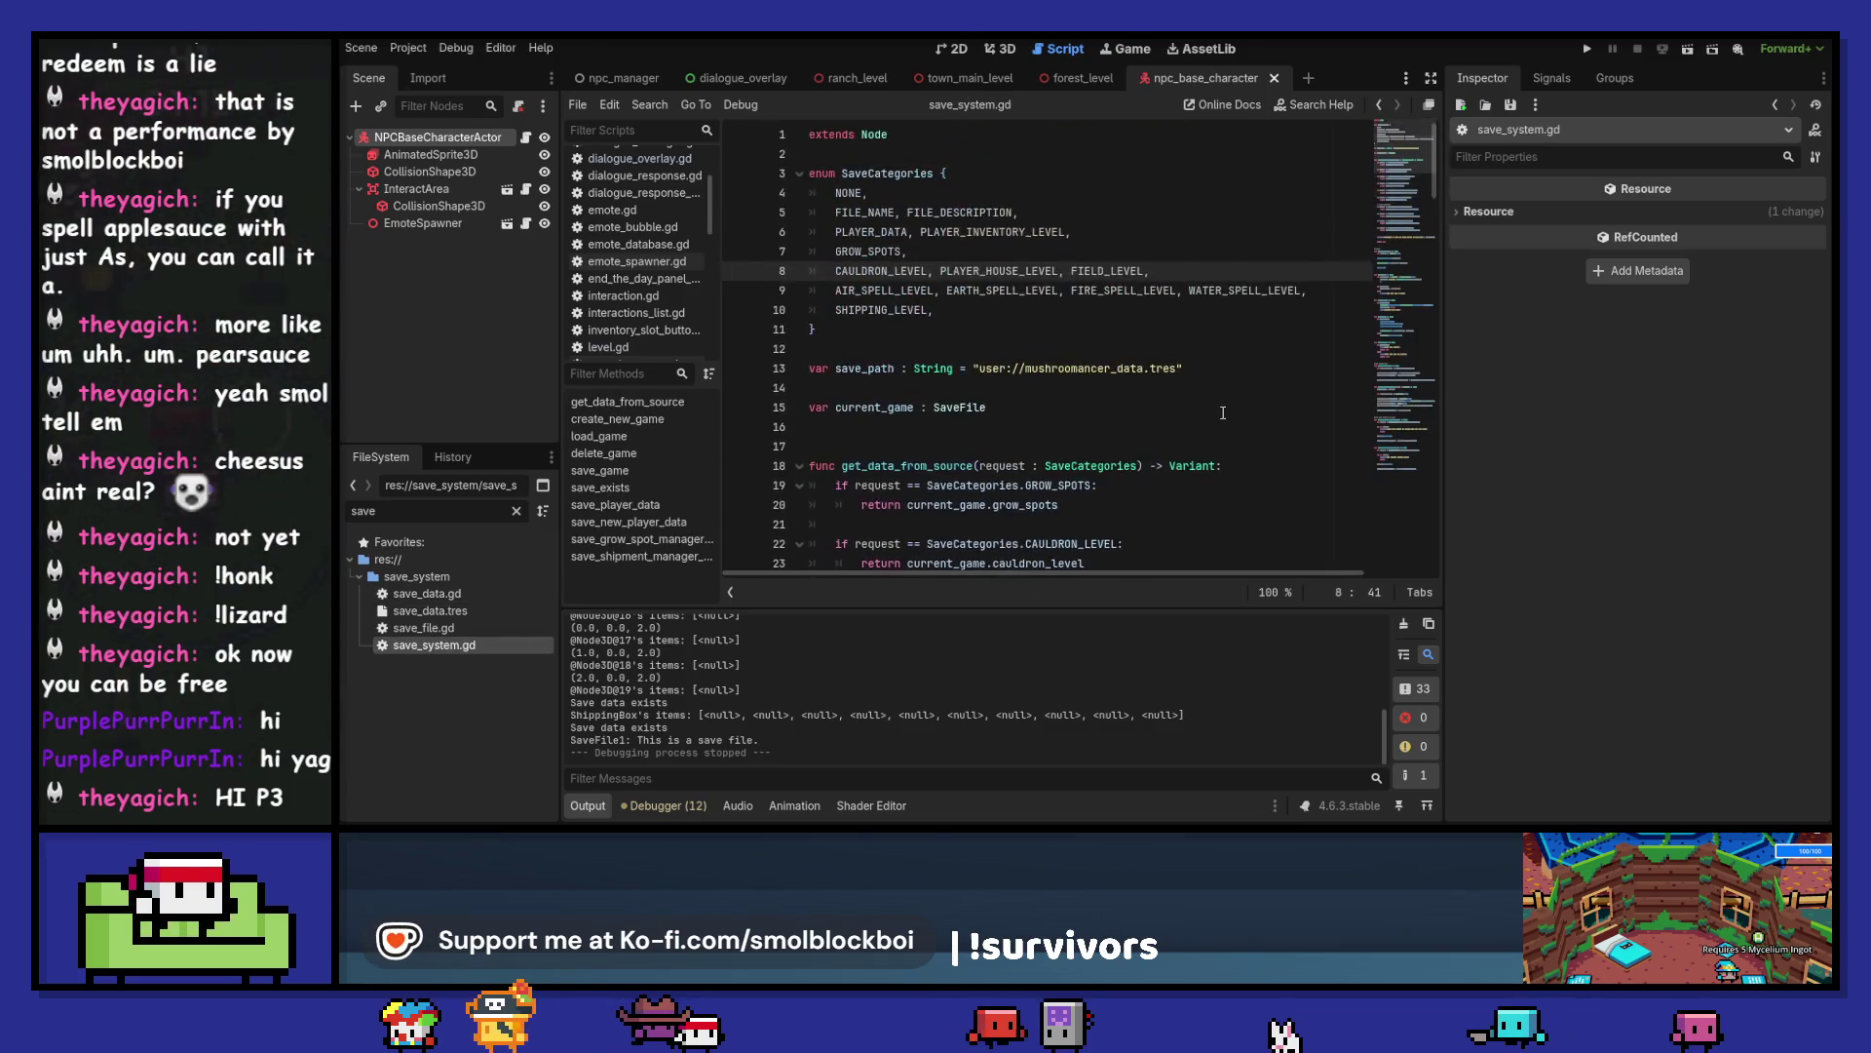
- Search save_system.gd for 'starting' and follow PlayerData into player_data.gd, where the wallet defaults to 100
{"action": "left_click", "coordinate": [978, 366]}
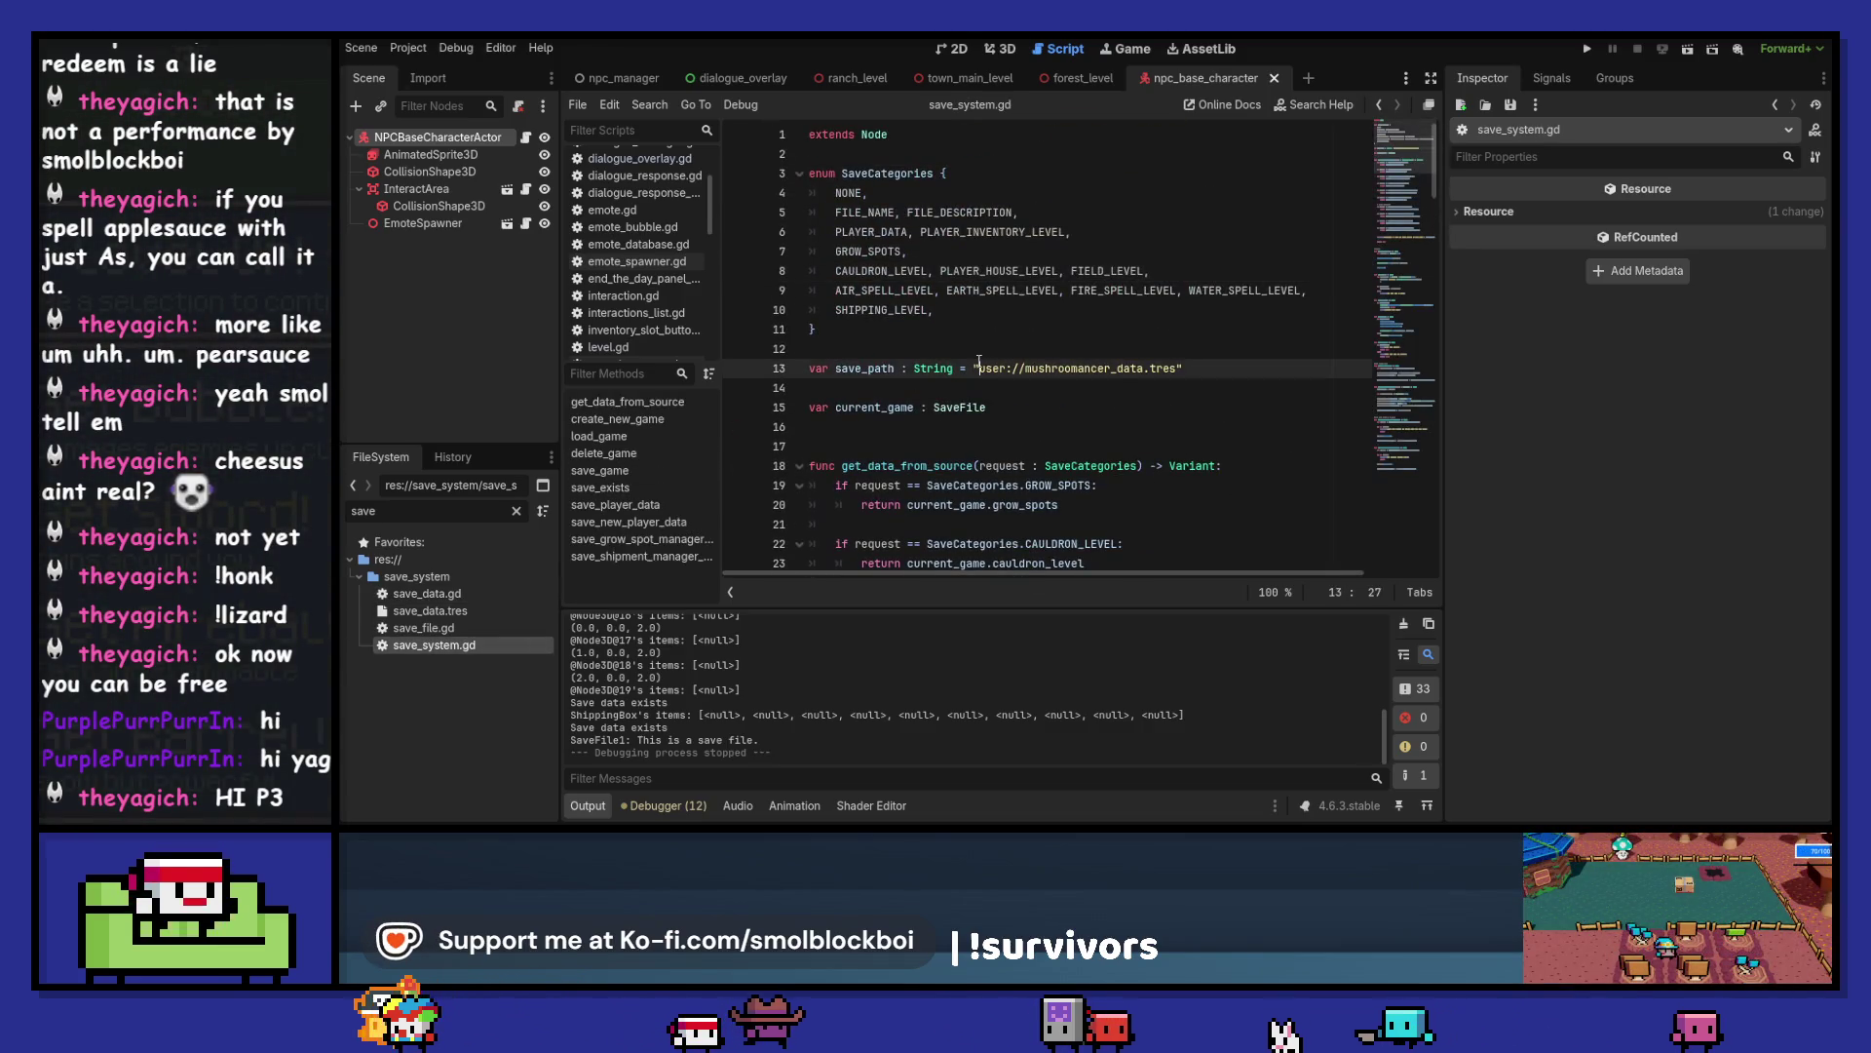
{"action": "key", "text": "ctrl+f"}
{"action": "type", "text": "star"}
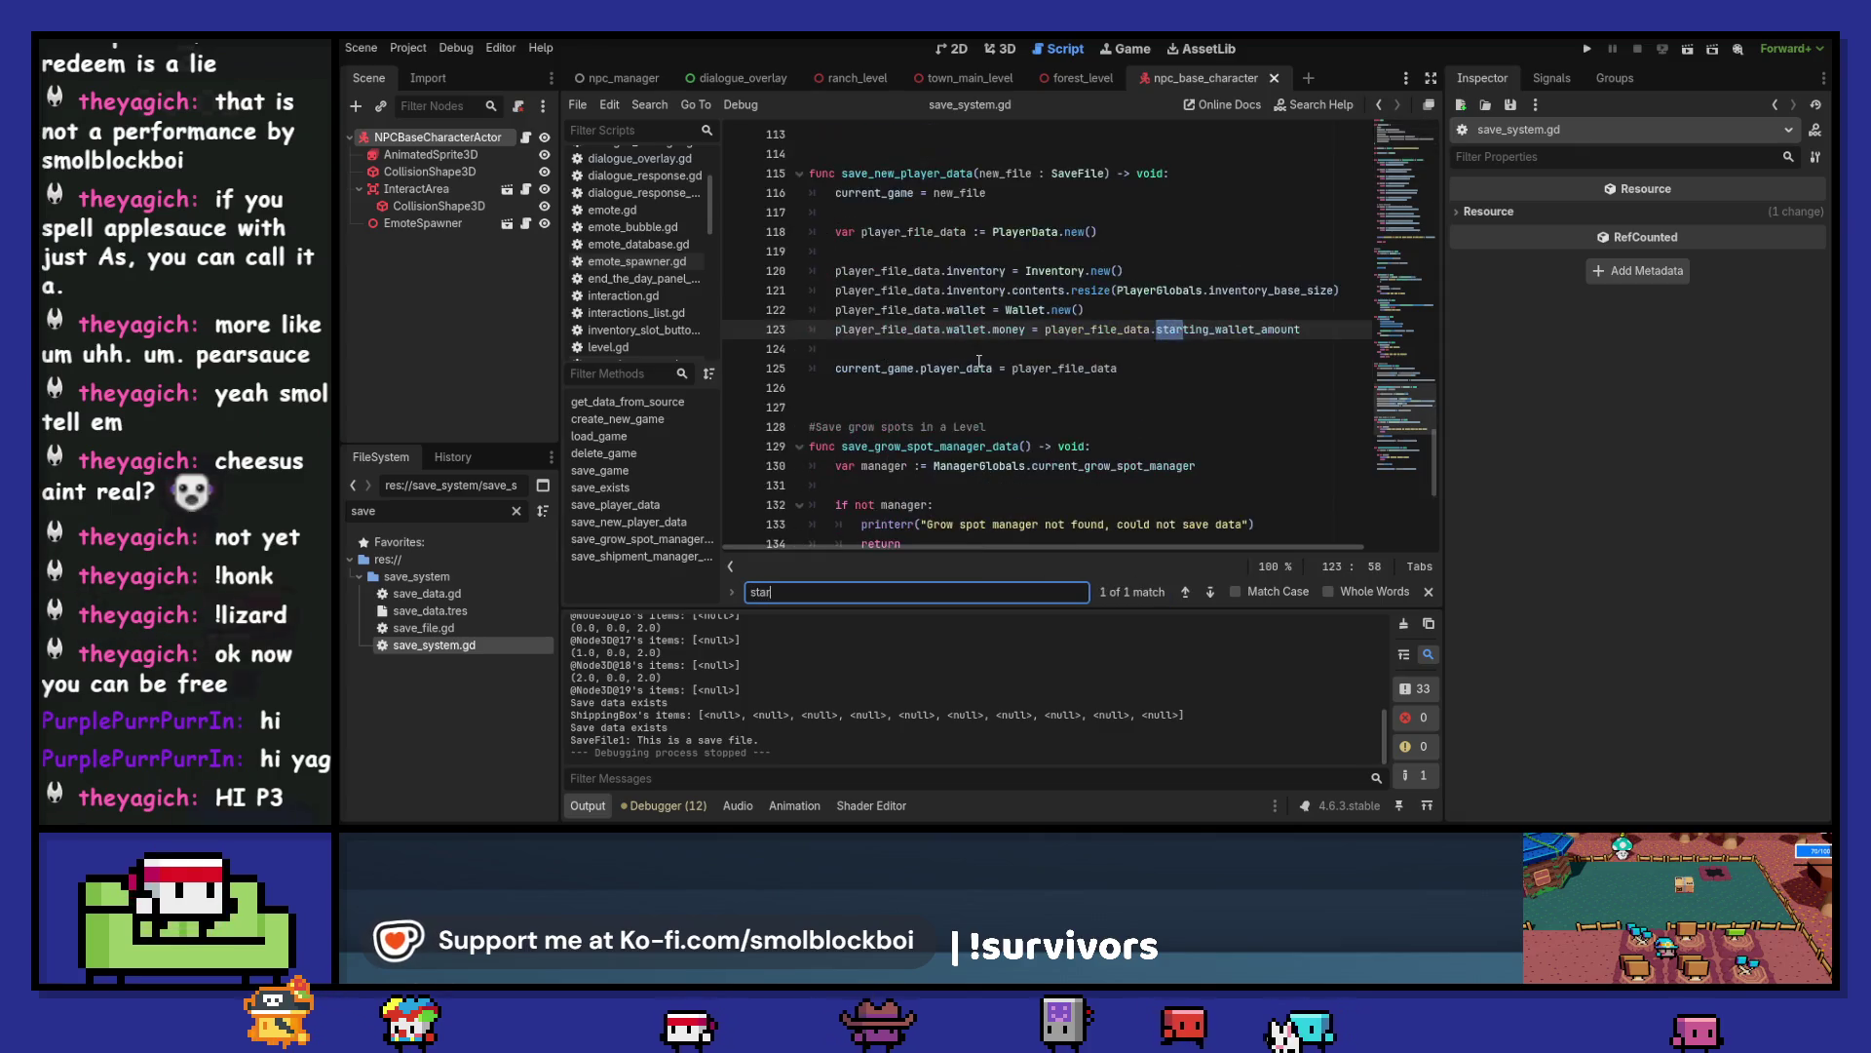
{"action": "type", "text": "ting"}
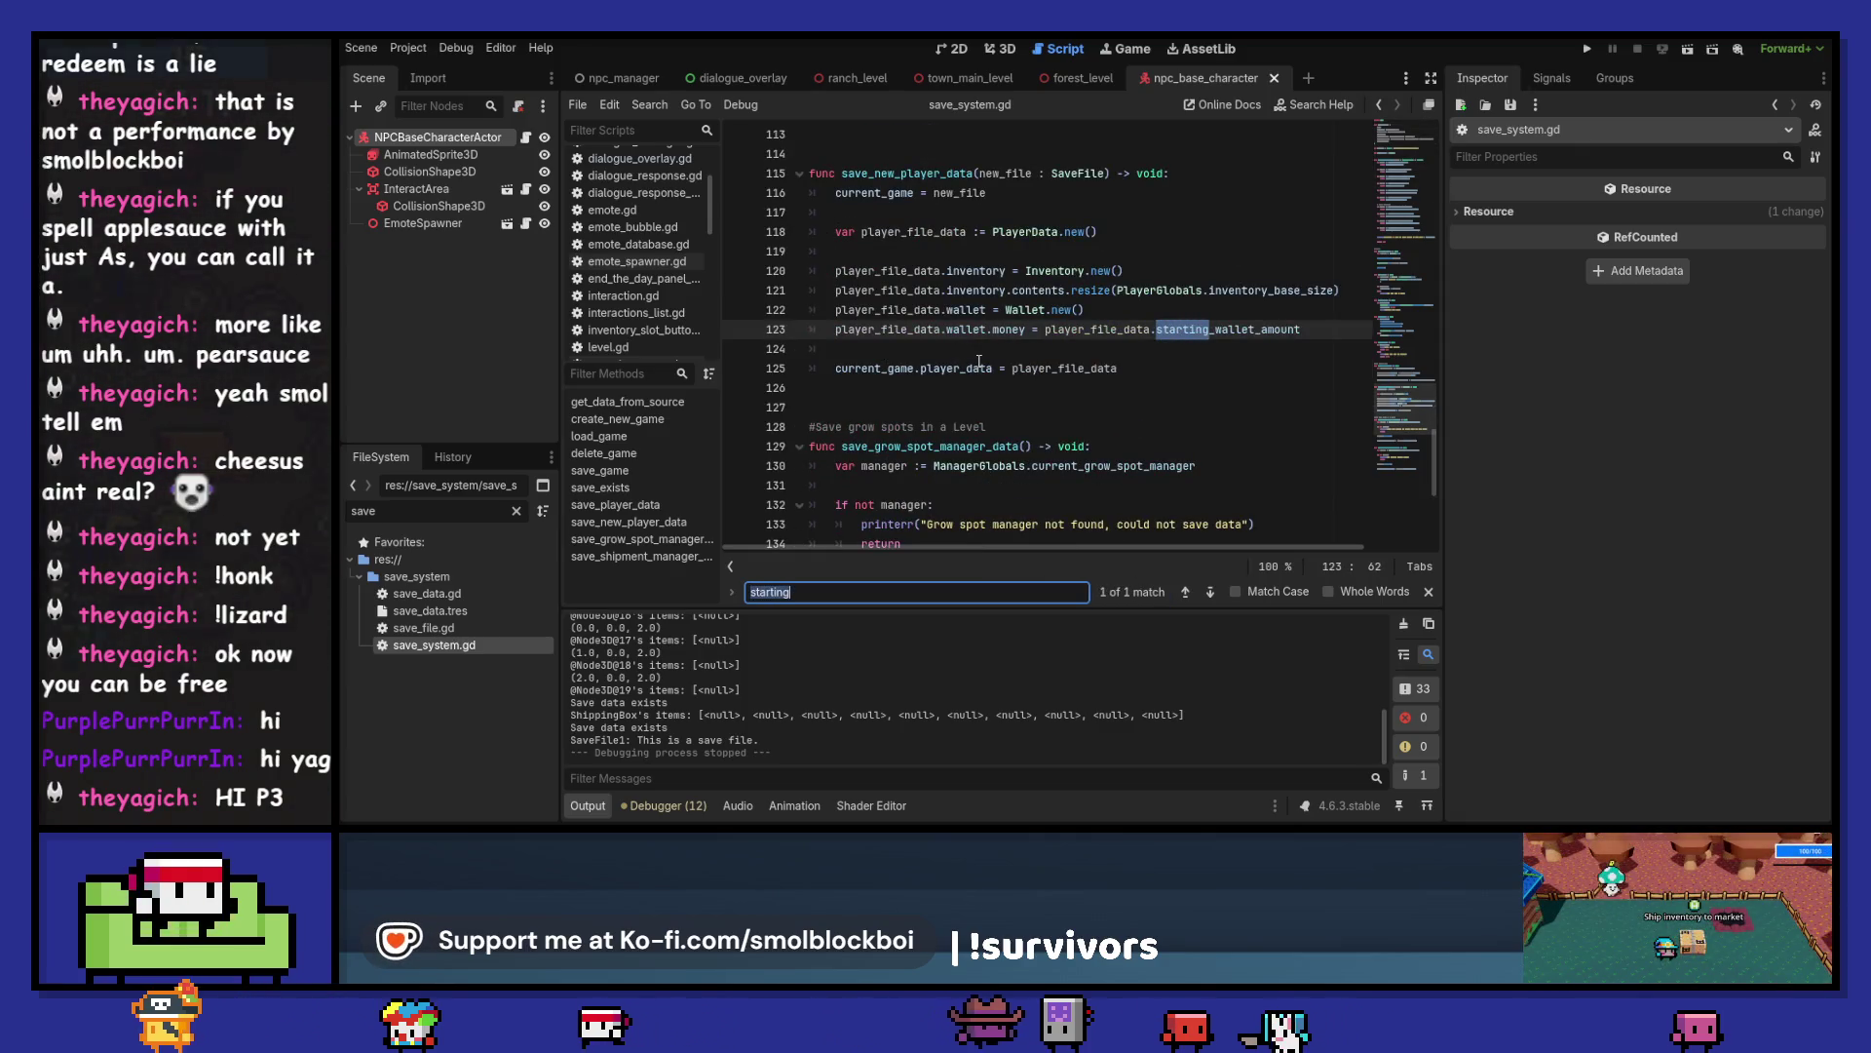
{"action": "key", "text": "Escape"}
{"action": "key", "text": "alt+Left"}
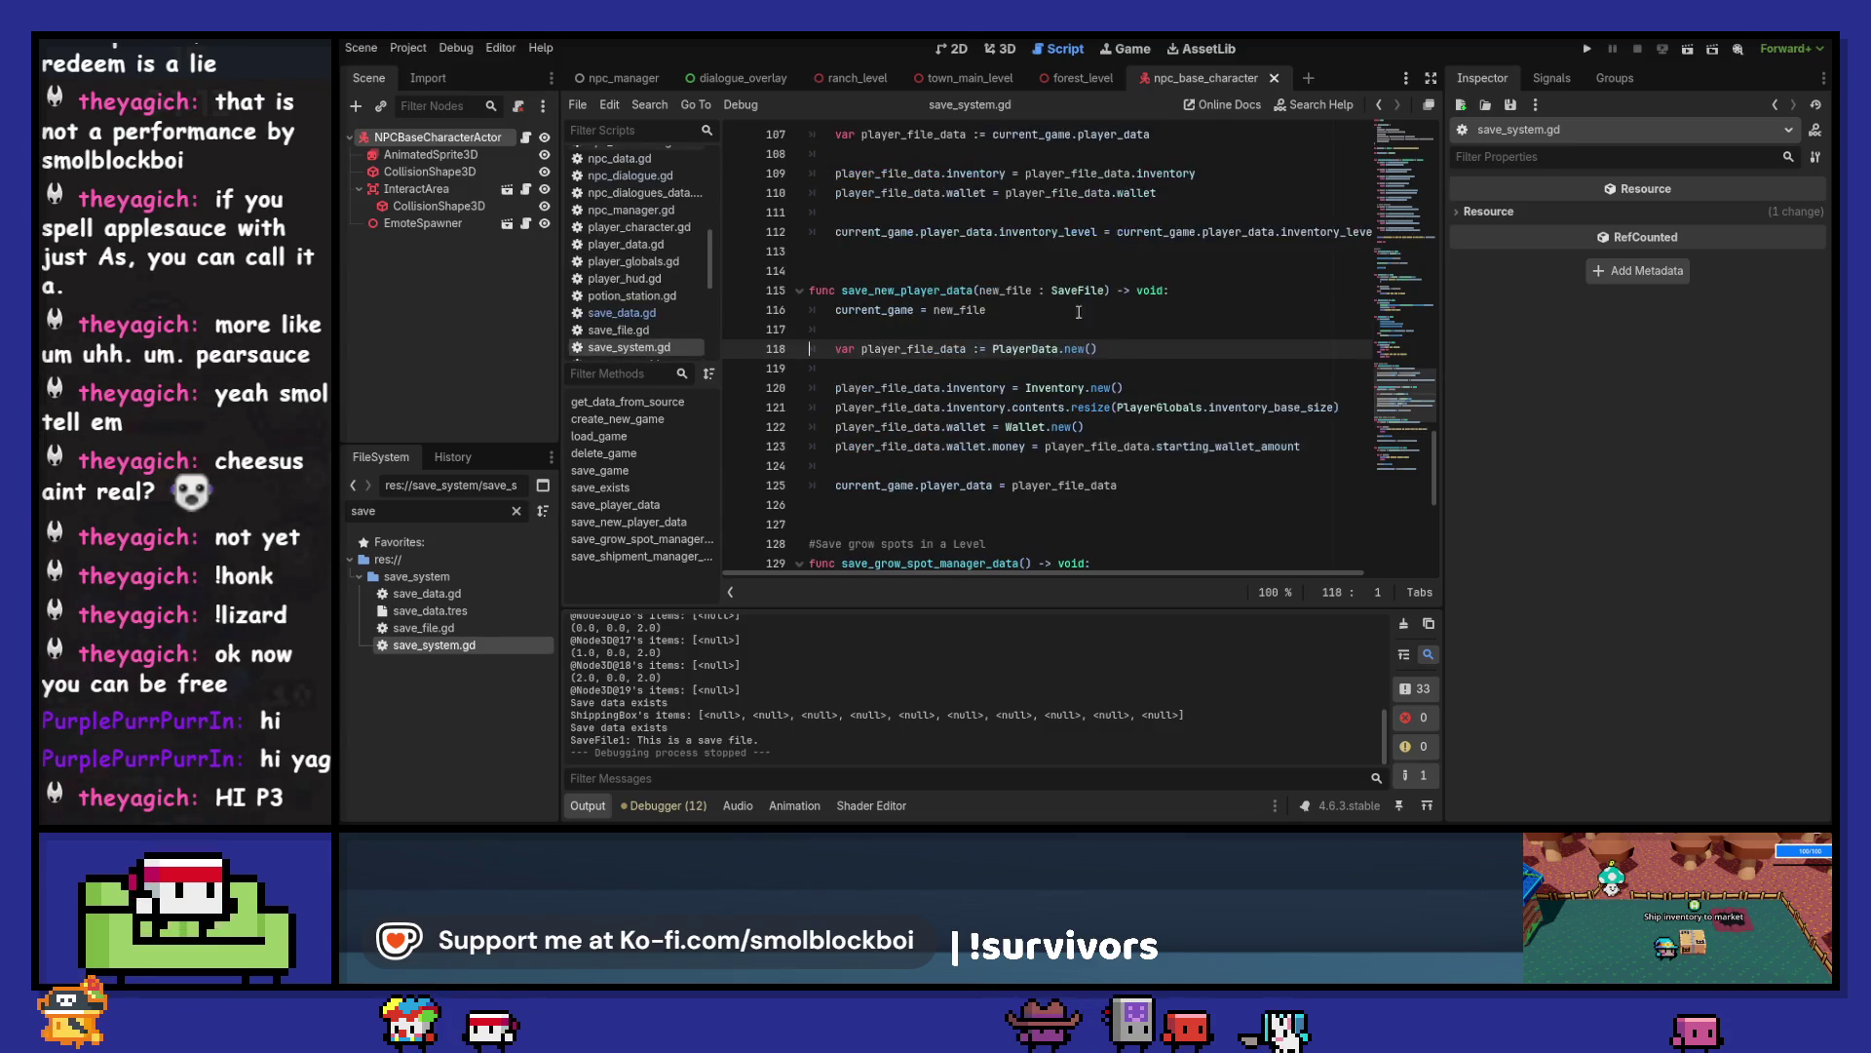
{"action": "left_click", "coordinate": [1032, 364], "text": "ctrl"}
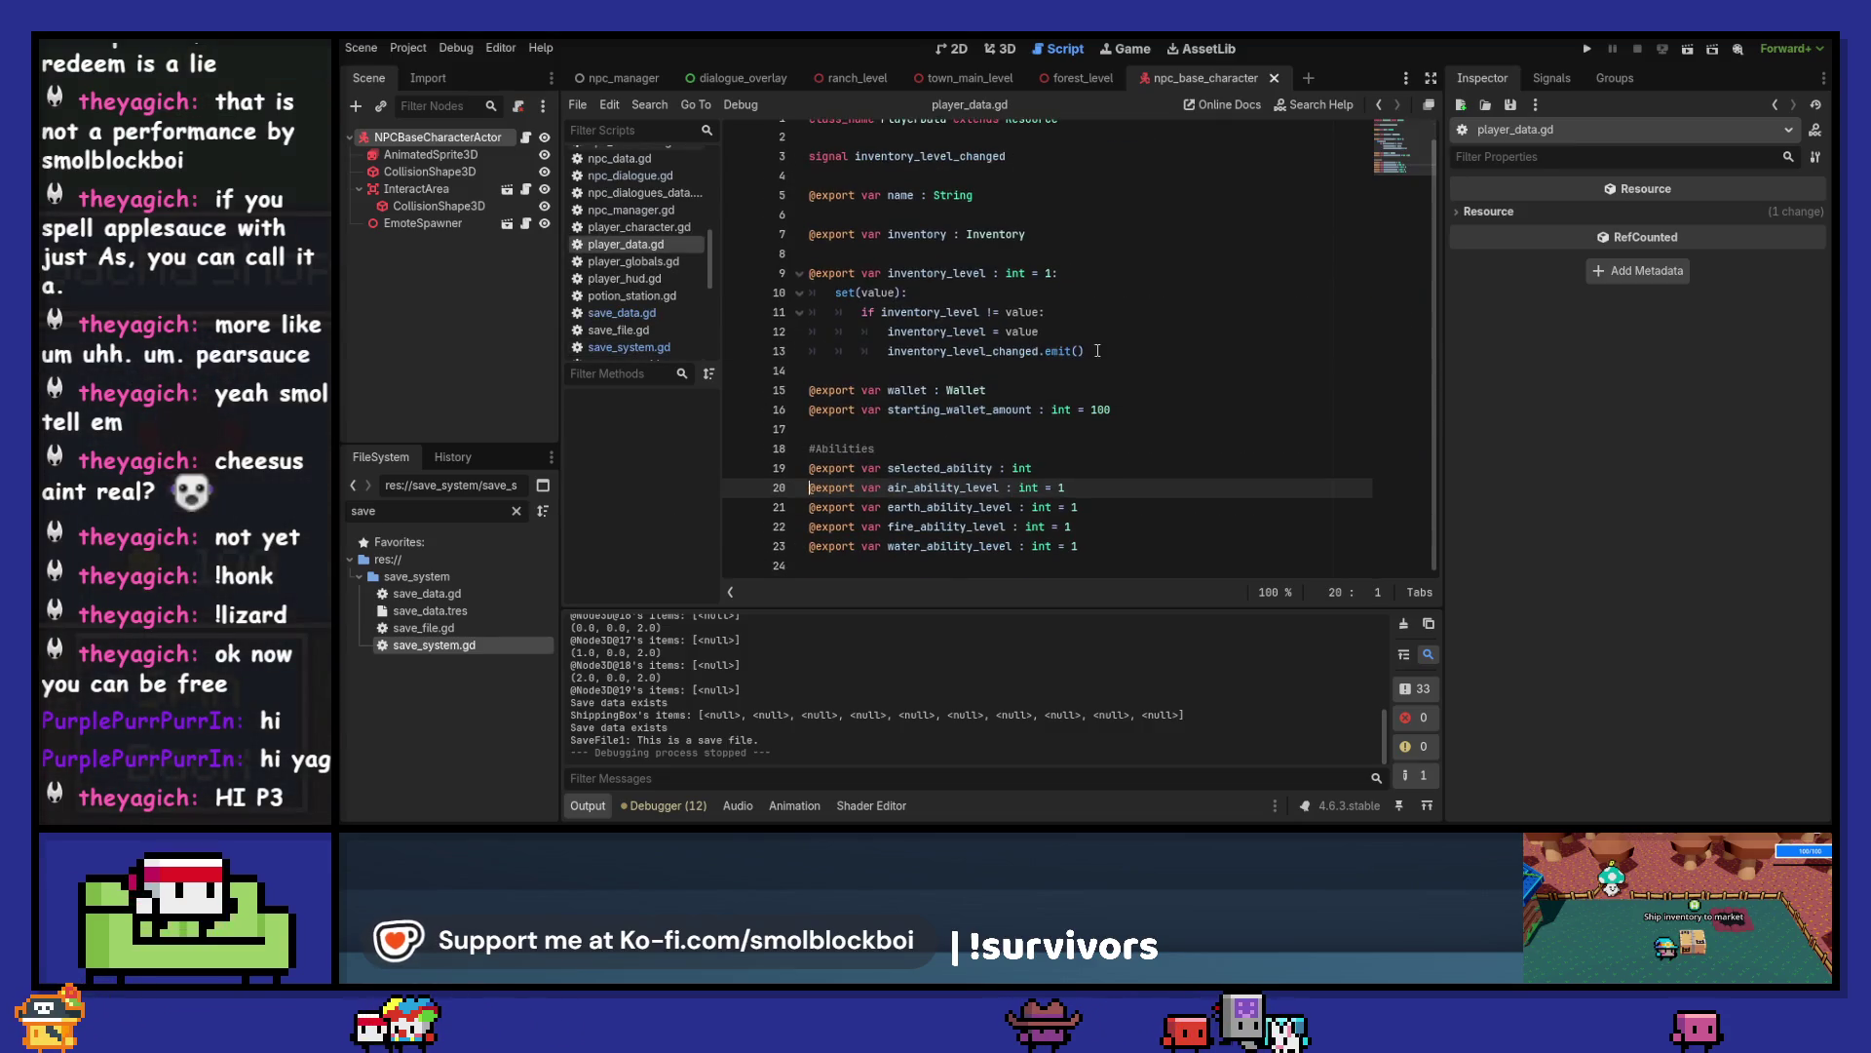
{"action": "scroll", "coordinate": [1140, 396], "scroll_direction": "up", "scroll_amount": 1}
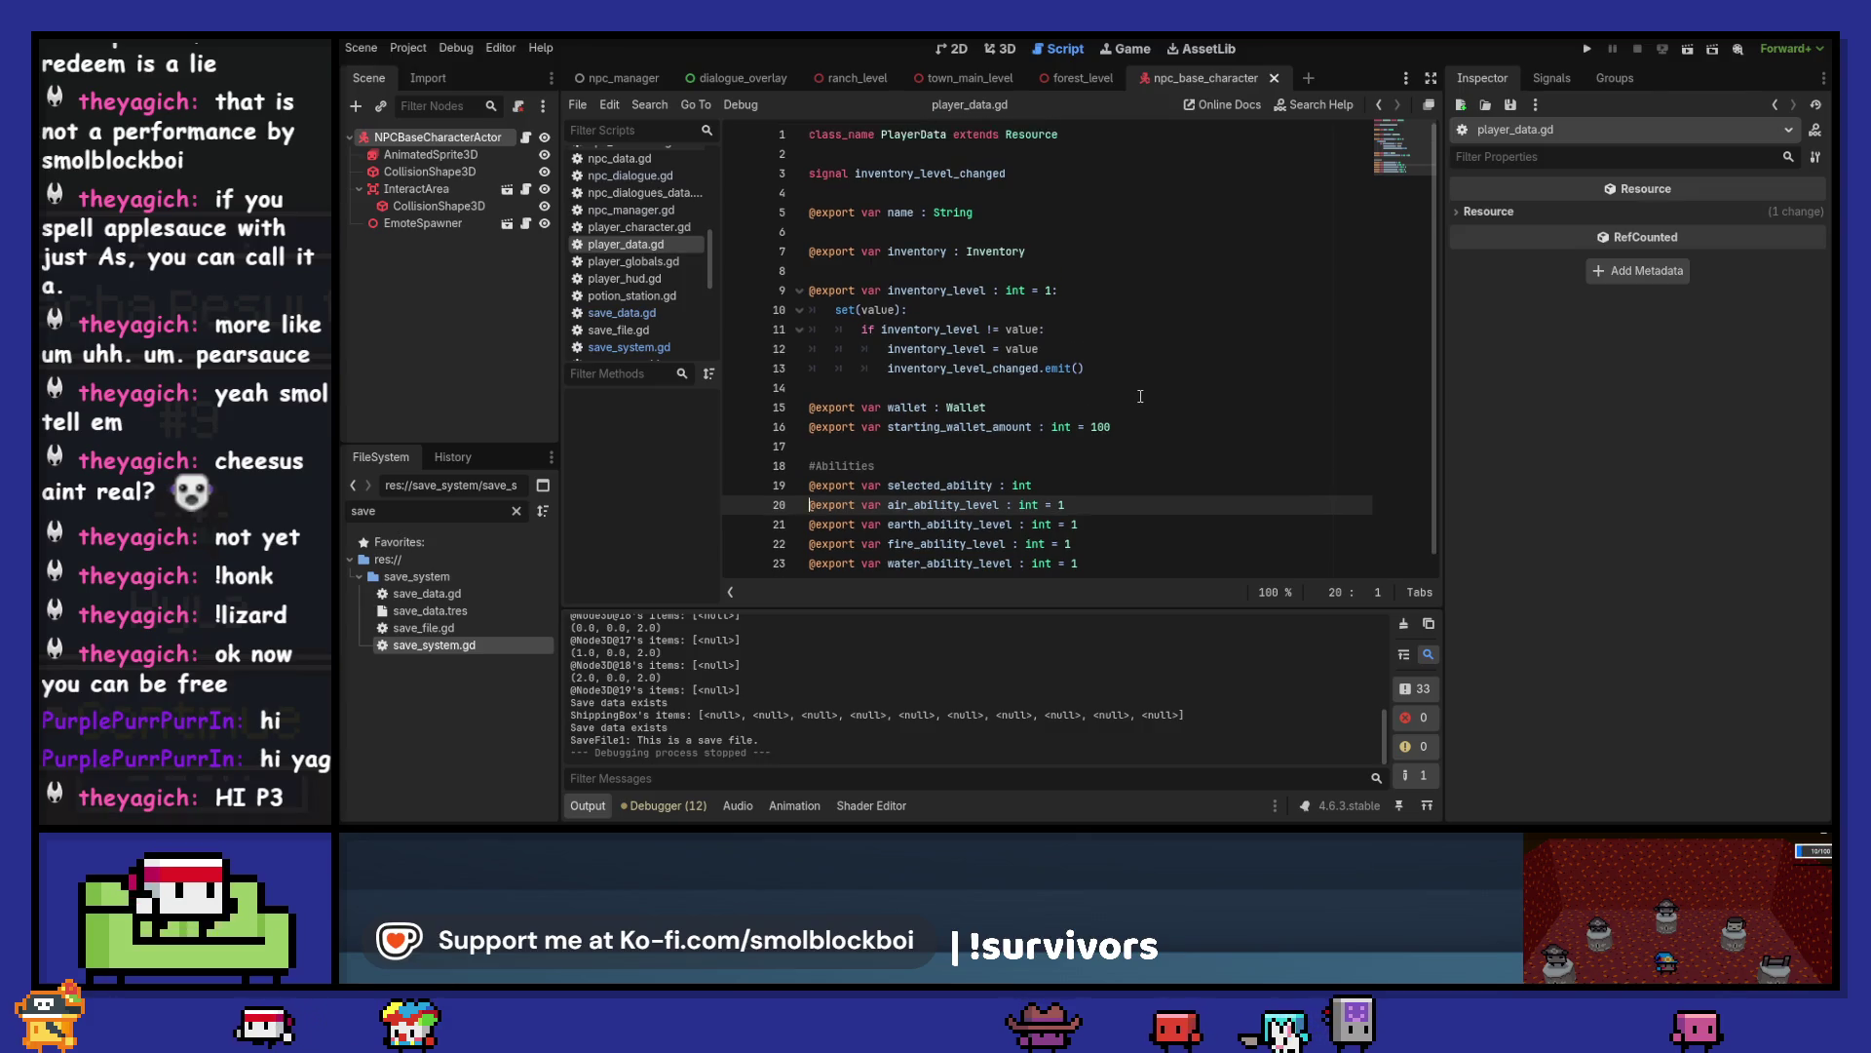
{"action": "scroll", "coordinate": [1140, 396], "scroll_direction": "down", "scroll_amount": 1}
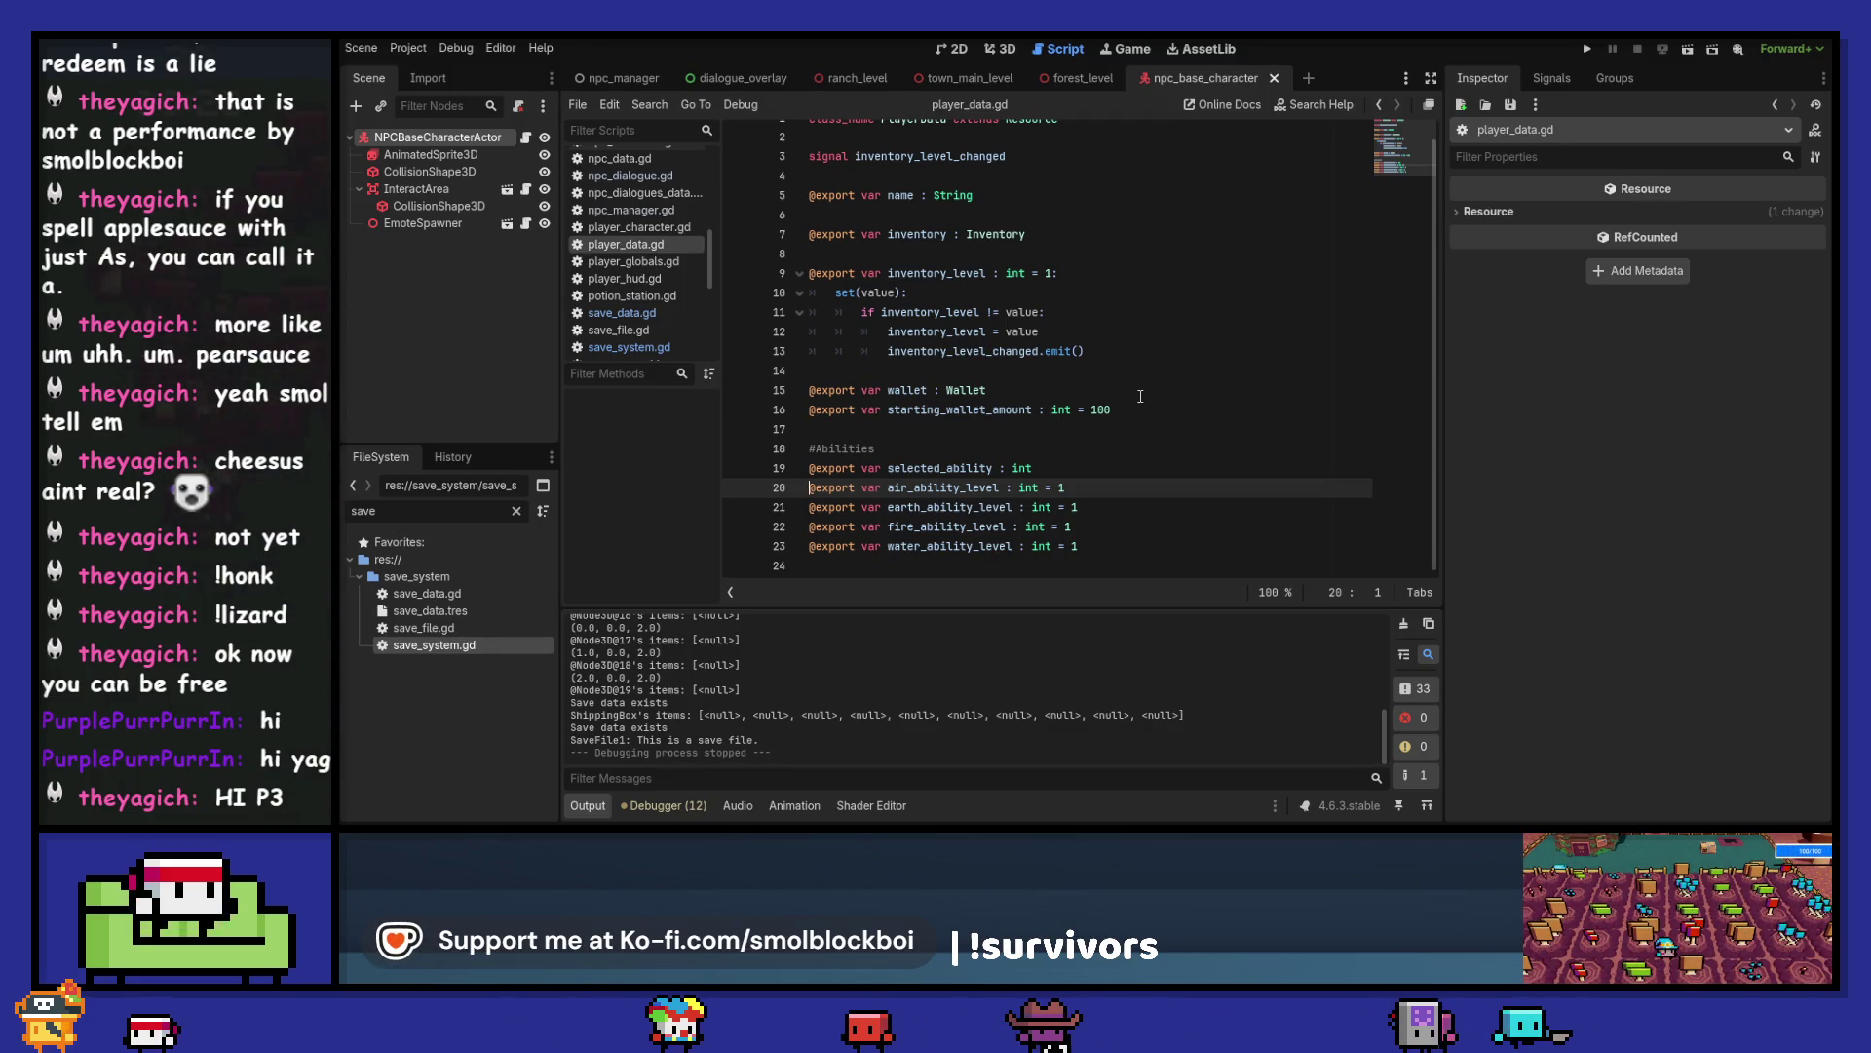
- Search all project files for 'house', open the player_house_level match in save_file.gd, and run debug
{"action": "key", "text": "ctrl+shift+f"}
{"action": "type", "text": "house"}
{"action": "key", "text": "Return"}
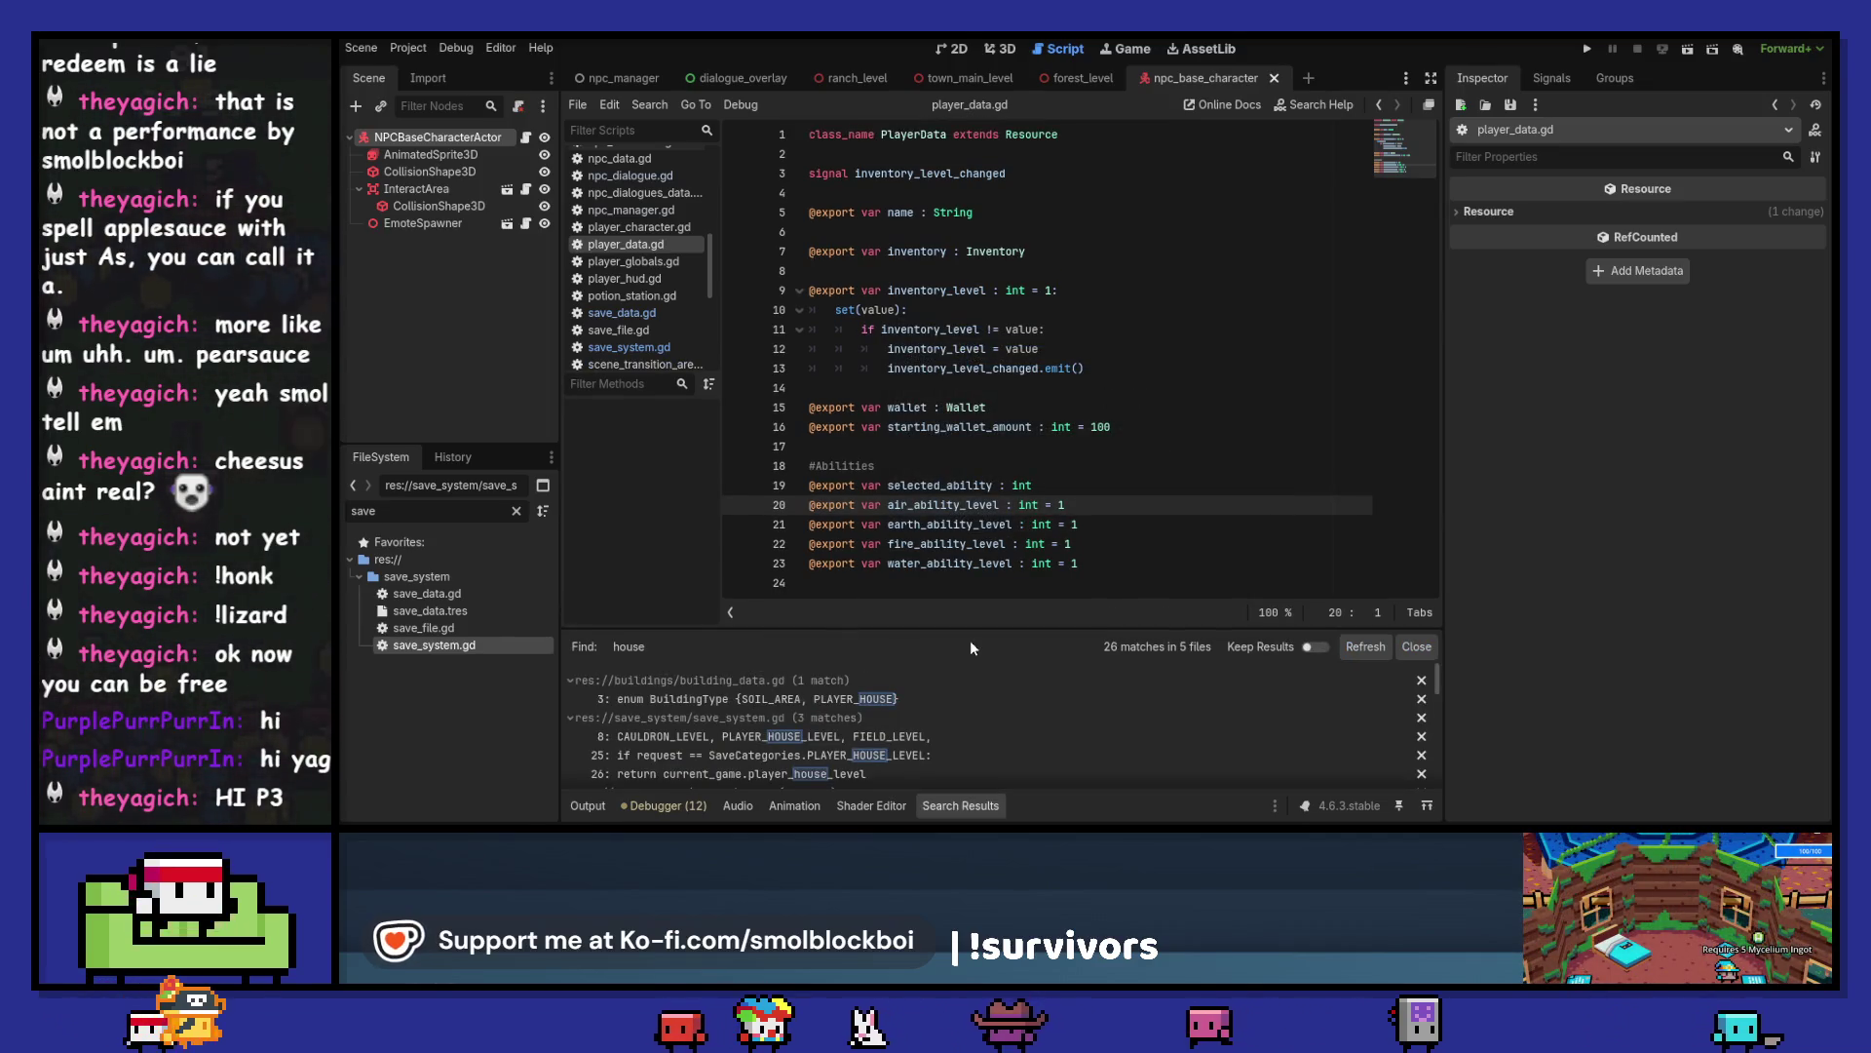
{"action": "scroll", "coordinate": [978, 699], "scroll_direction": "down", "scroll_amount": 2}
{"action": "left_click", "coordinate": [916, 729]}
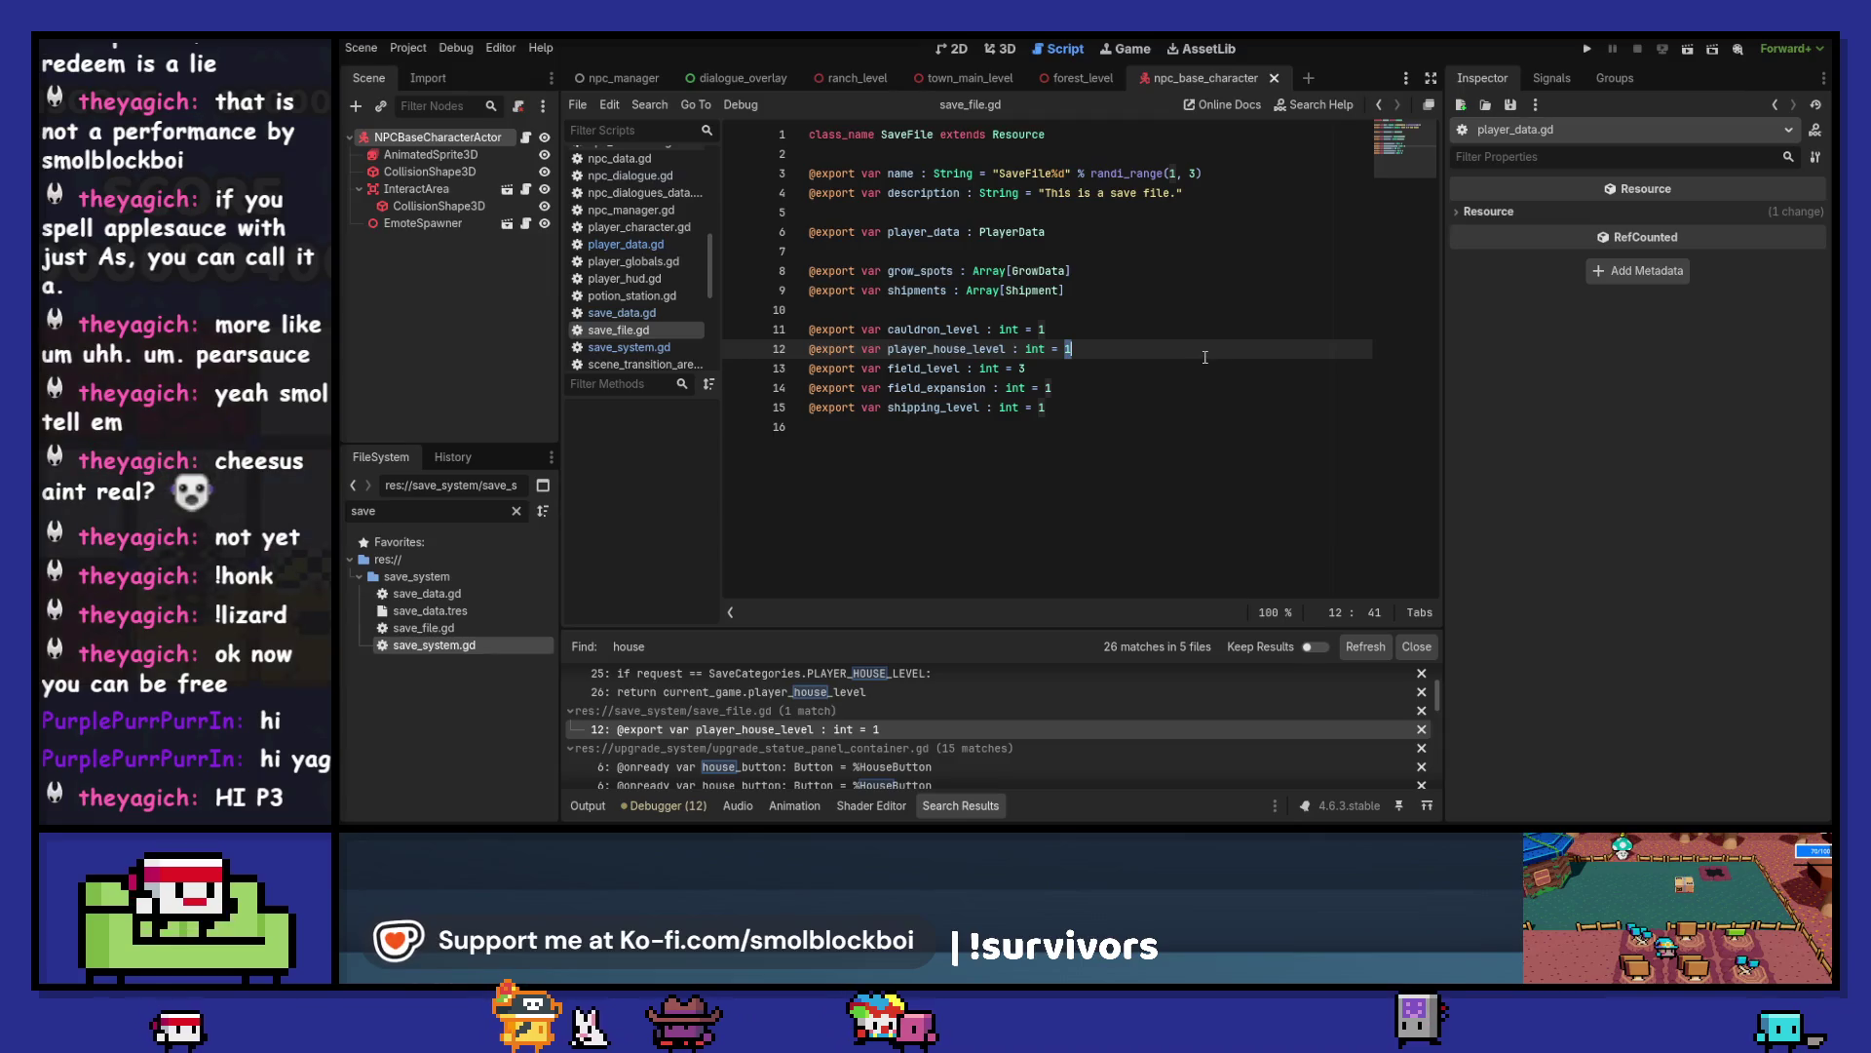
{"action": "key", "text": "F5"}
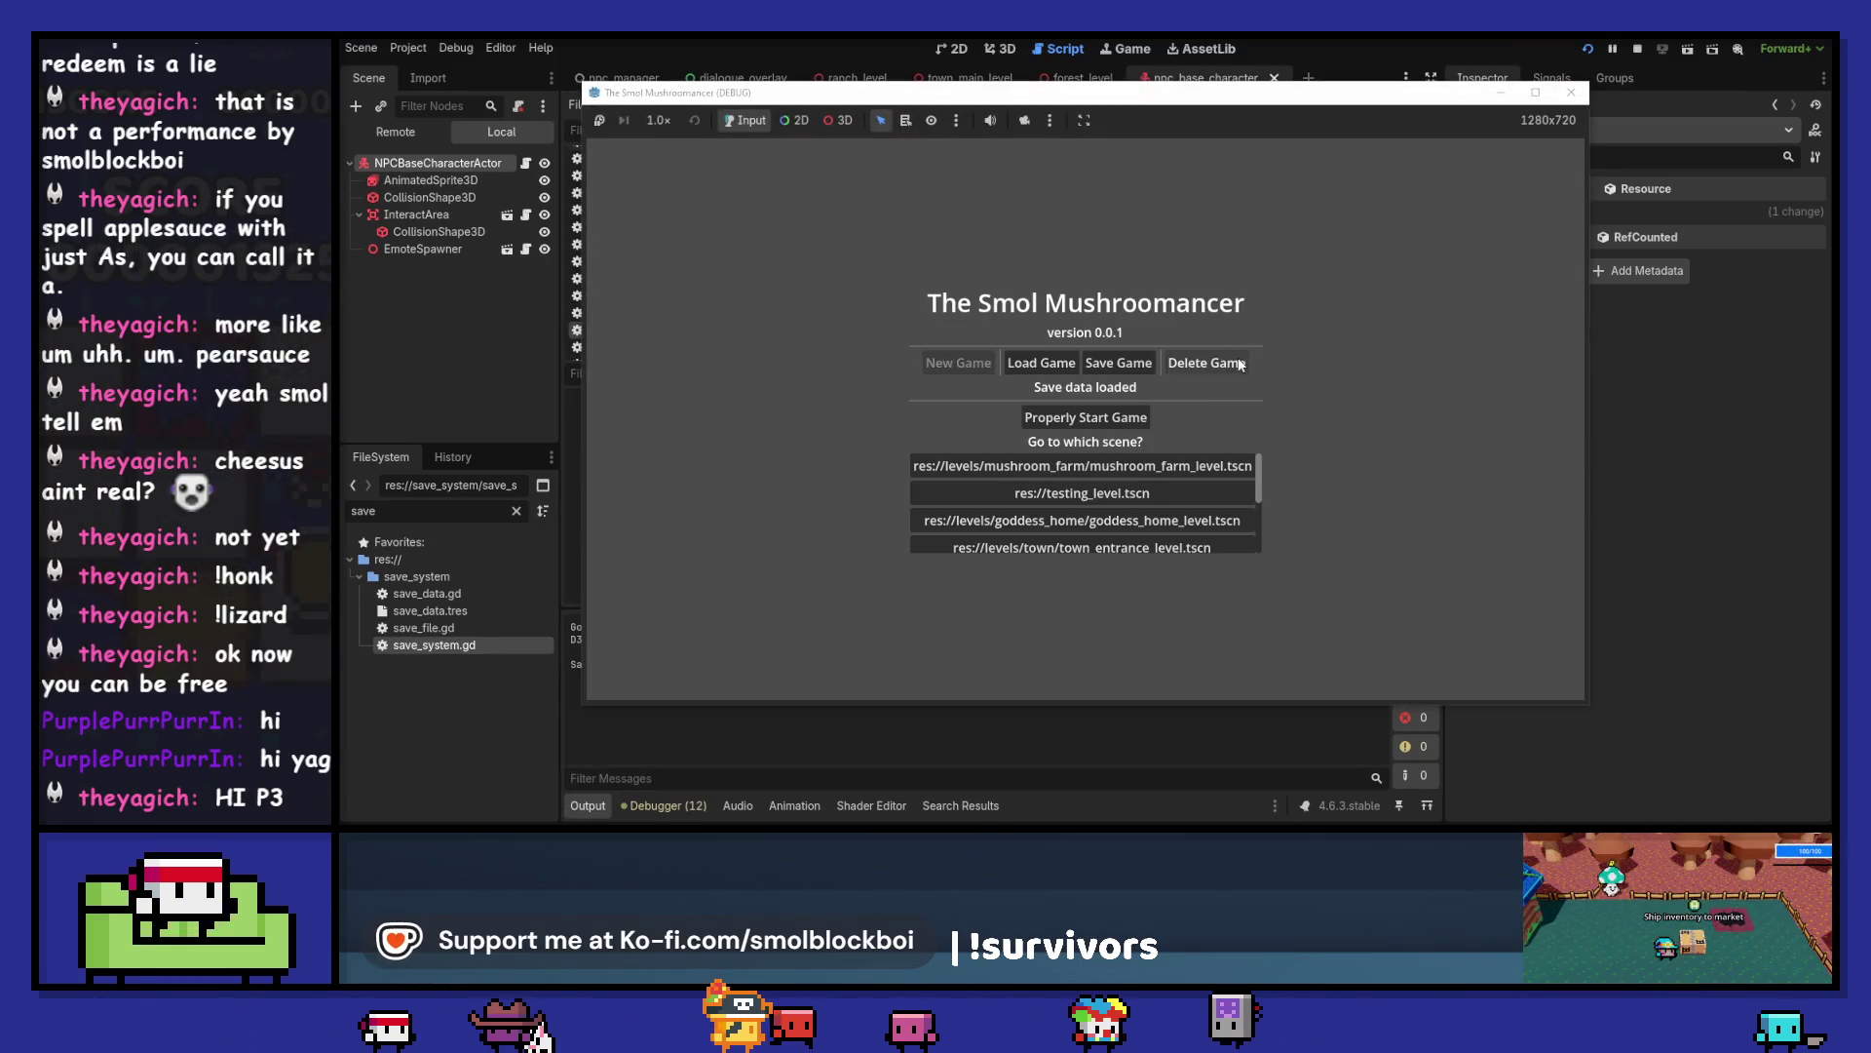
- Start the game, walk to the Carpenter and ask him to upgrade the house
{"action": "left_click", "coordinate": [1127, 419]}
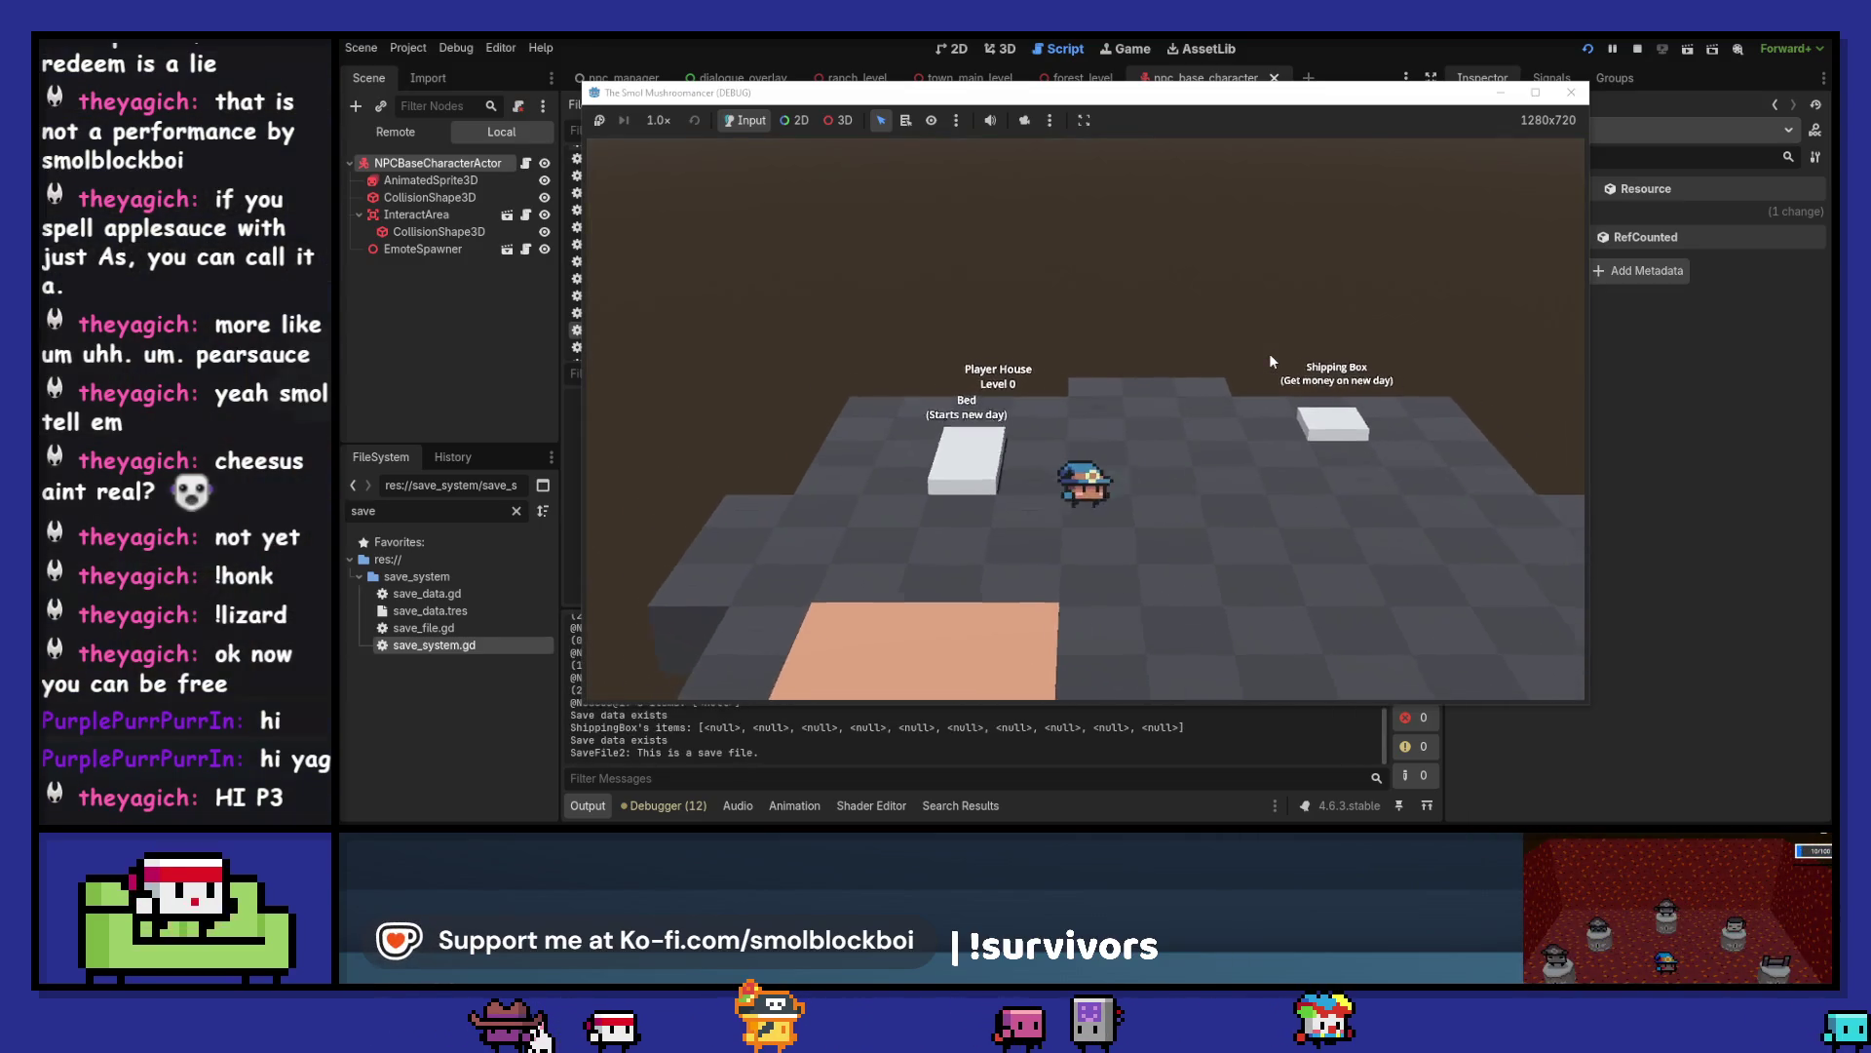
{"action": "key", "text": "d"}
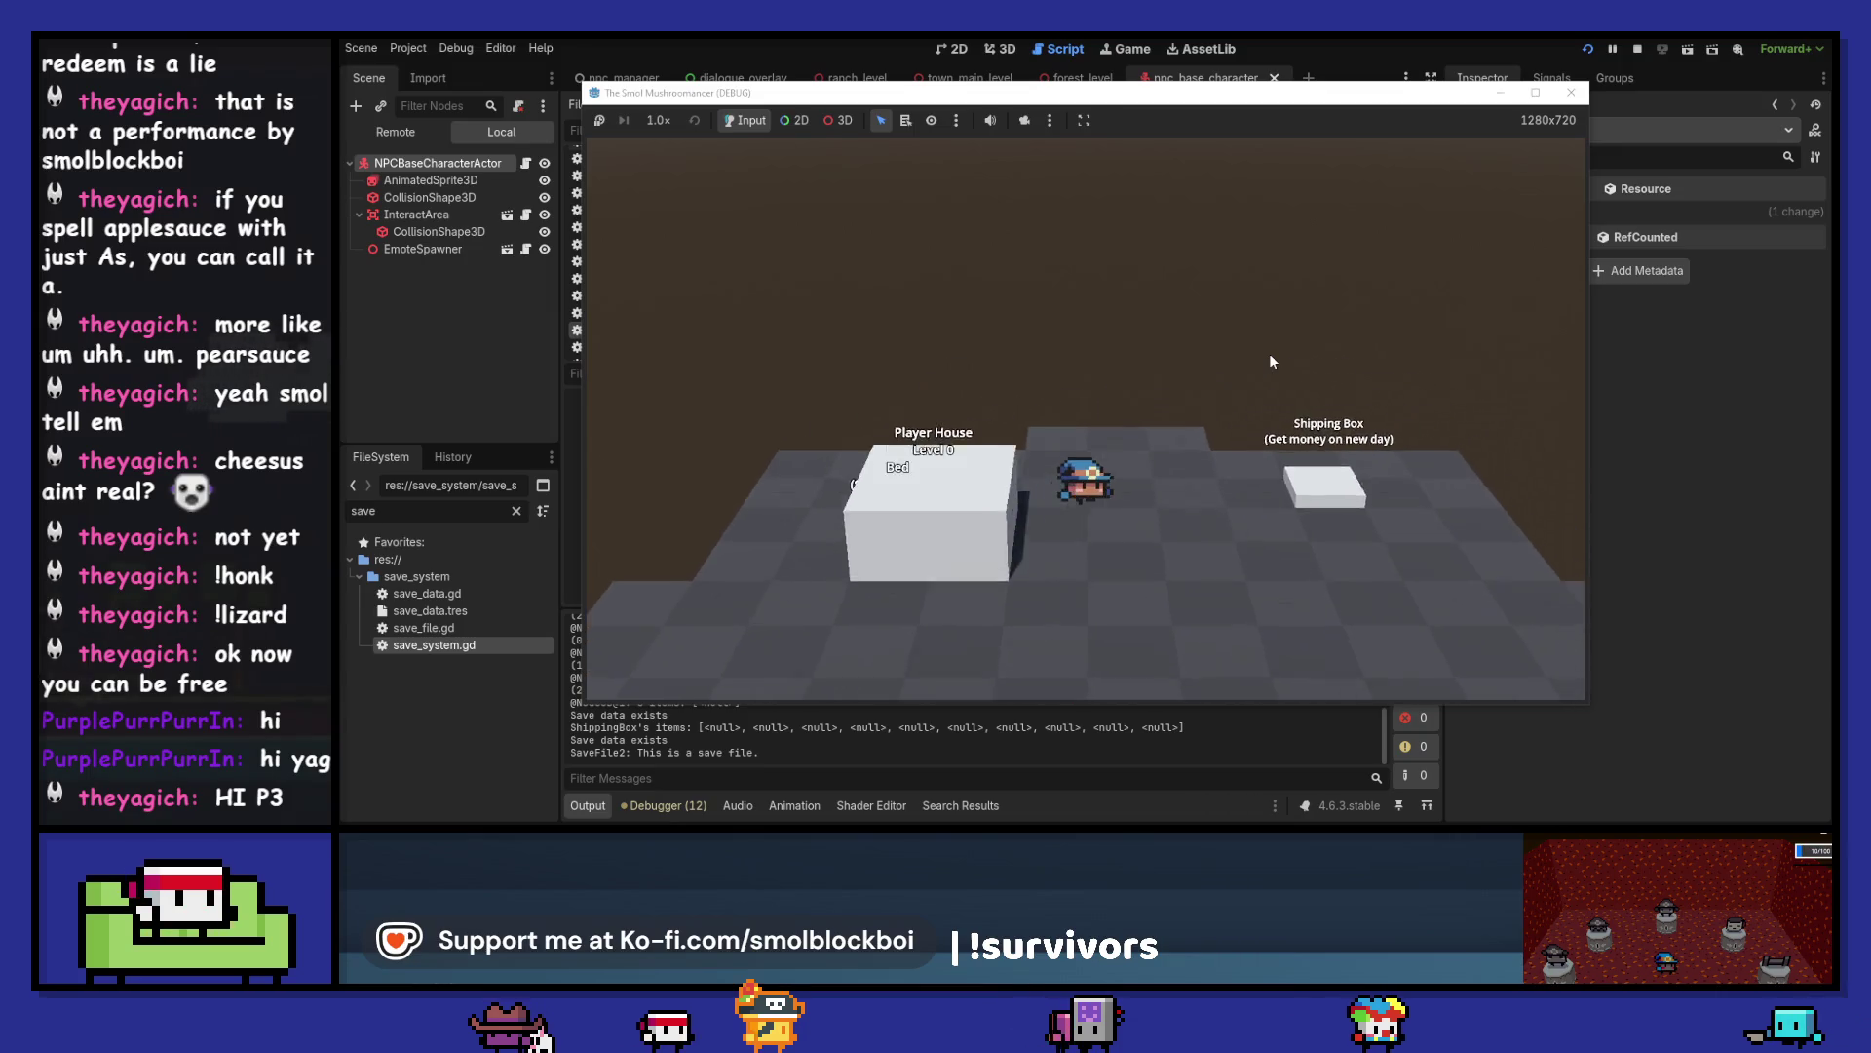
{"action": "key", "text": "d"}
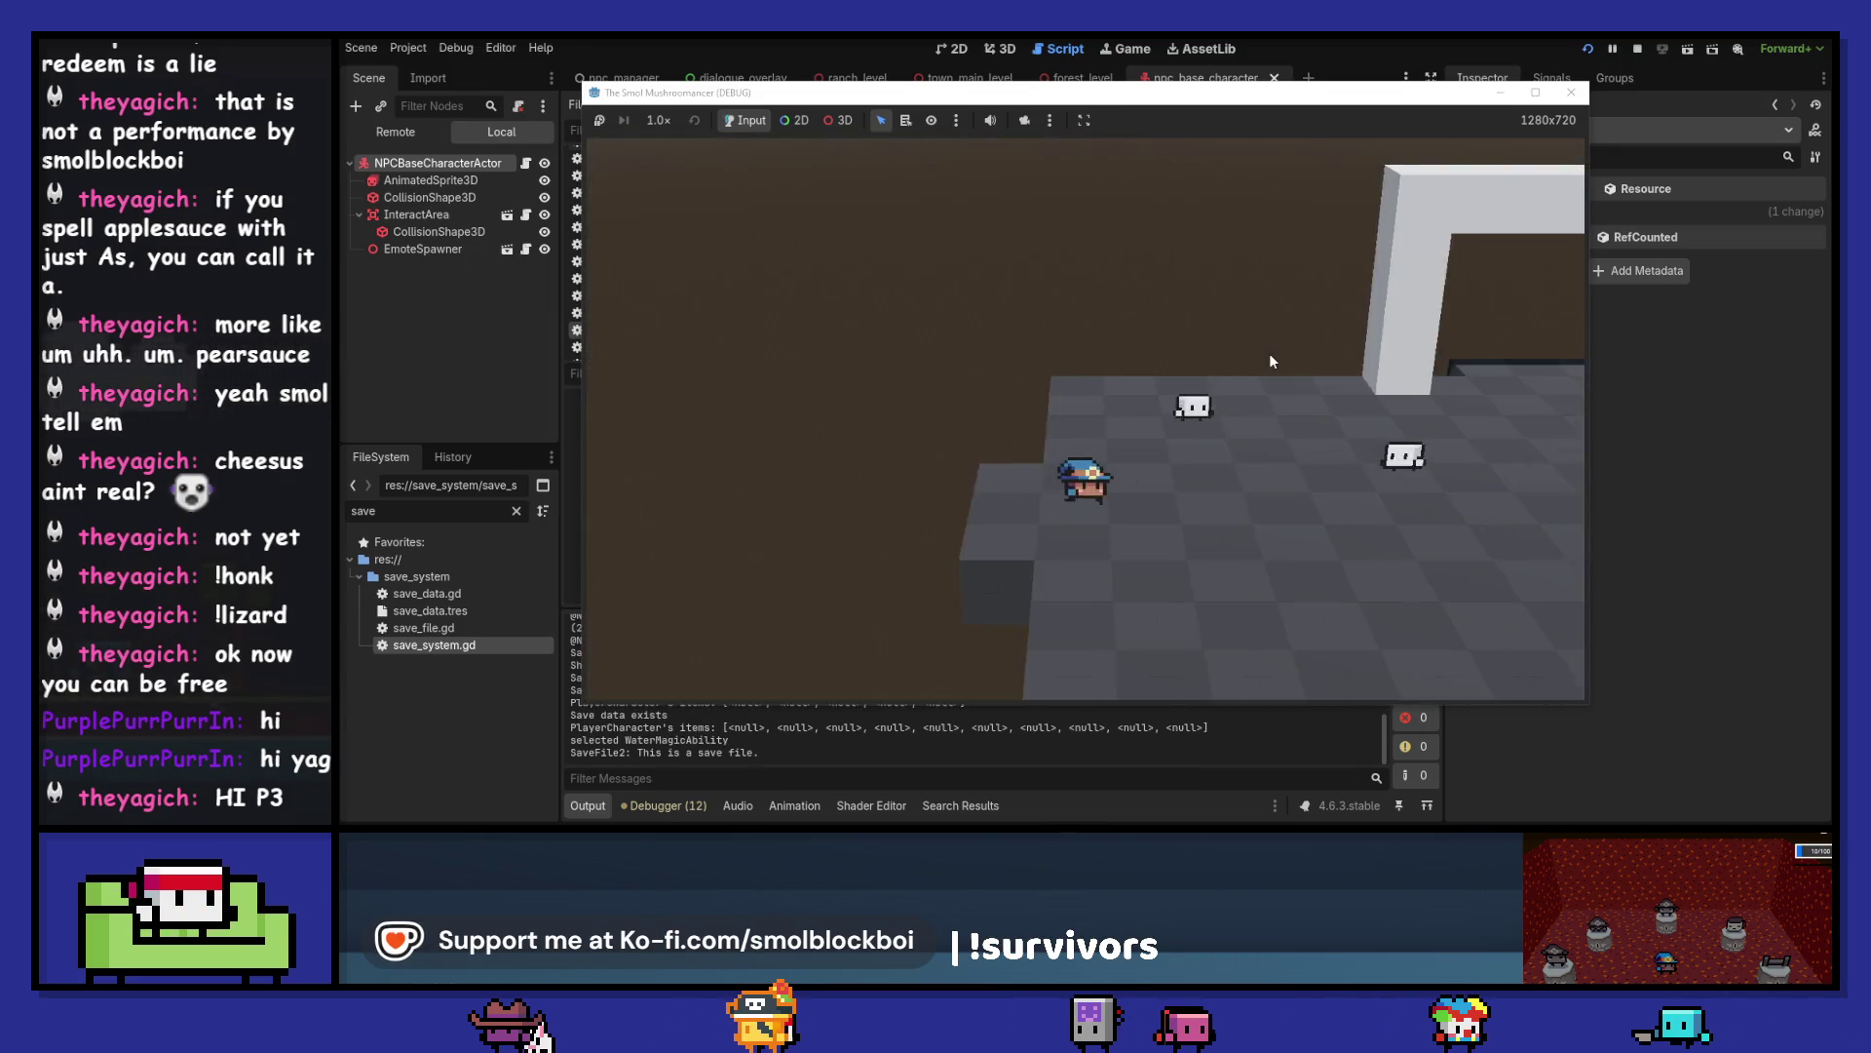
{"action": "key", "text": "w"}
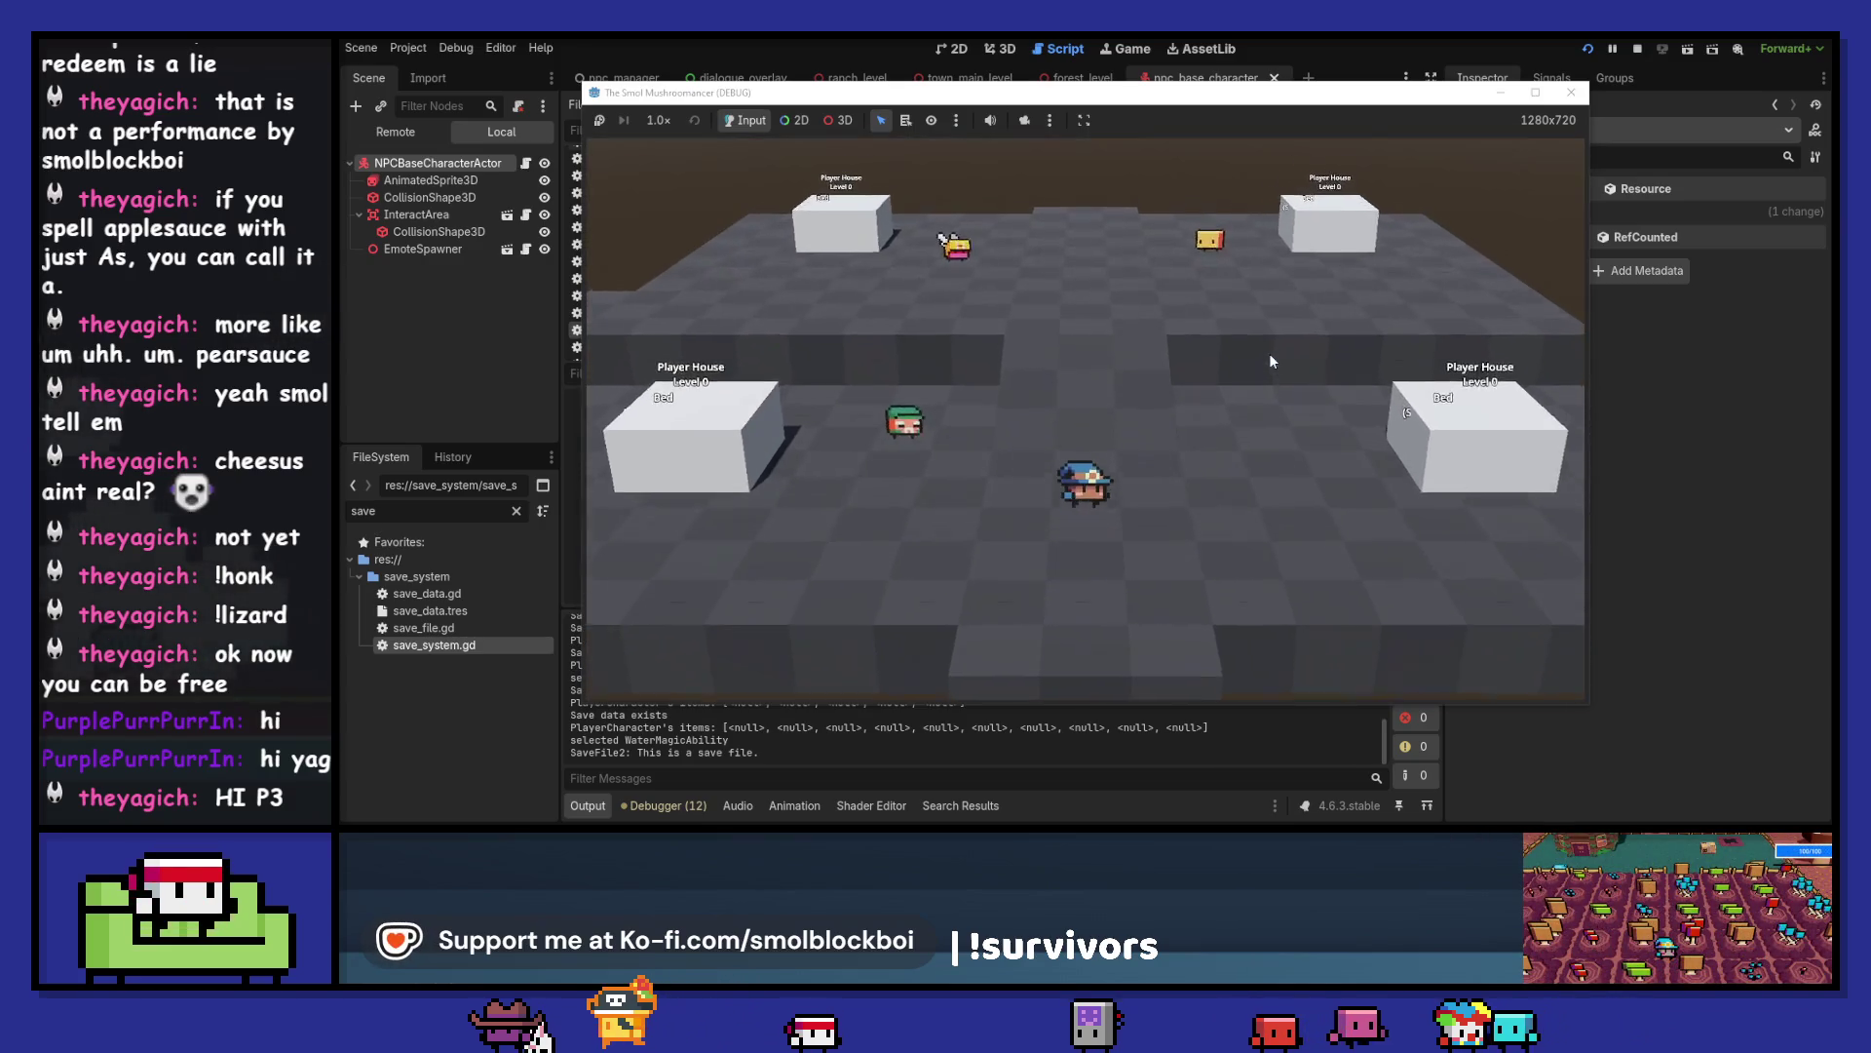
{"action": "key", "text": "w"}
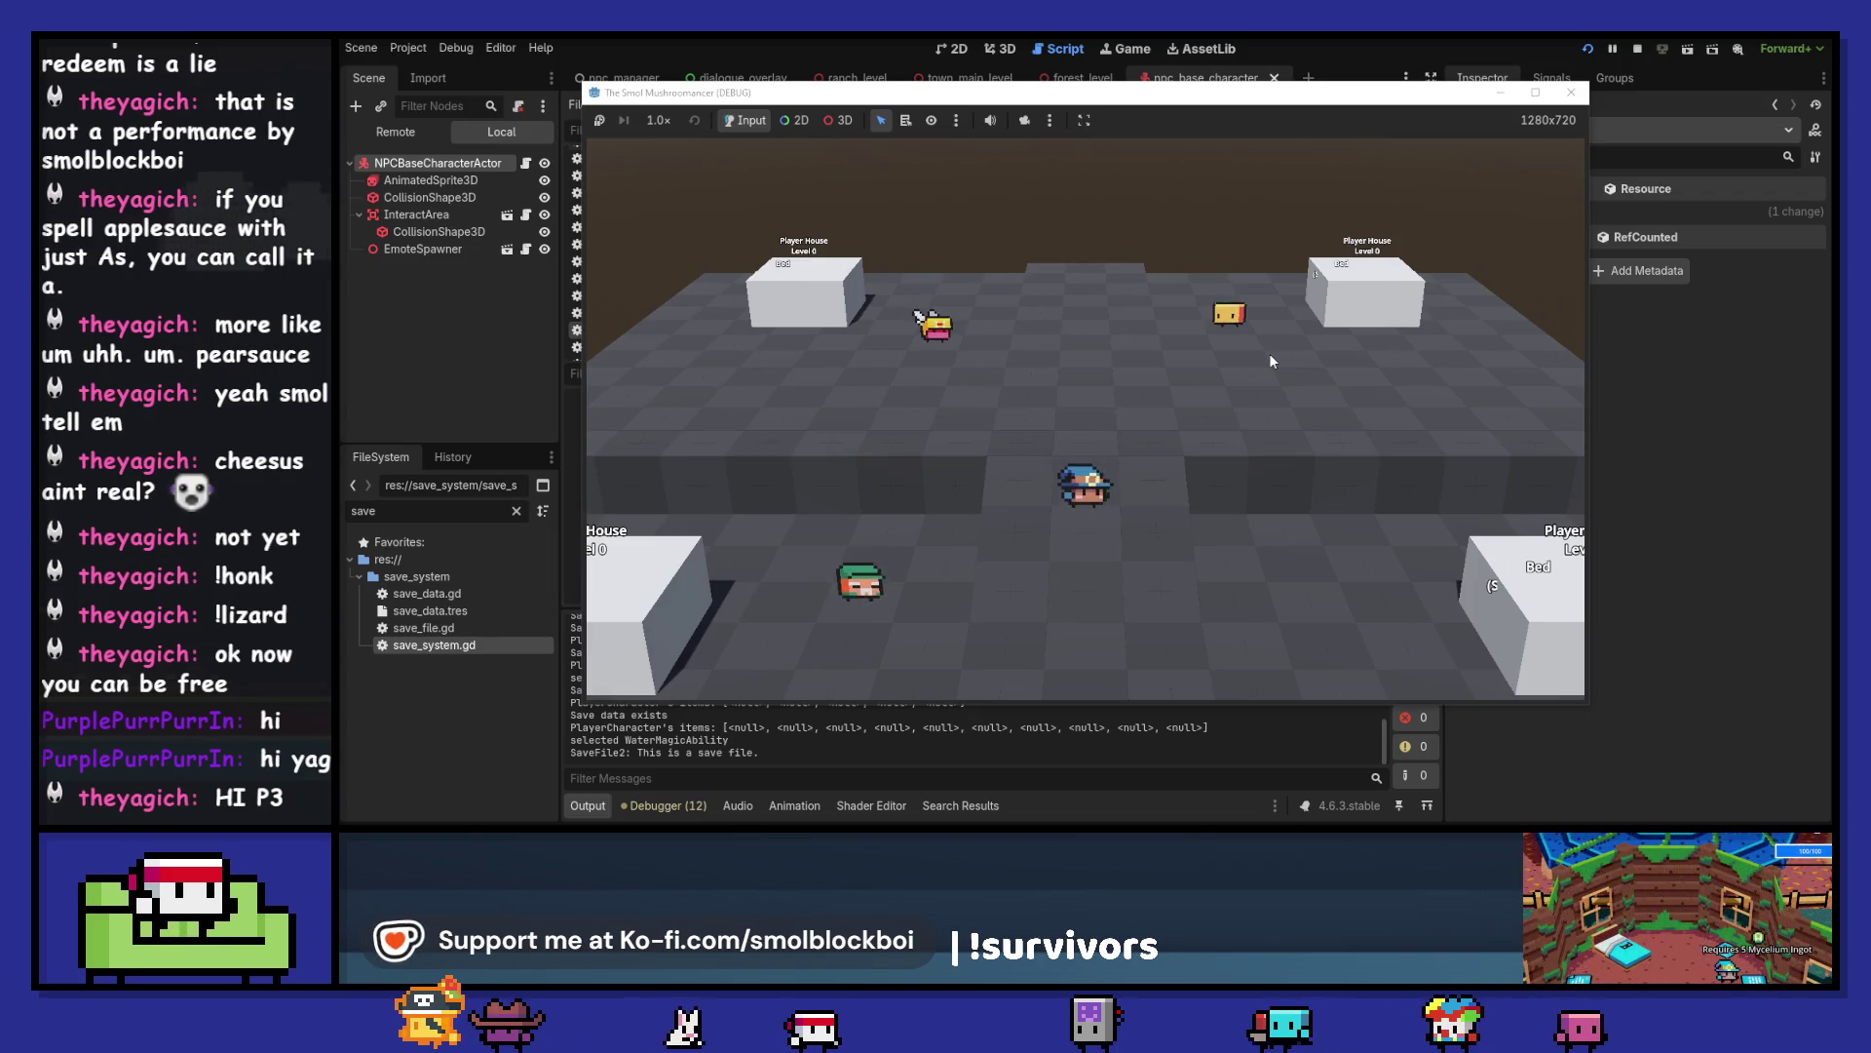
{"action": "key", "text": "d"}
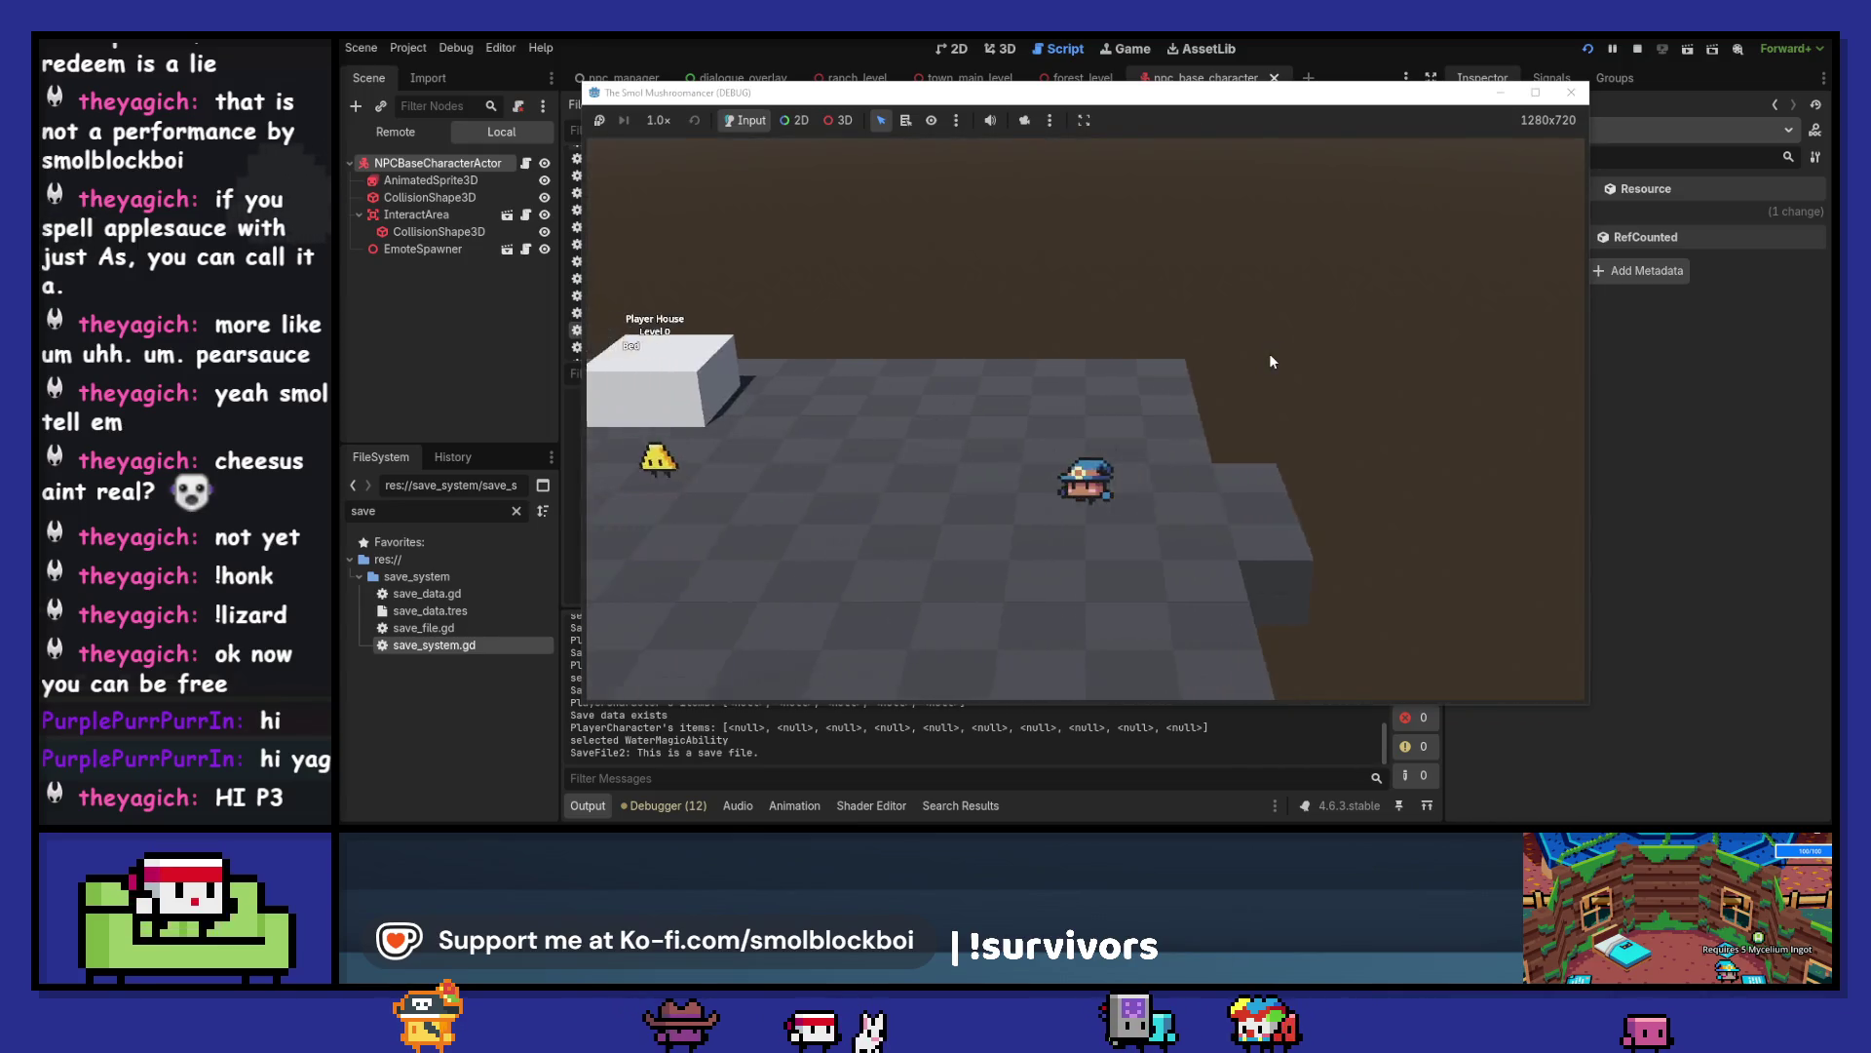
{"action": "key", "text": "e"}
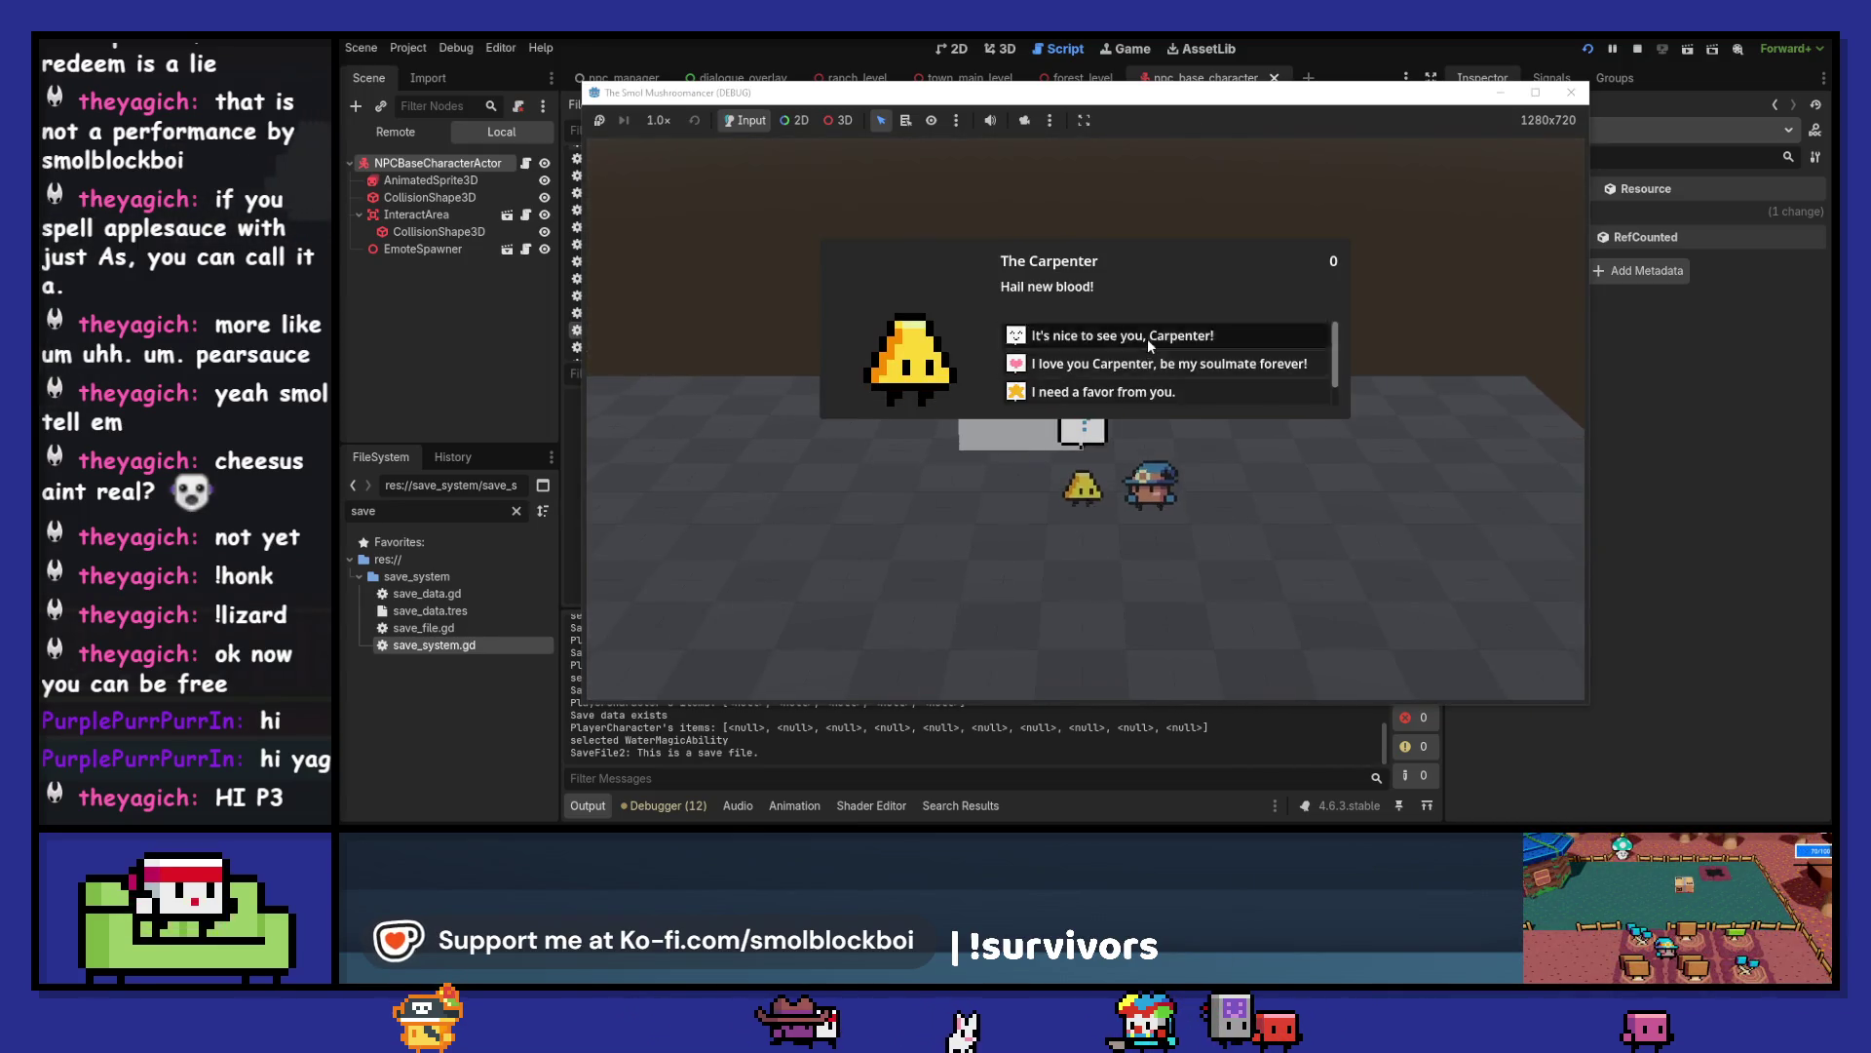
{"action": "left_click", "coordinate": [1138, 392]}
{"action": "left_click", "coordinate": [1138, 335]}
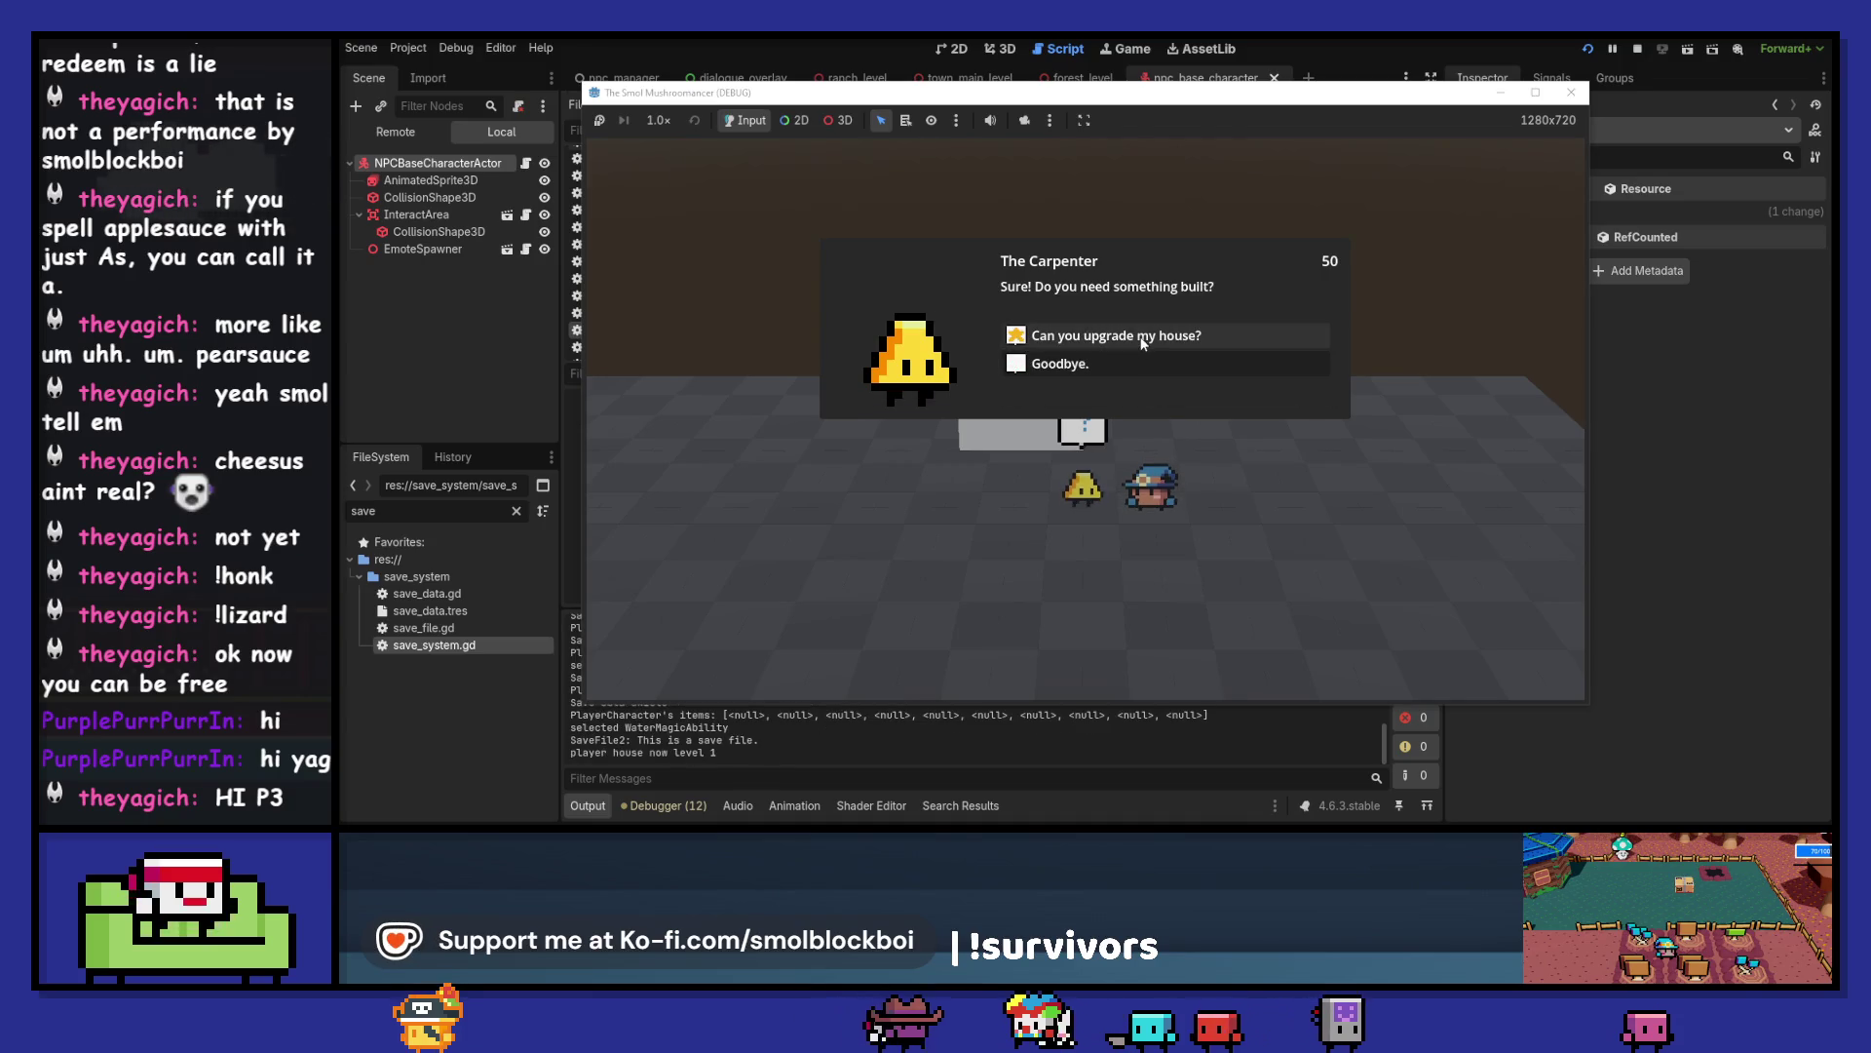
{"action": "left_click", "coordinate": [1138, 371]}
- Walk right into the next area, up into a house, then left to the Player House
{"action": "key", "text": "d"}
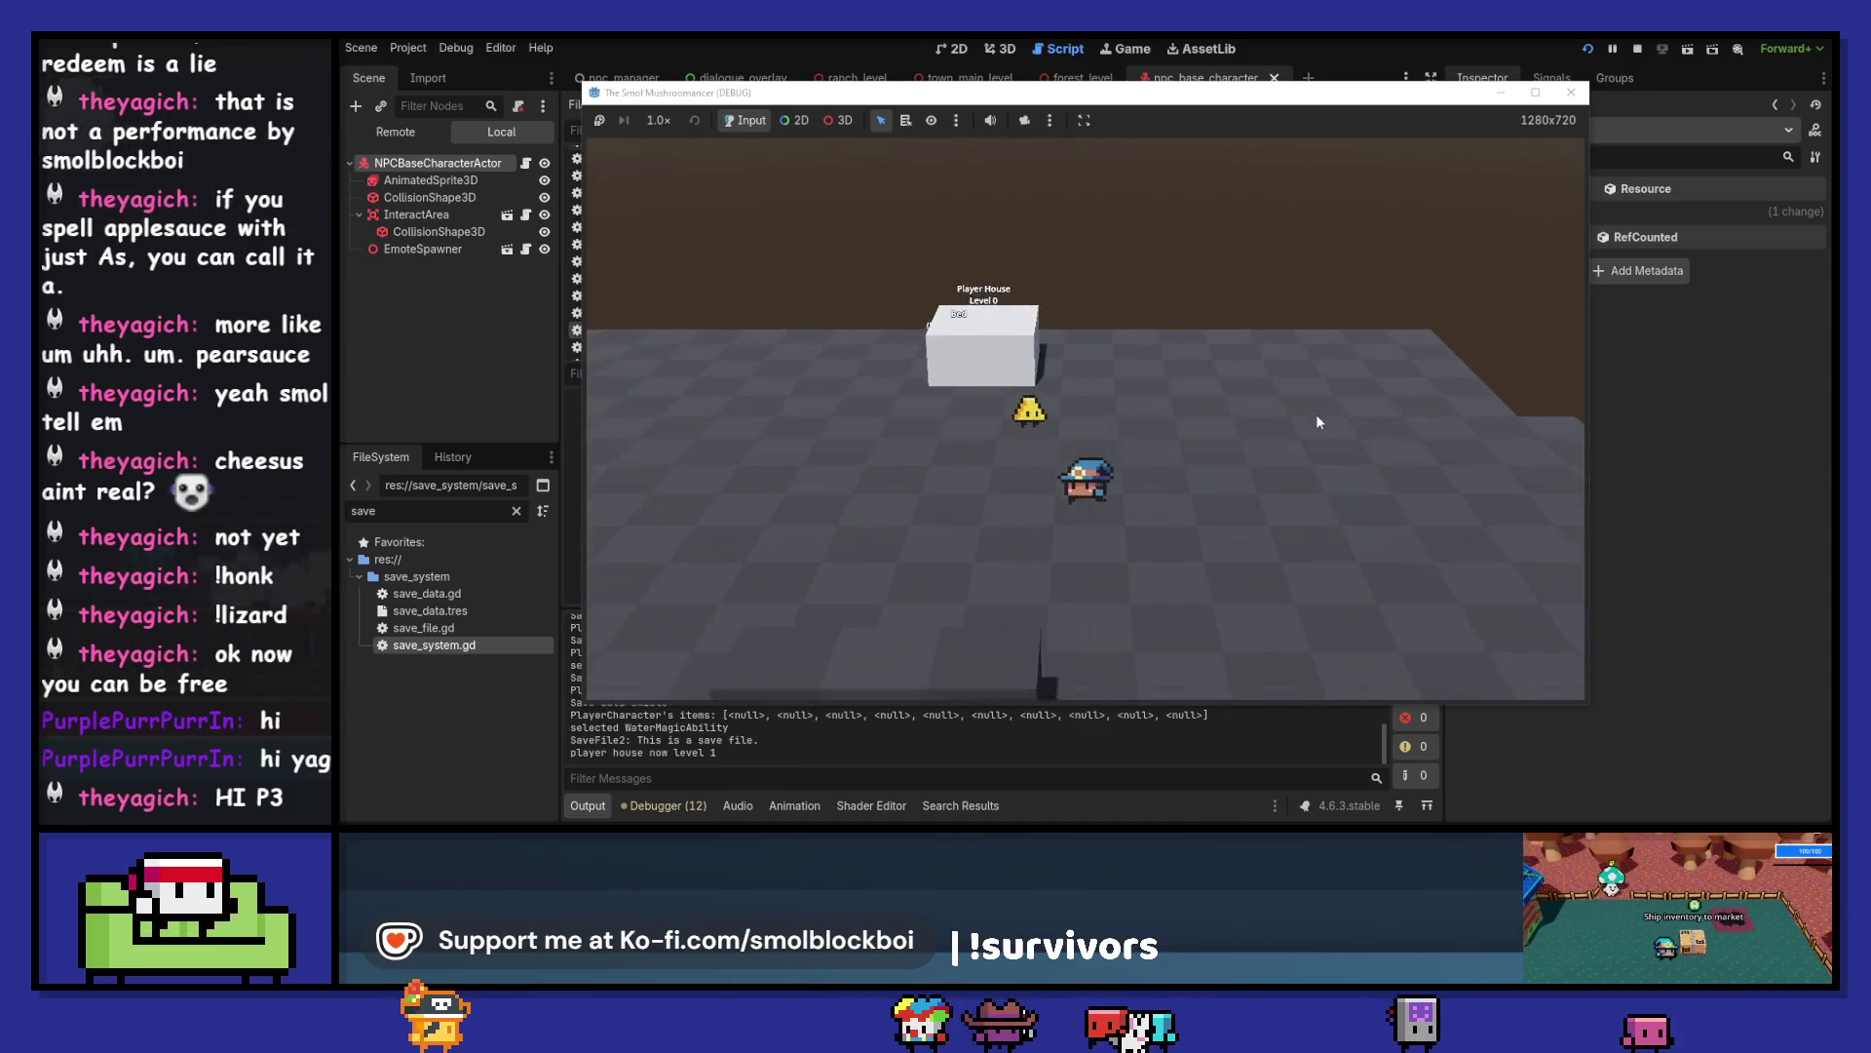
{"action": "key", "text": "d"}
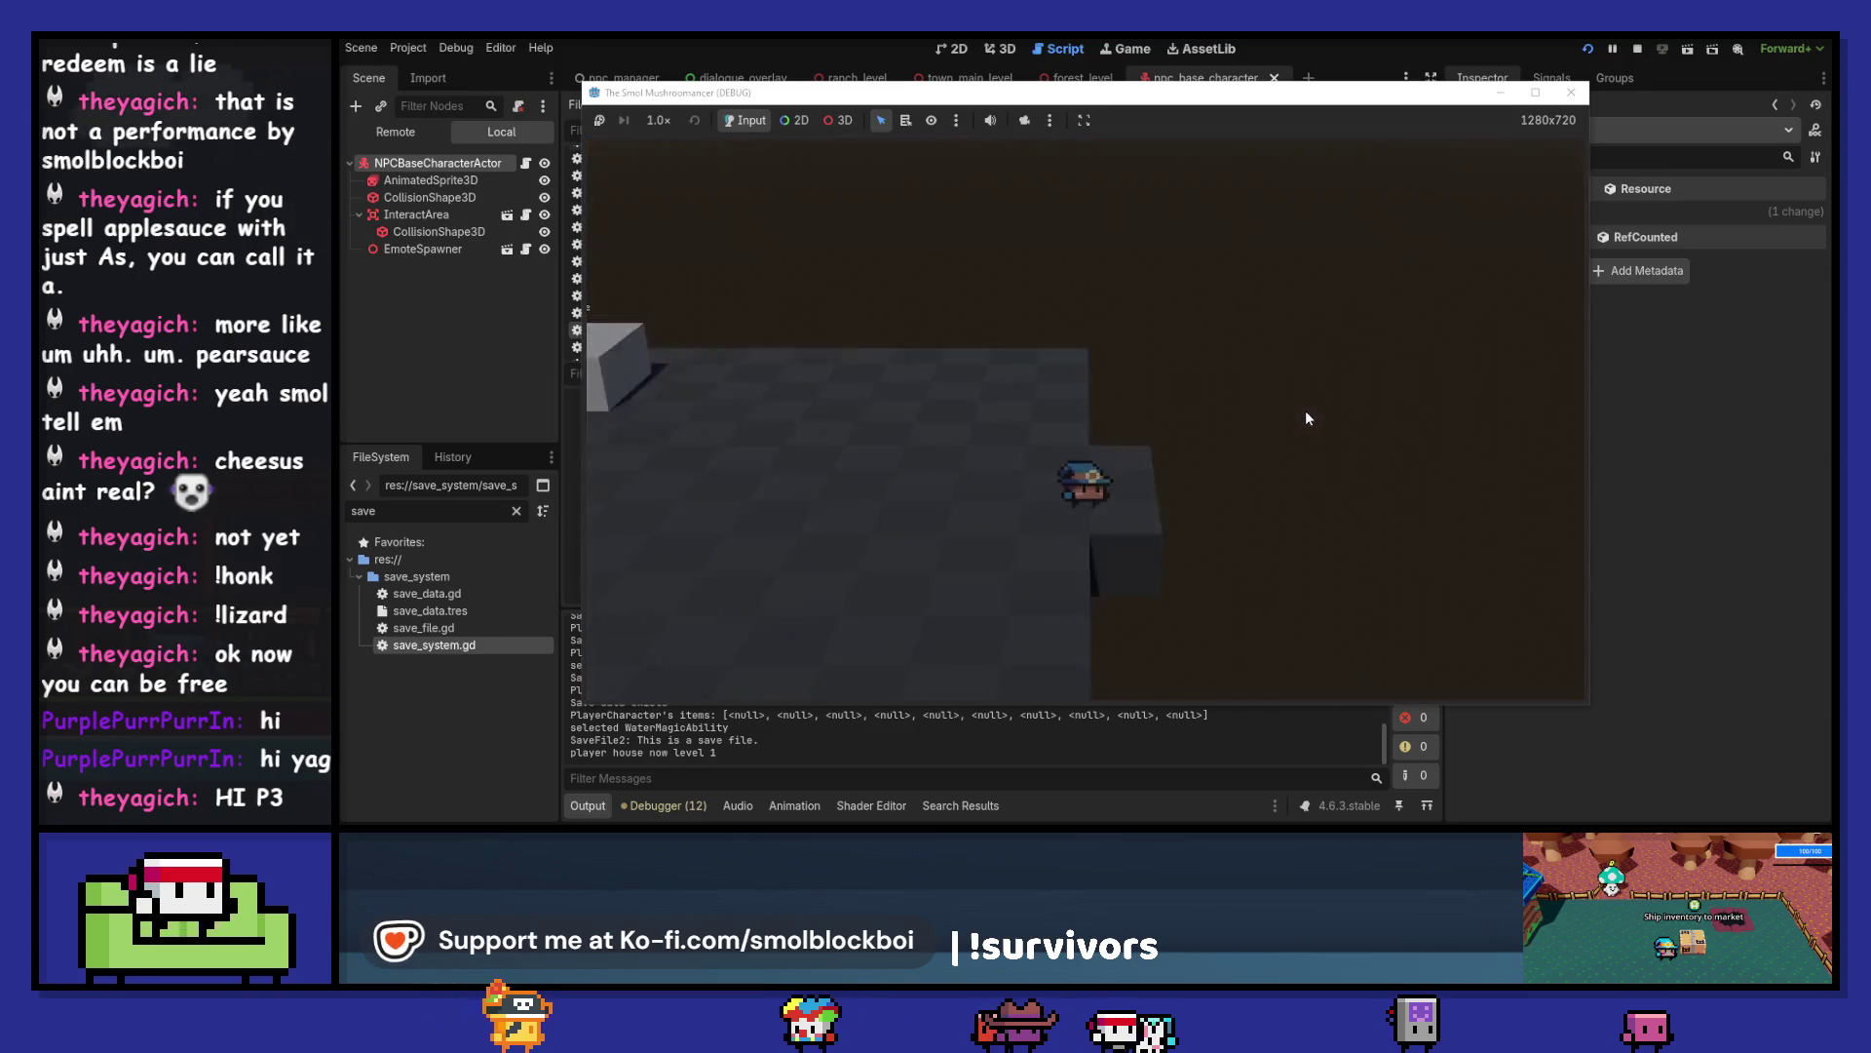
{"action": "key", "text": "w"}
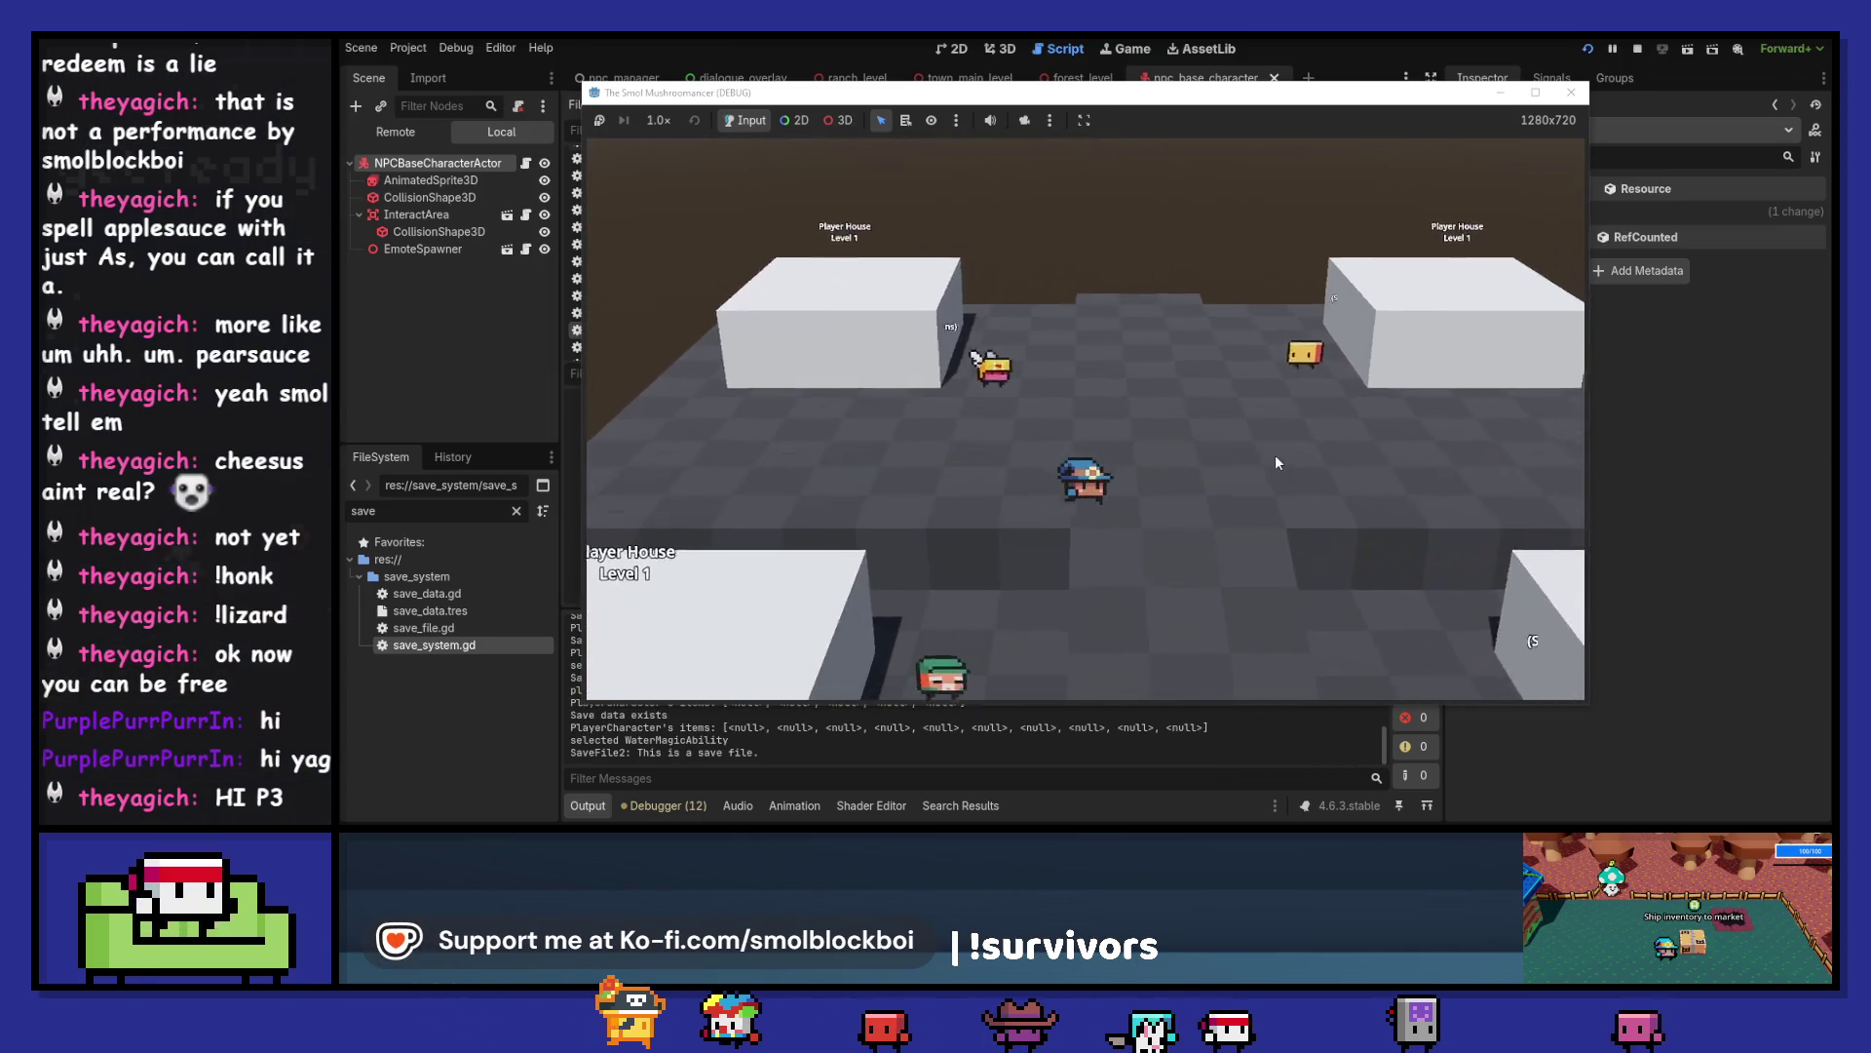
{"action": "key", "text": "w"}
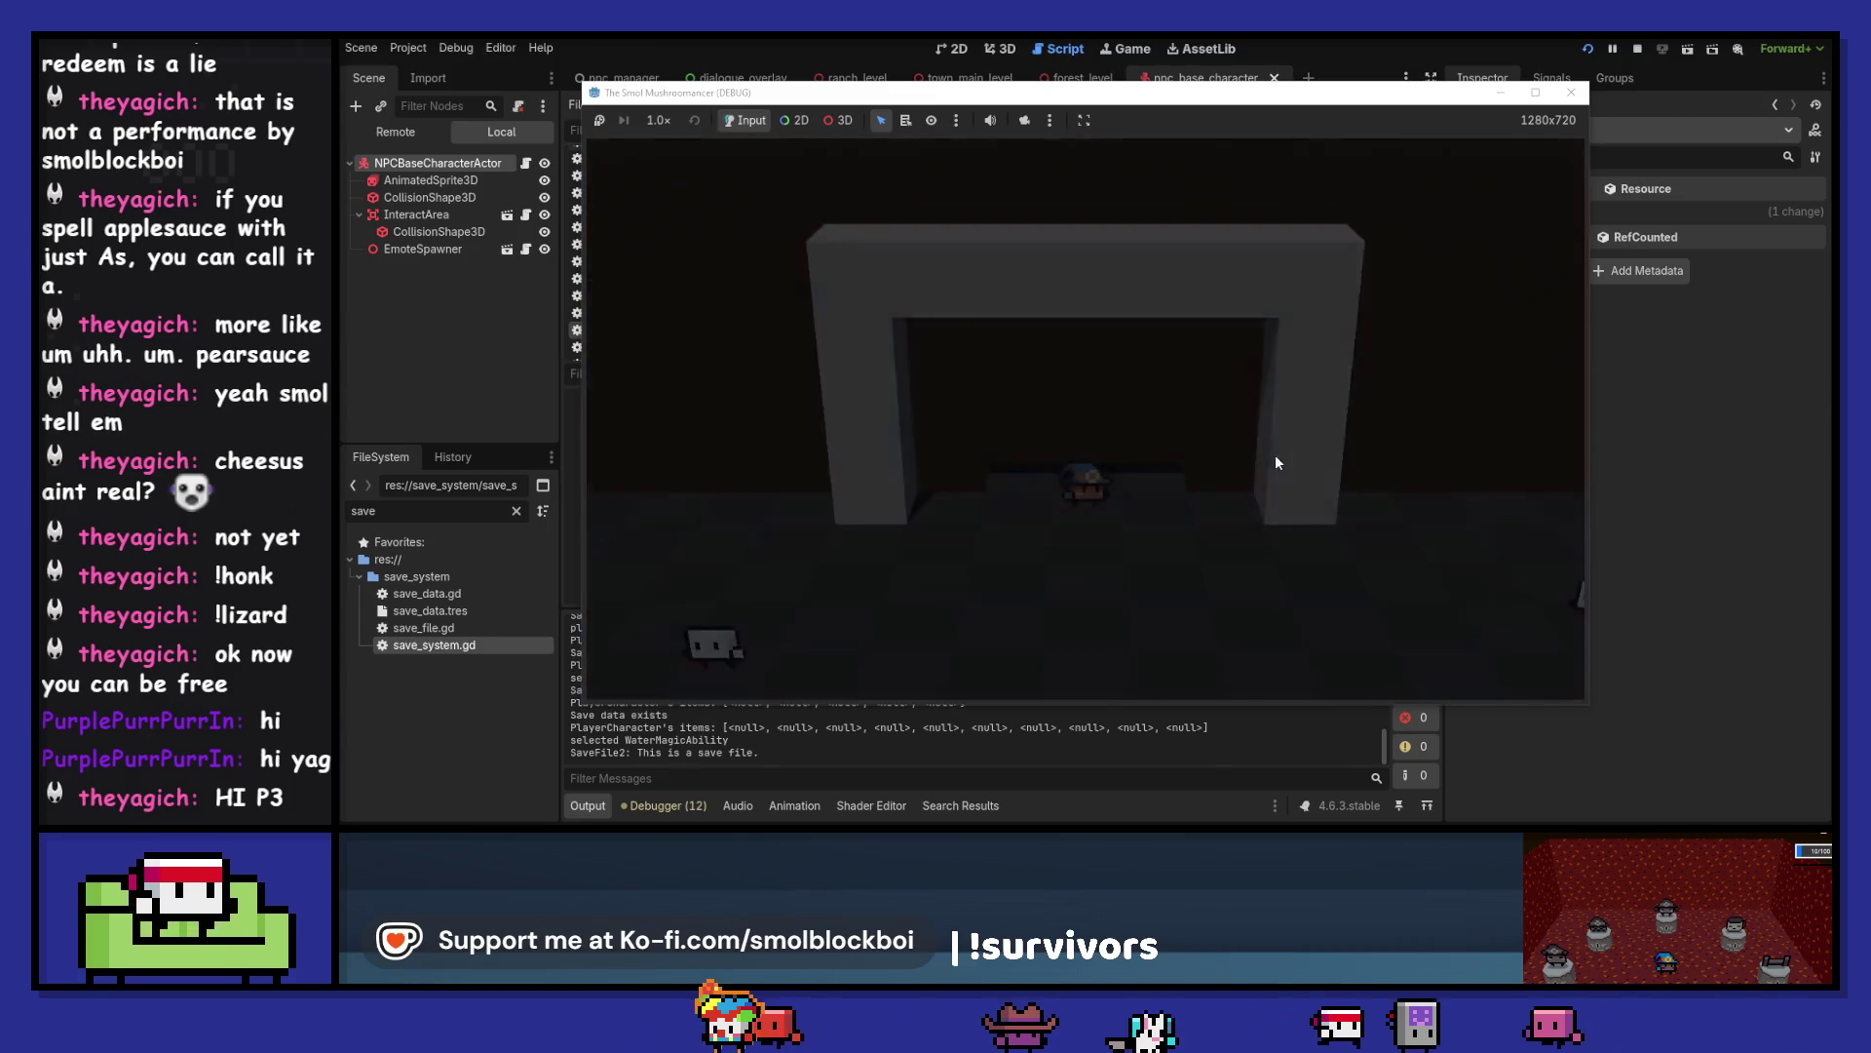
{"action": "key", "text": "a"}
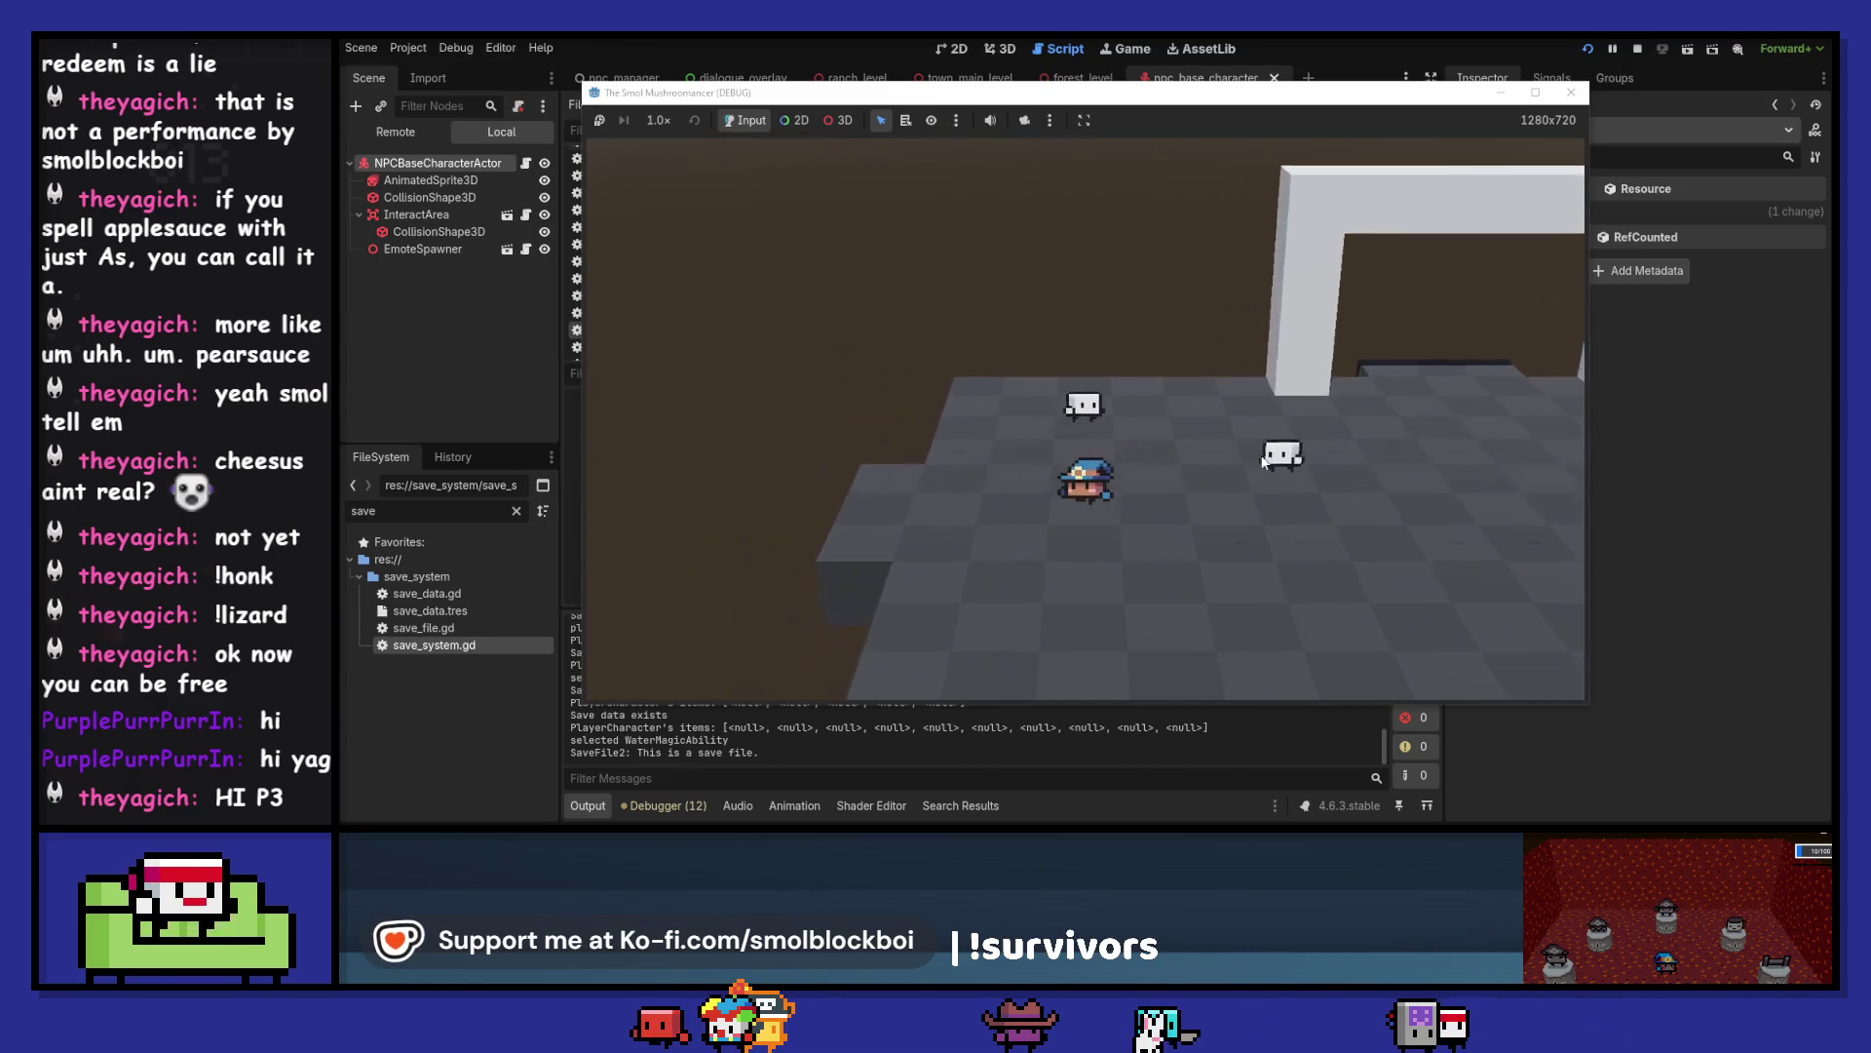
{"action": "key", "text": "a"}
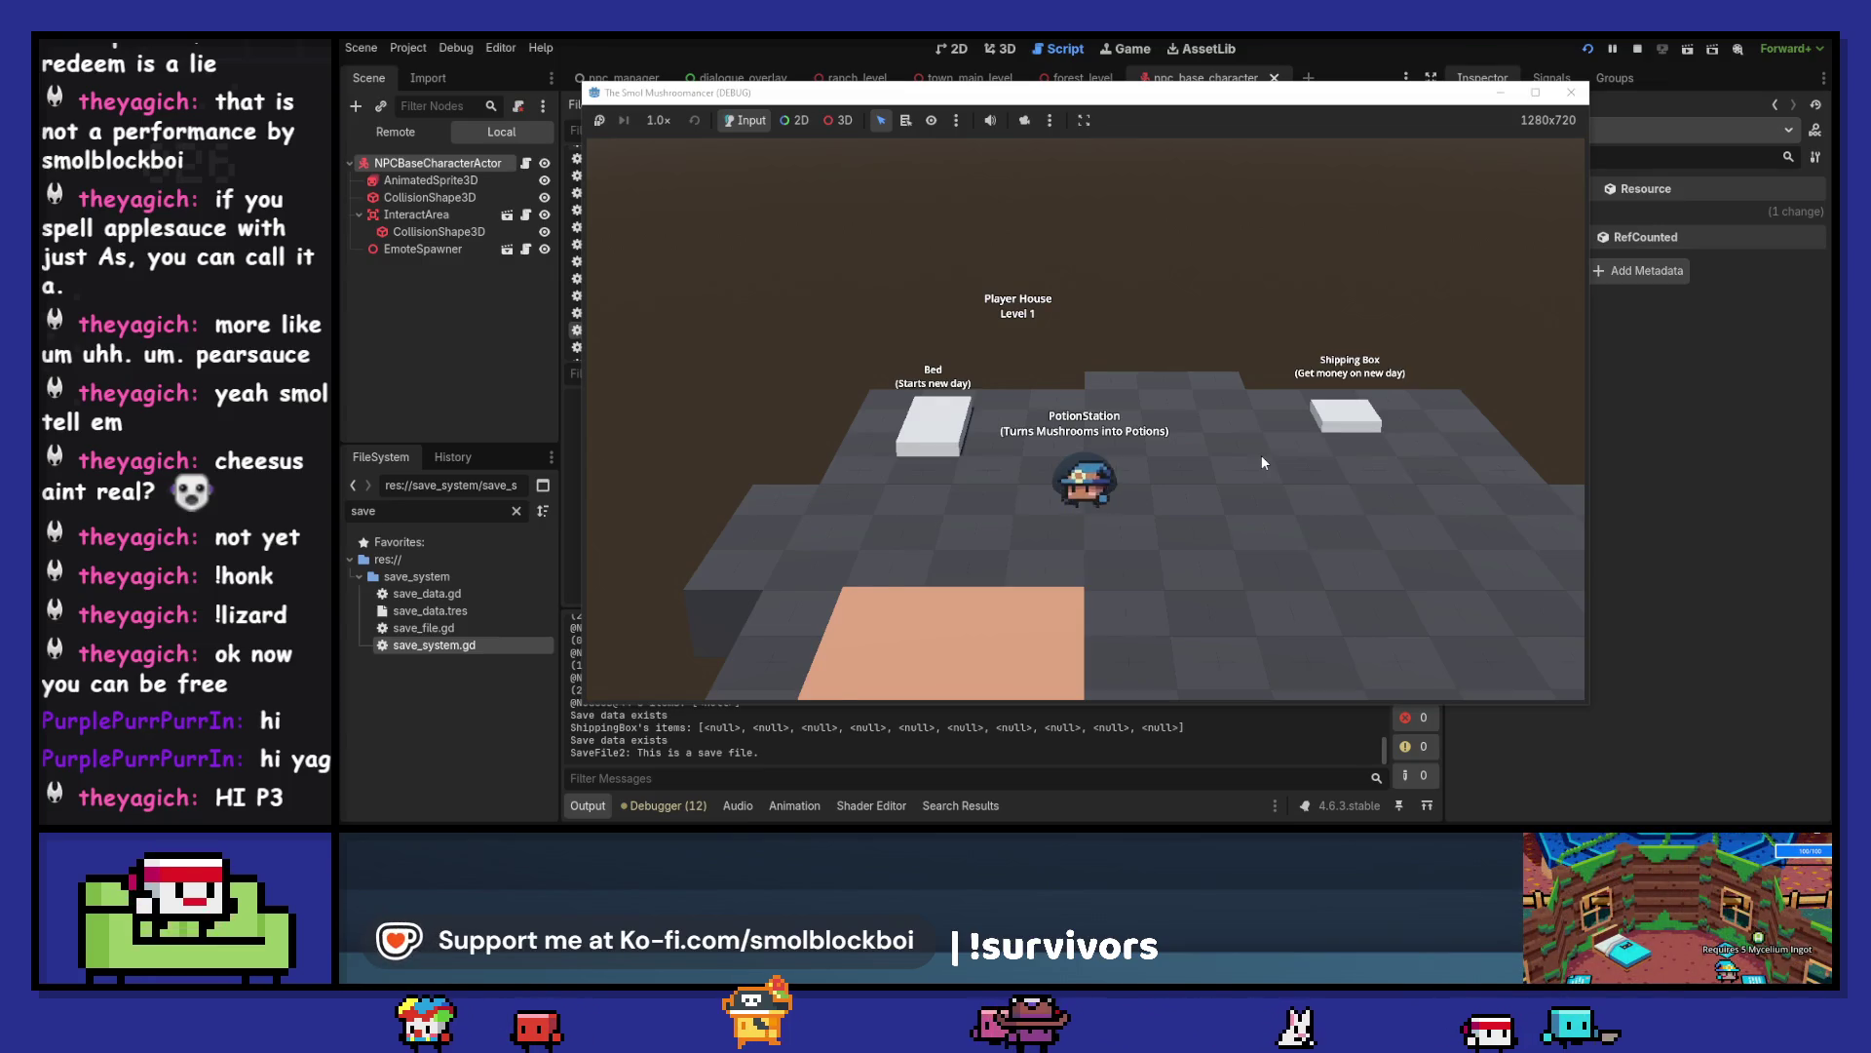
{"action": "key", "text": "s"}
{"action": "key", "text": "d"}
{"action": "key", "text": "d"}
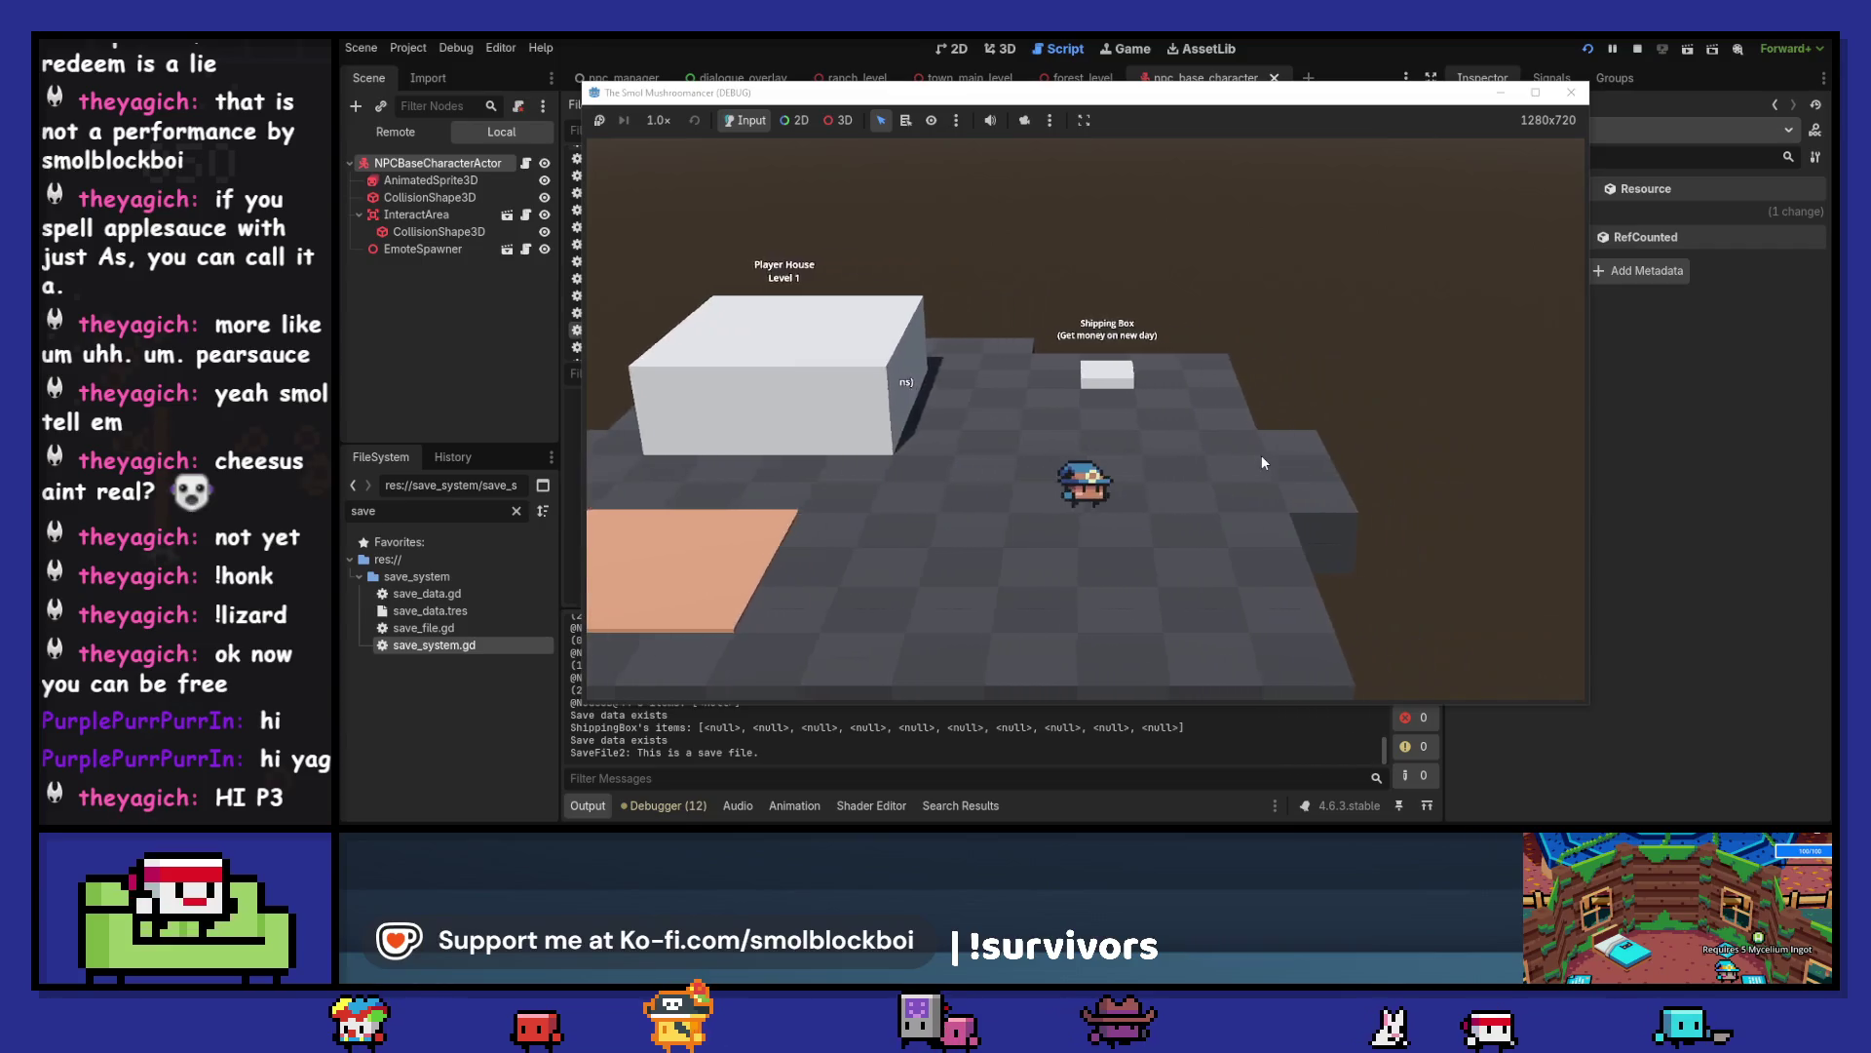
{"action": "key", "text": "a"}
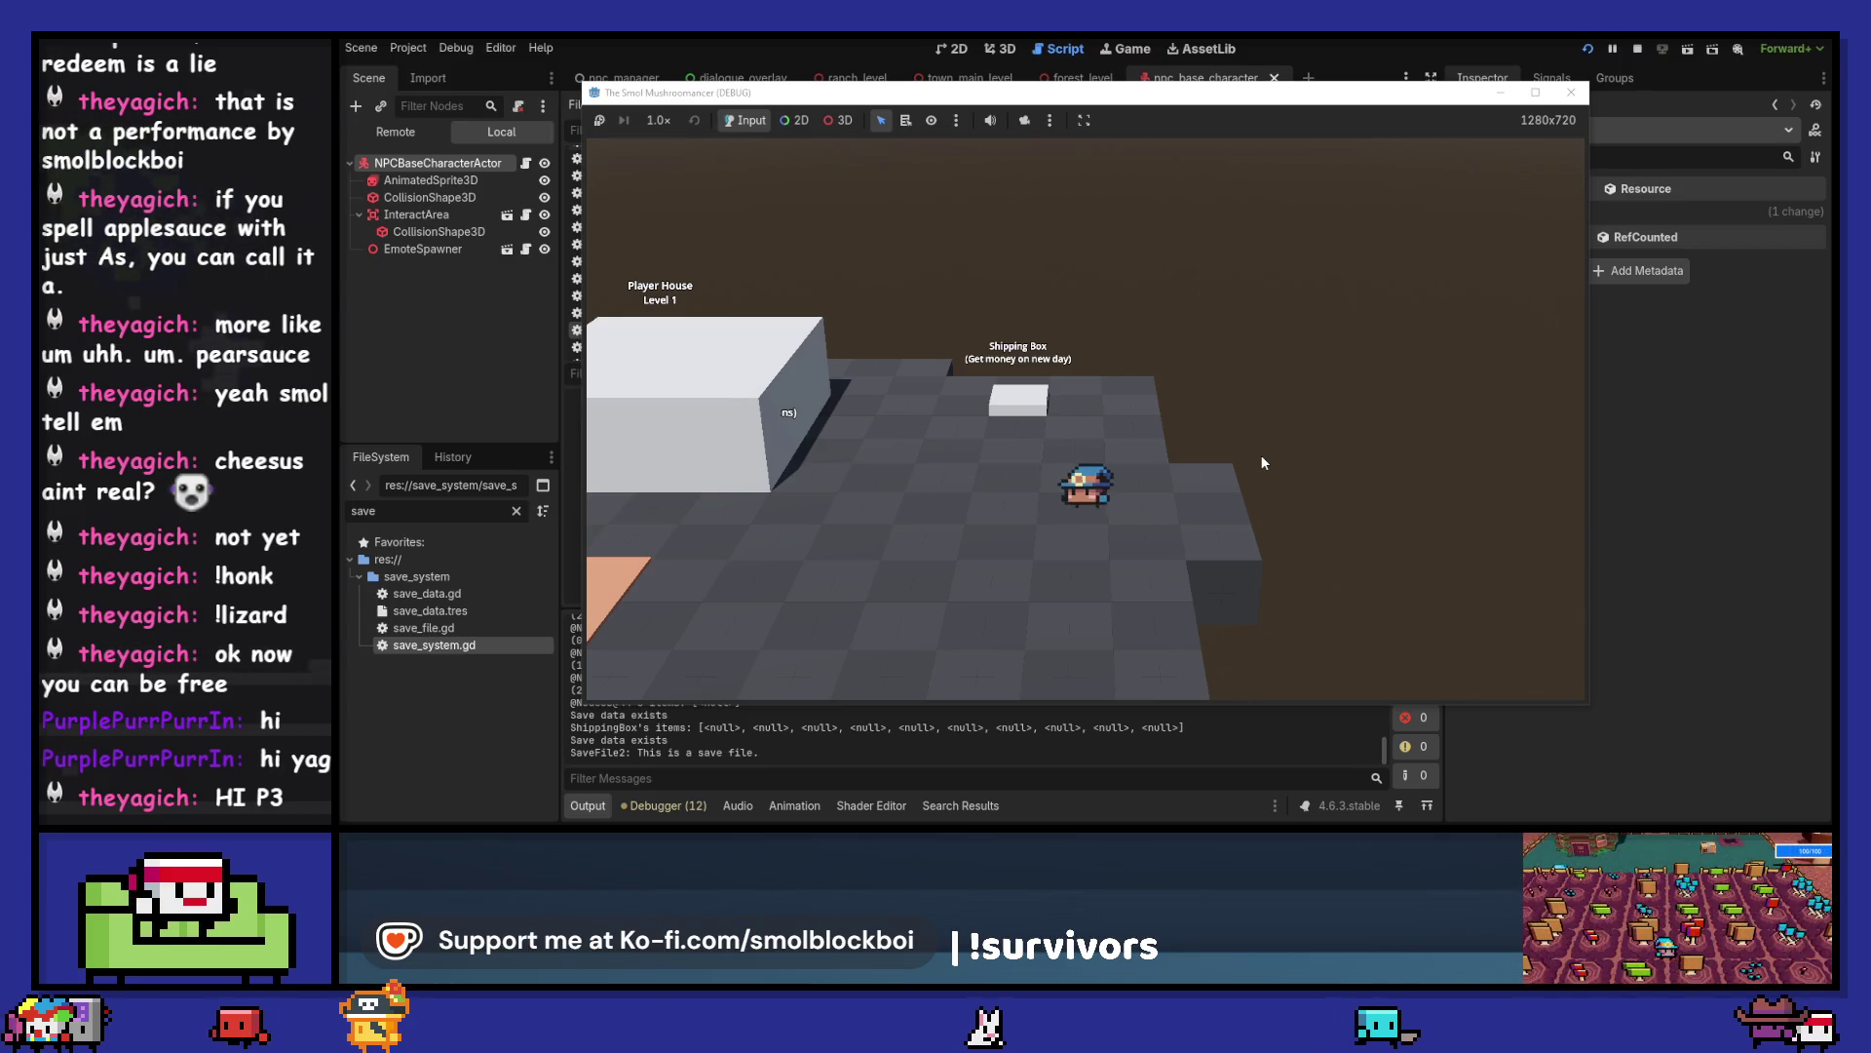
{"action": "key", "text": "a"}
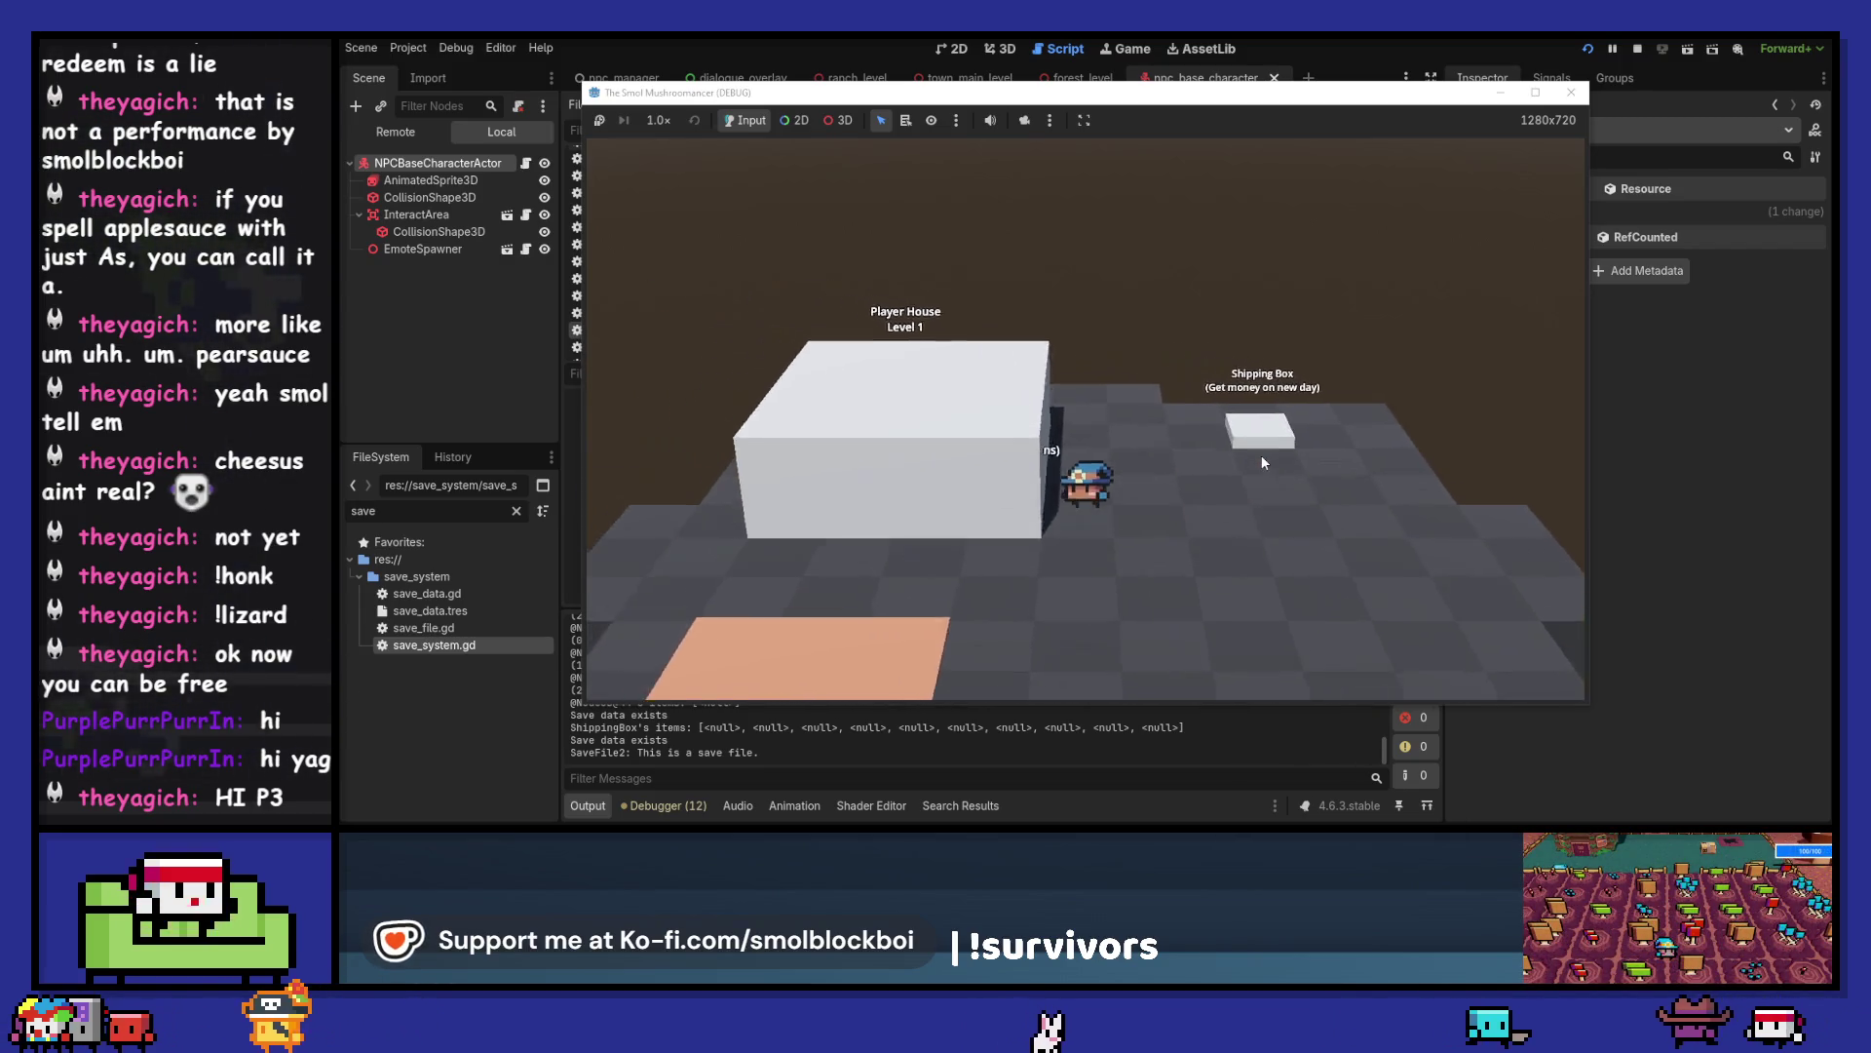
{"action": "key", "text": "e"}
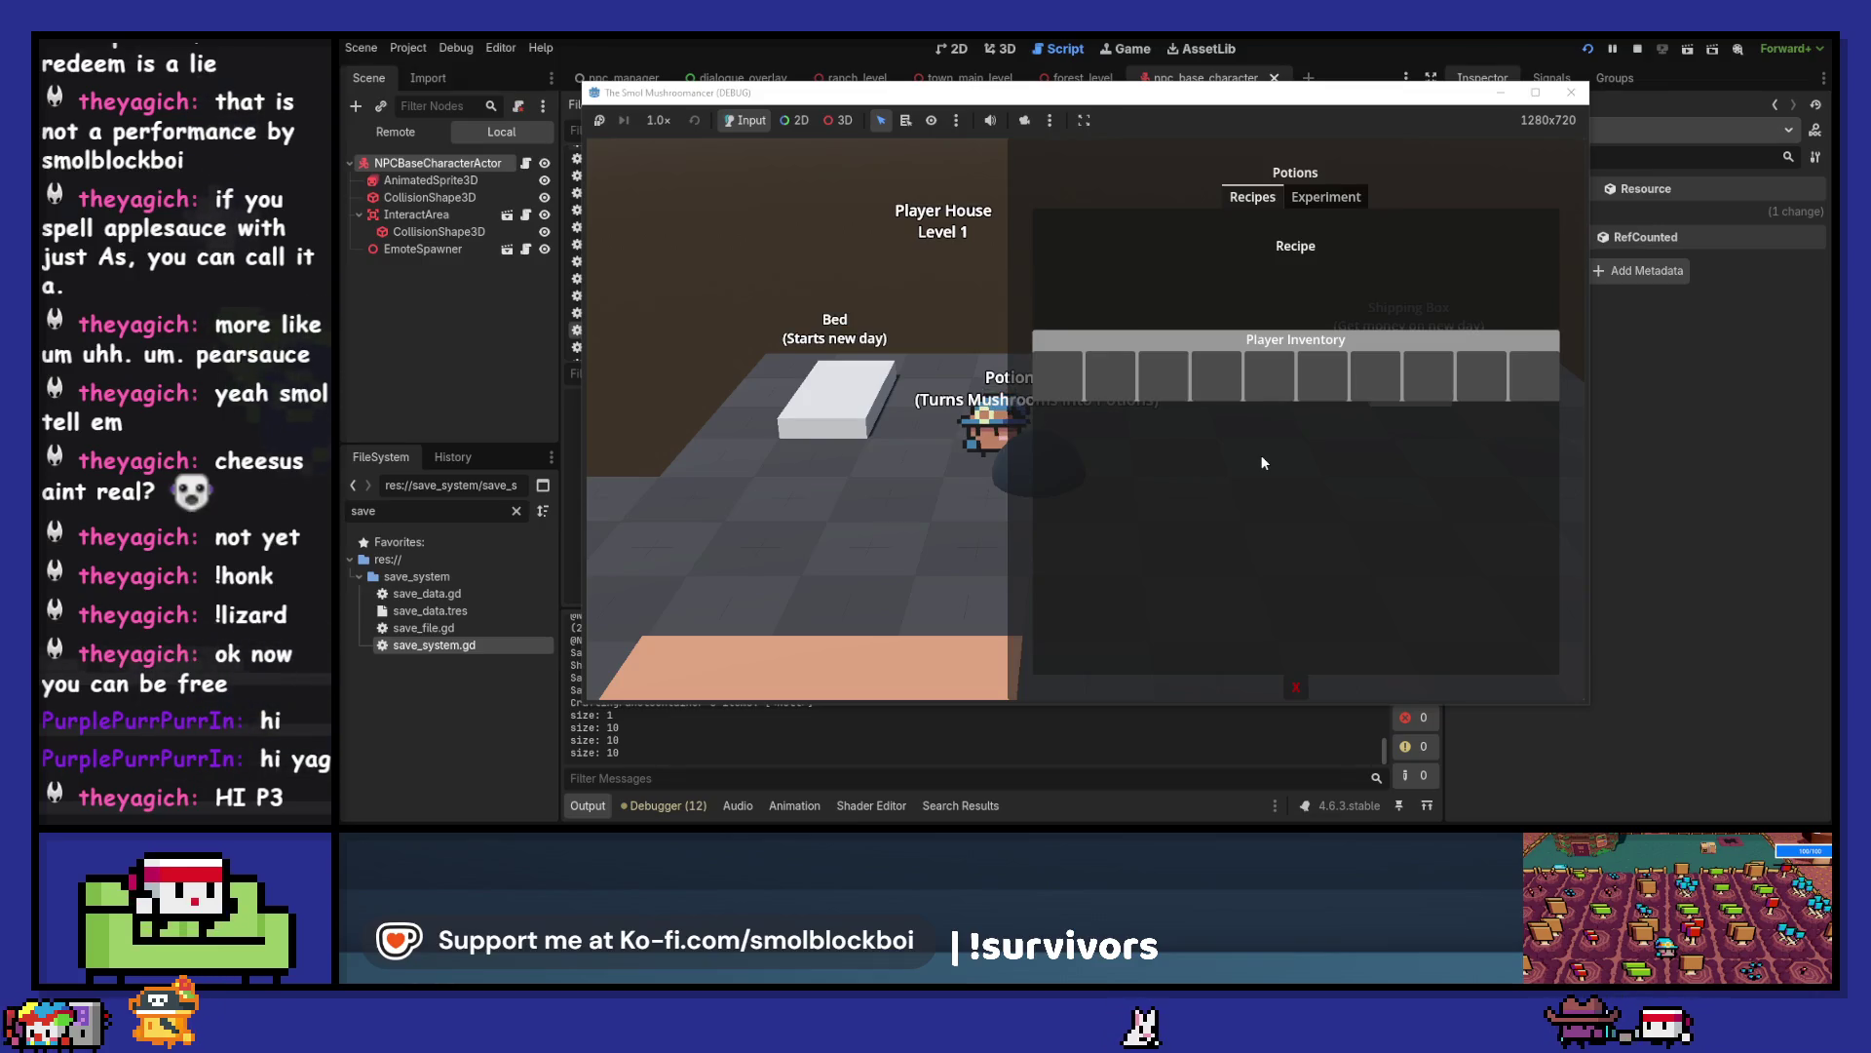
{"action": "left_click", "coordinate": [1295, 686]}
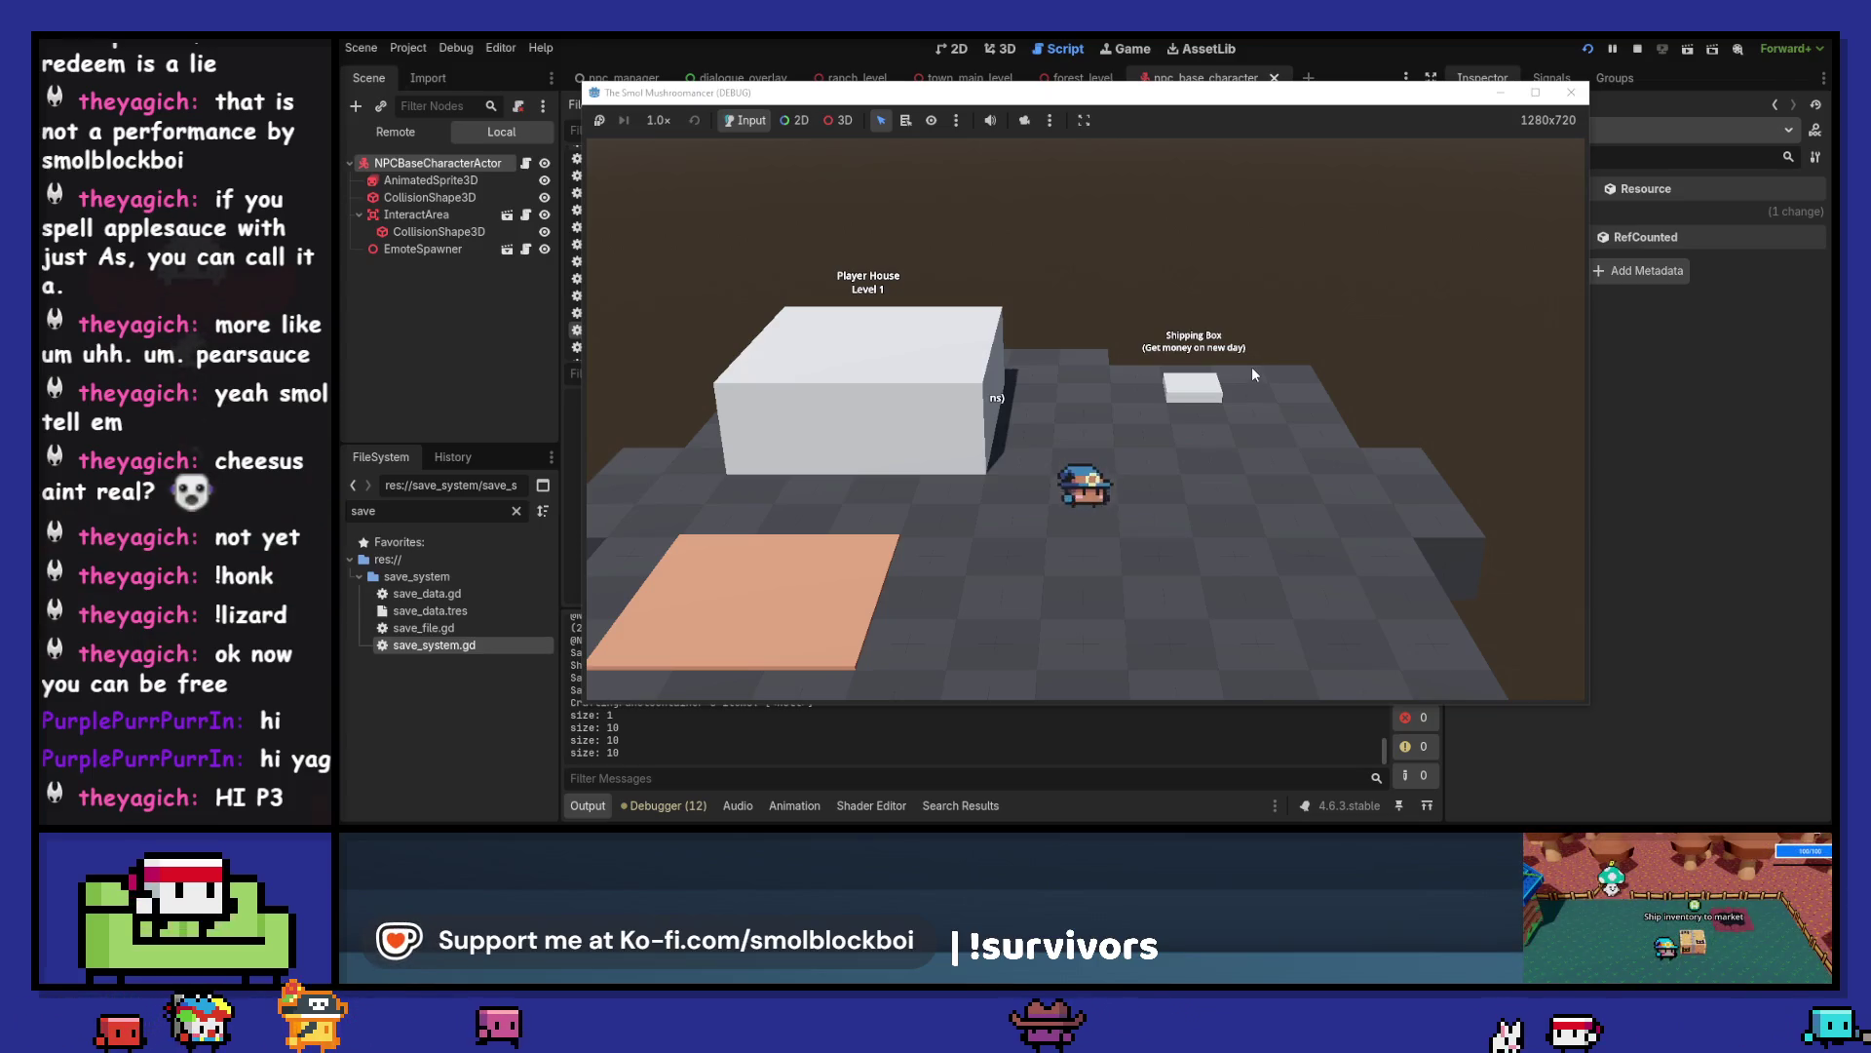
- Stop the game and close the npc_base_character, forest_level, town_main_level, ranch_level and dialogue_overlay tabs
{"action": "left_click", "coordinate": [1571, 92]}
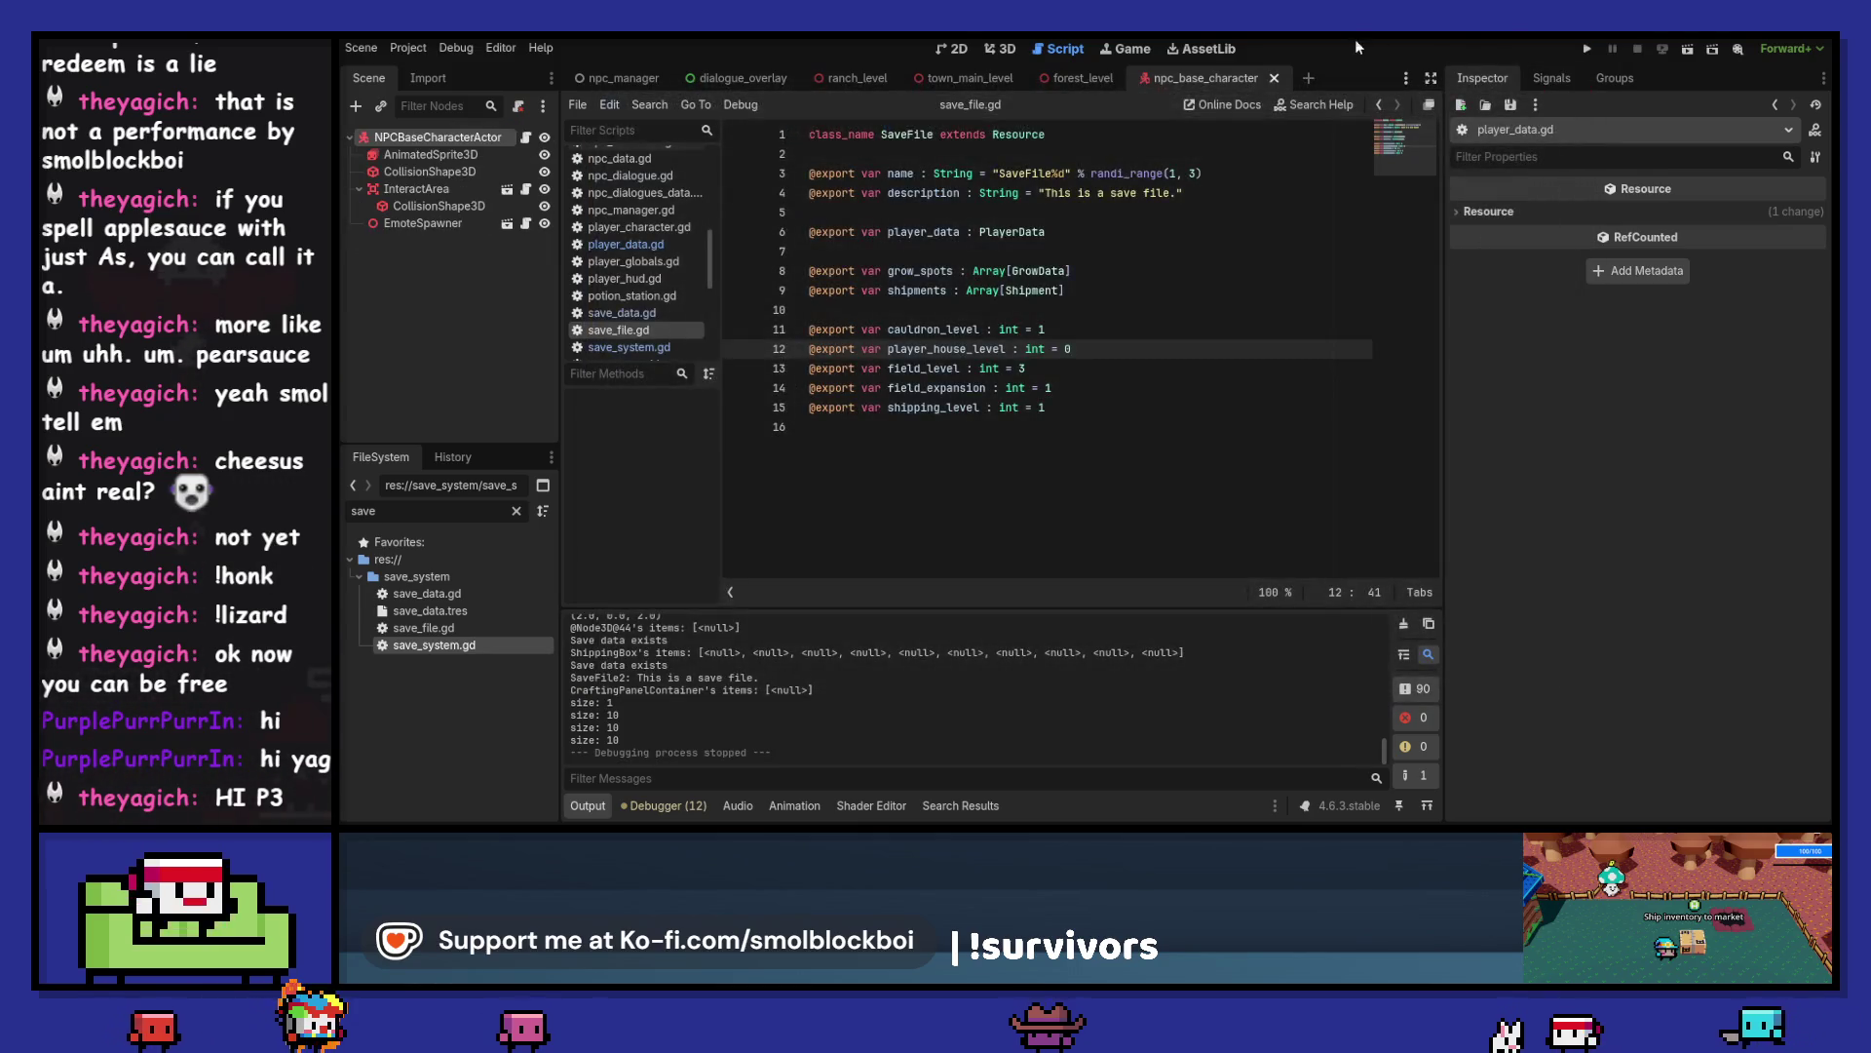
{"action": "left_click", "coordinate": [1275, 78]}
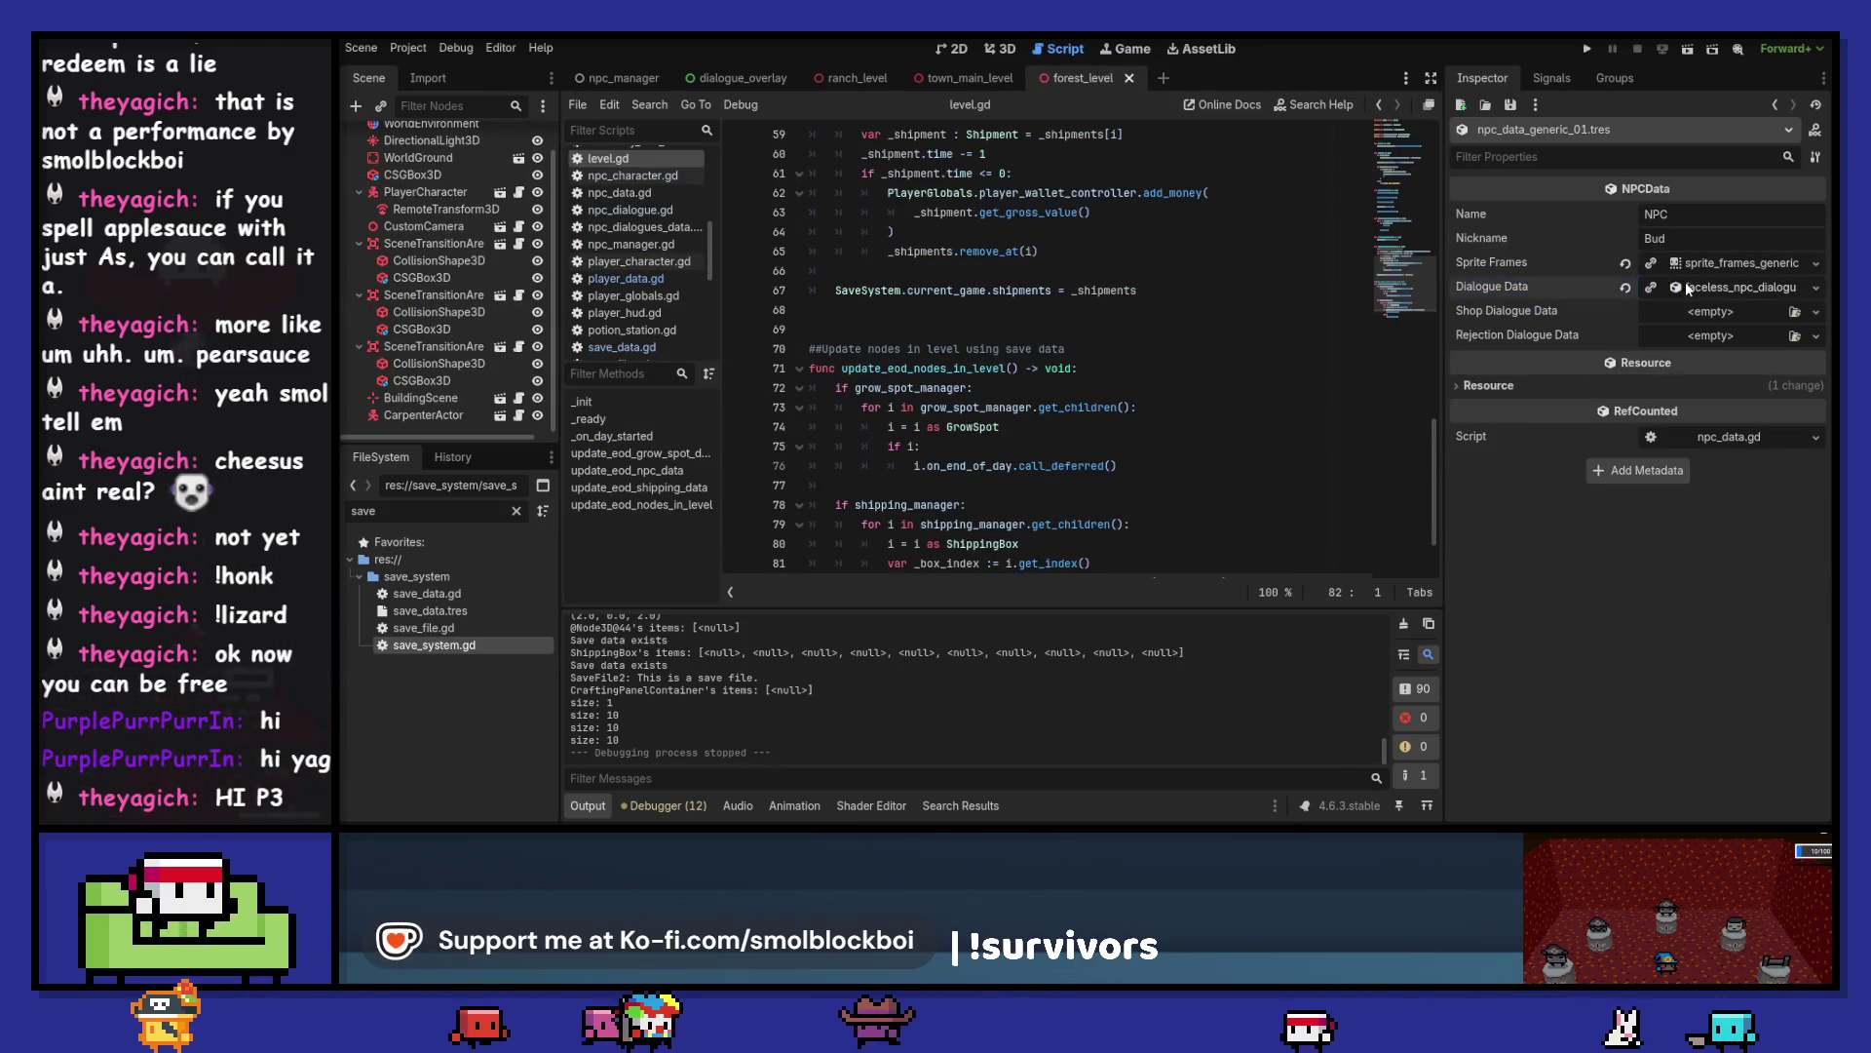
{"action": "left_click", "coordinate": [1128, 79]}
{"action": "left_click", "coordinate": [1028, 78]}
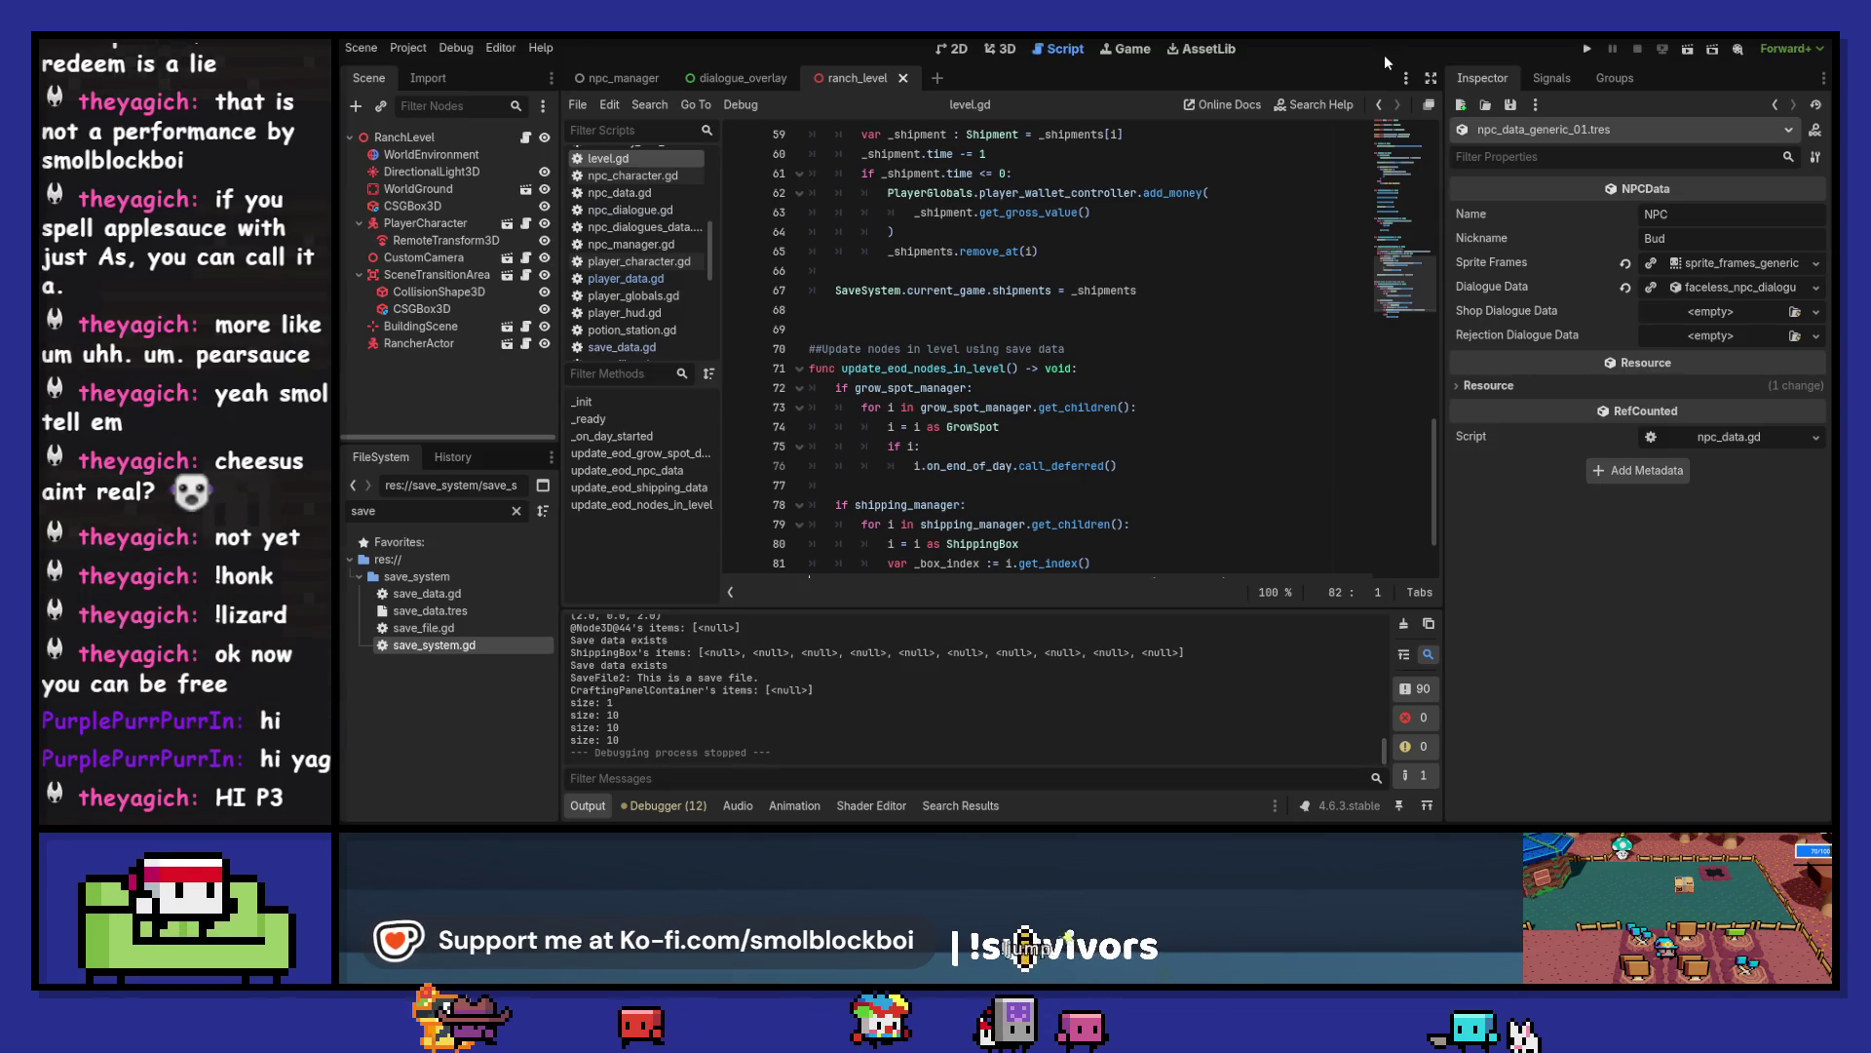
{"action": "left_click", "coordinate": [904, 78]}
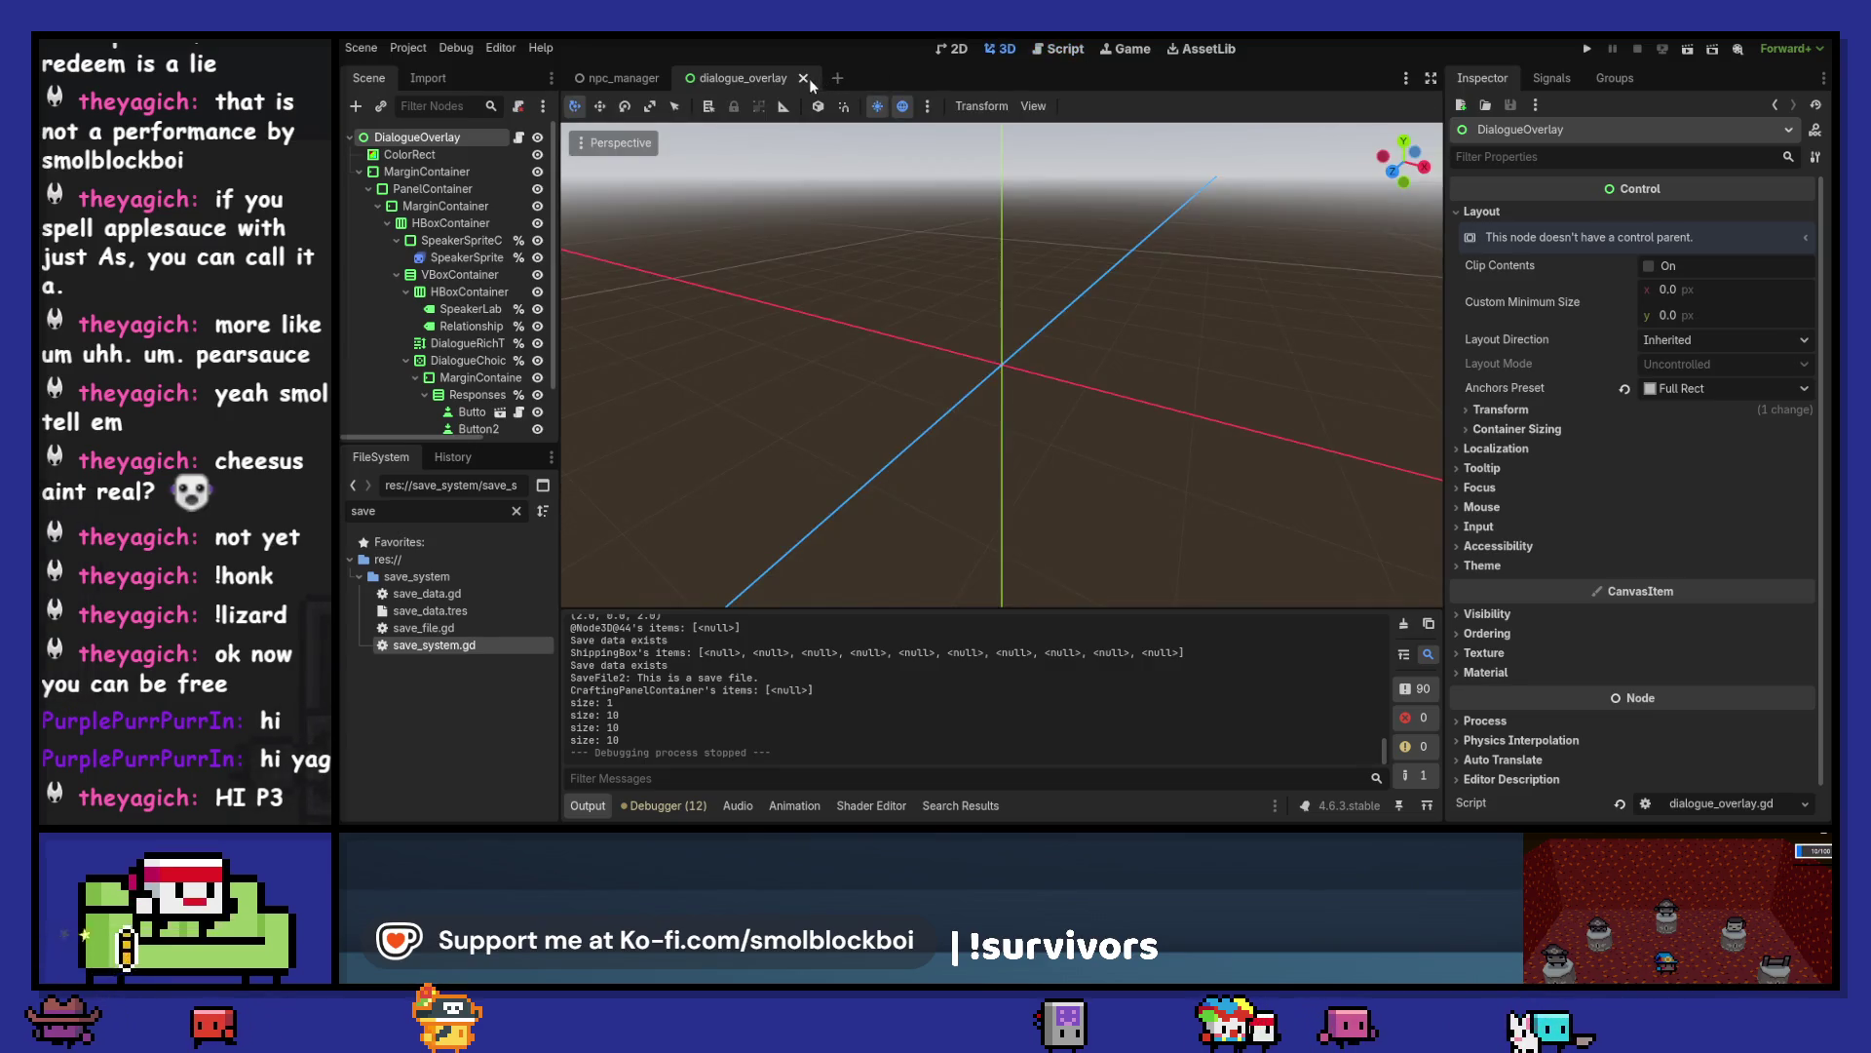
{"action": "left_click", "coordinate": [805, 79]}
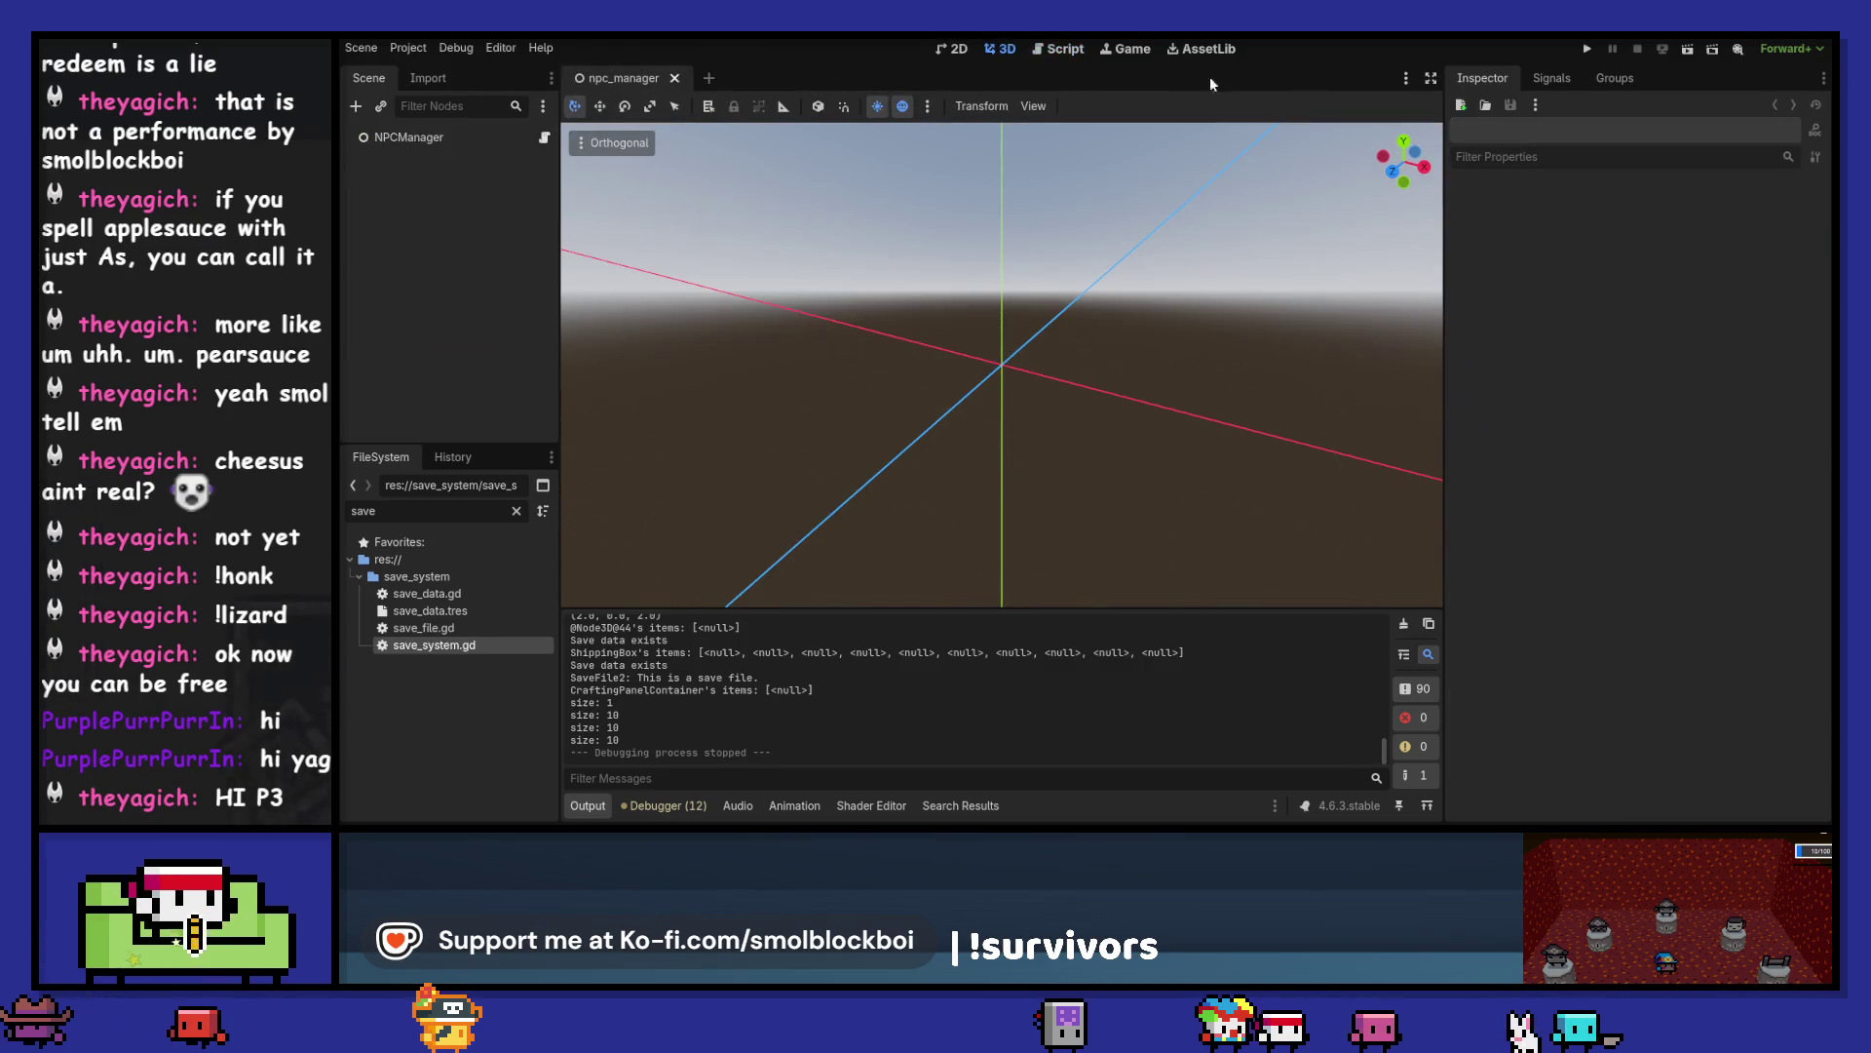
- Filter FileSystem for 'dialogue_over', reopen dialogue_overlay.tscn, clear the filter and launch the game
{"action": "left_click", "coordinate": [449, 513]}
{"action": "type", "text": "dialogue"}
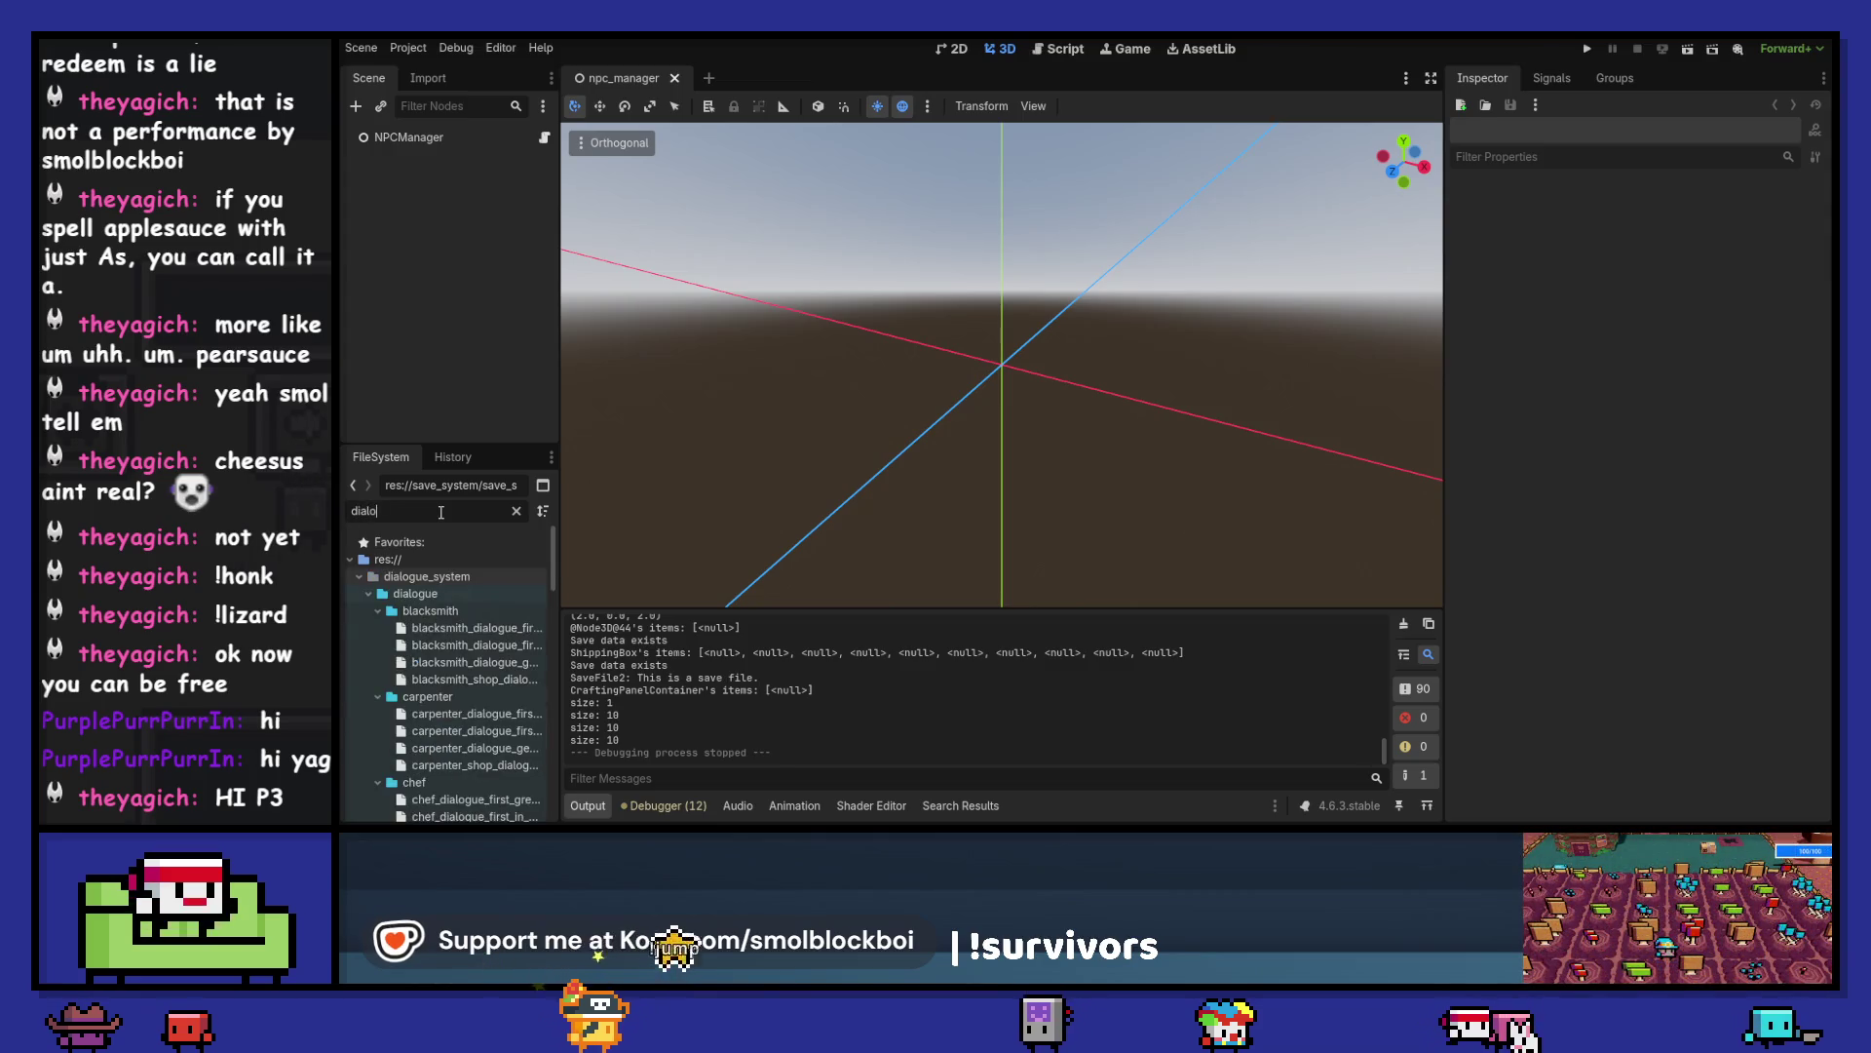
{"action": "type", "text": "_over"}
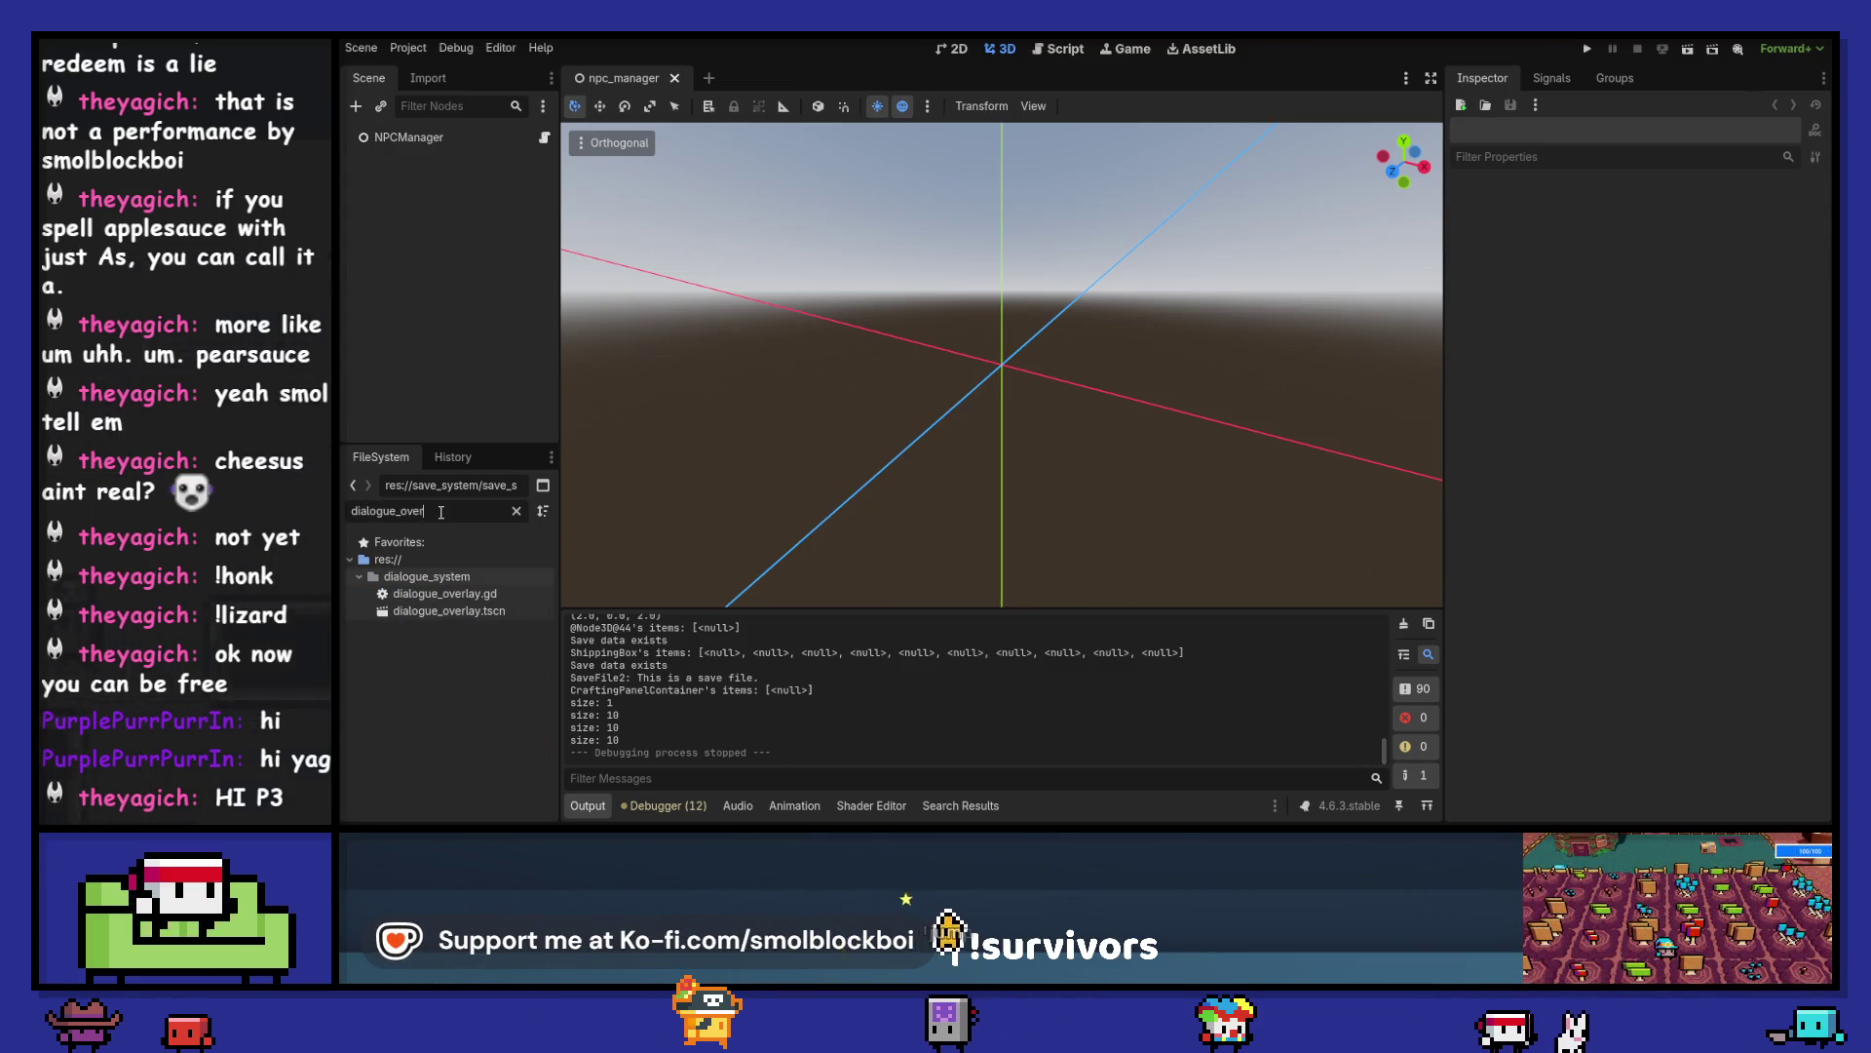
{"action": "double_click", "coordinate": [469, 612]}
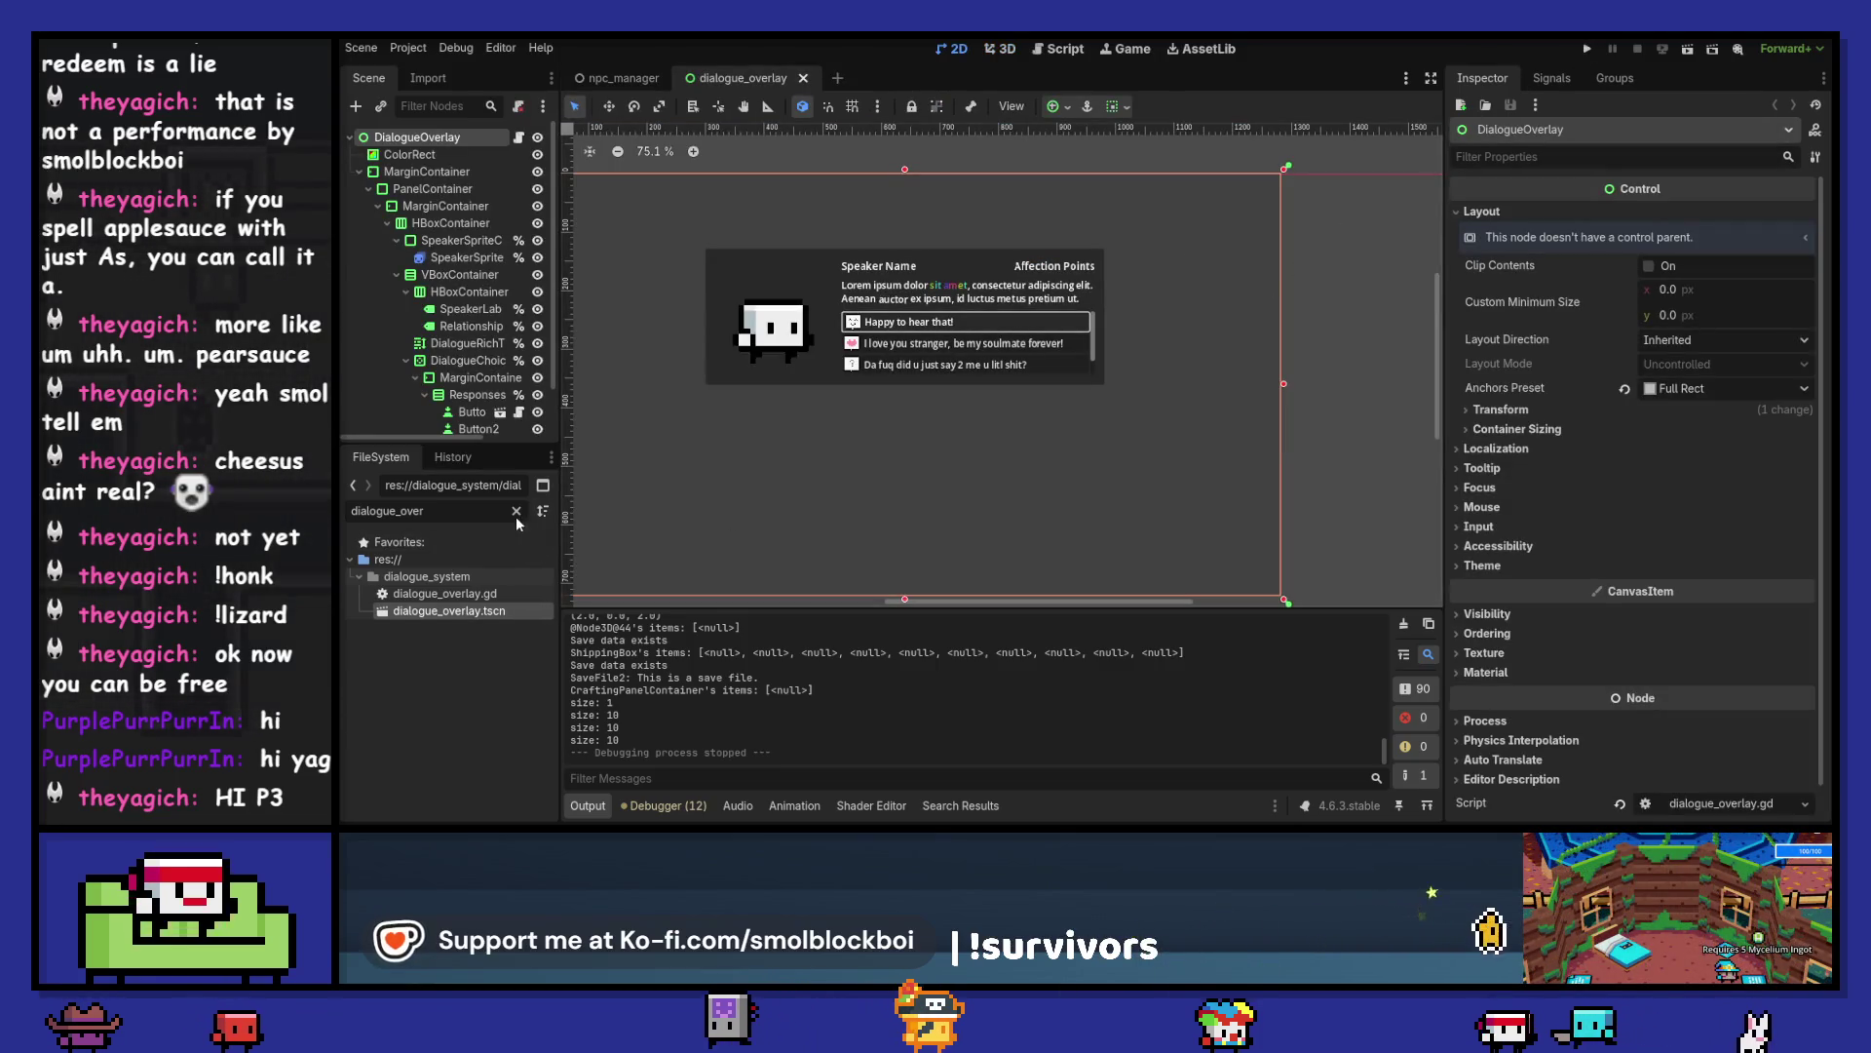
{"action": "left_click", "coordinate": [516, 511]}
{"action": "left_click", "coordinate": [1588, 48]}
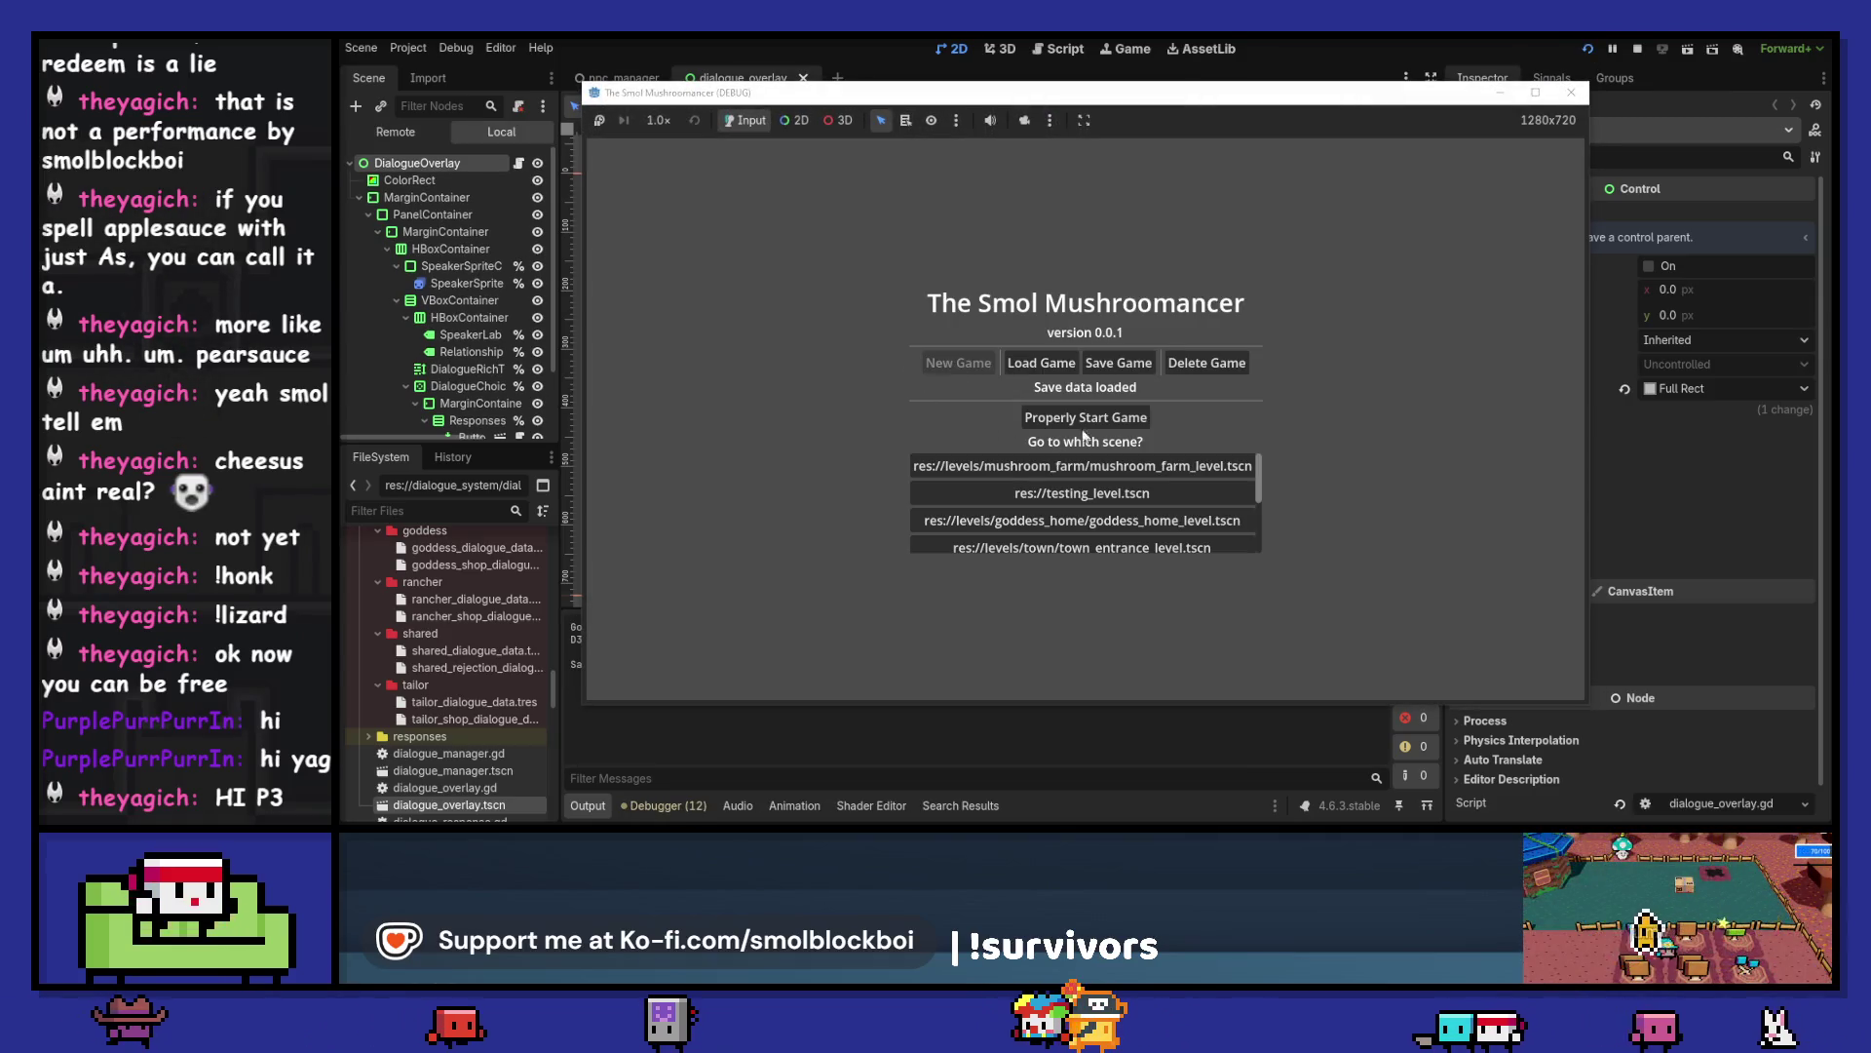
- Start the game and talk to the Bear, choosing the friendly reply
{"action": "left_click", "coordinate": [1128, 418]}
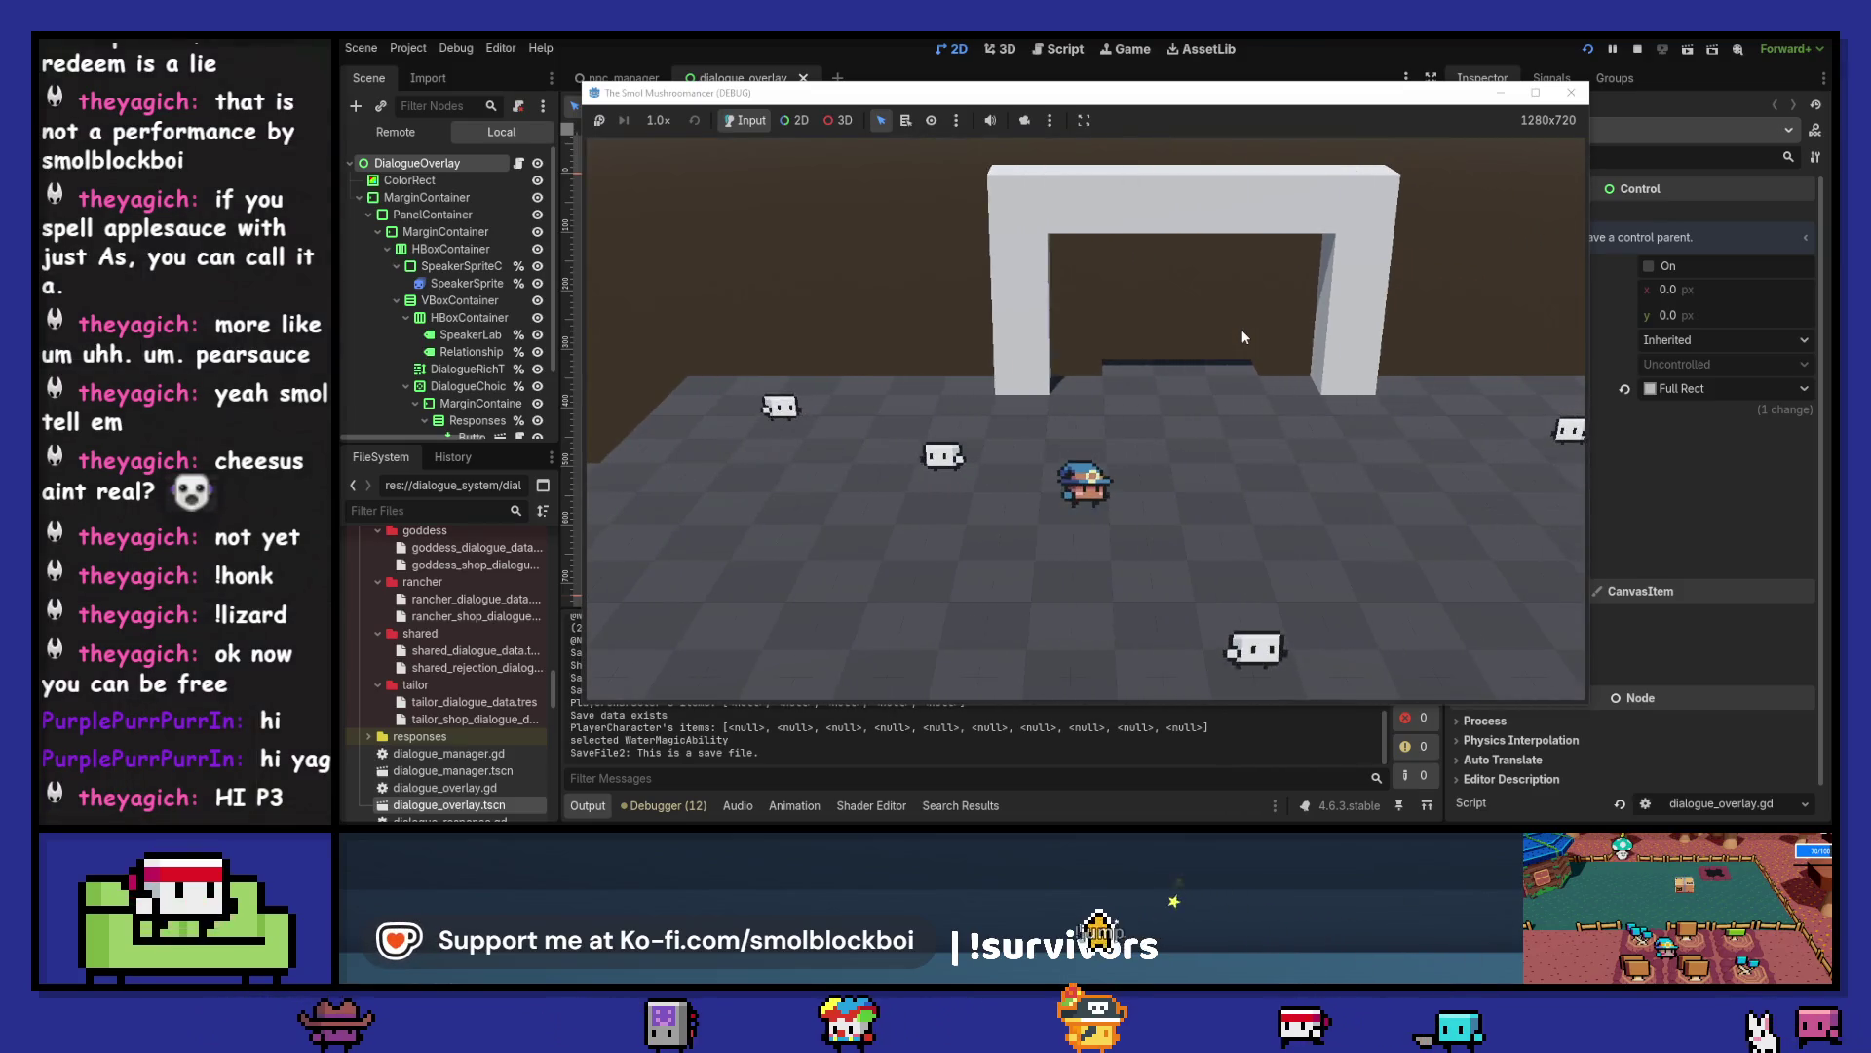
{"action": "key", "text": "a"}
{"action": "key", "text": "e"}
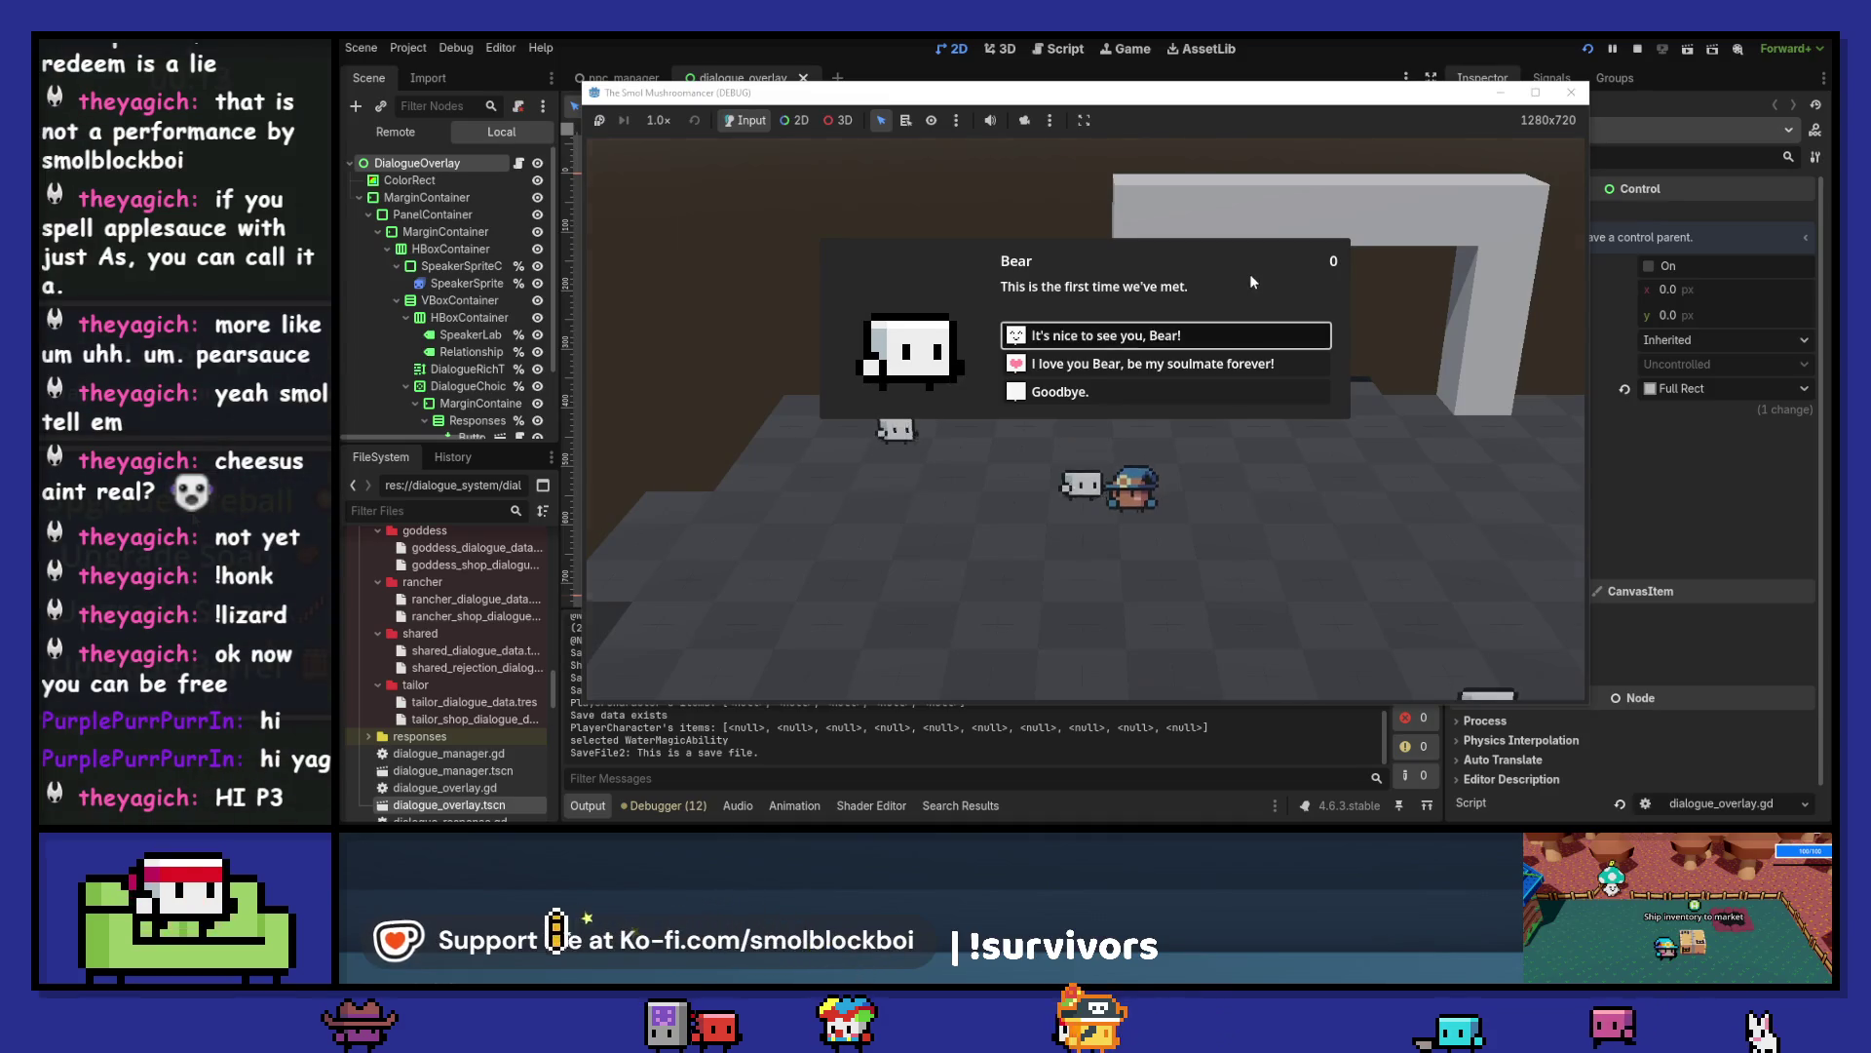
{"action": "key", "text": "Return"}
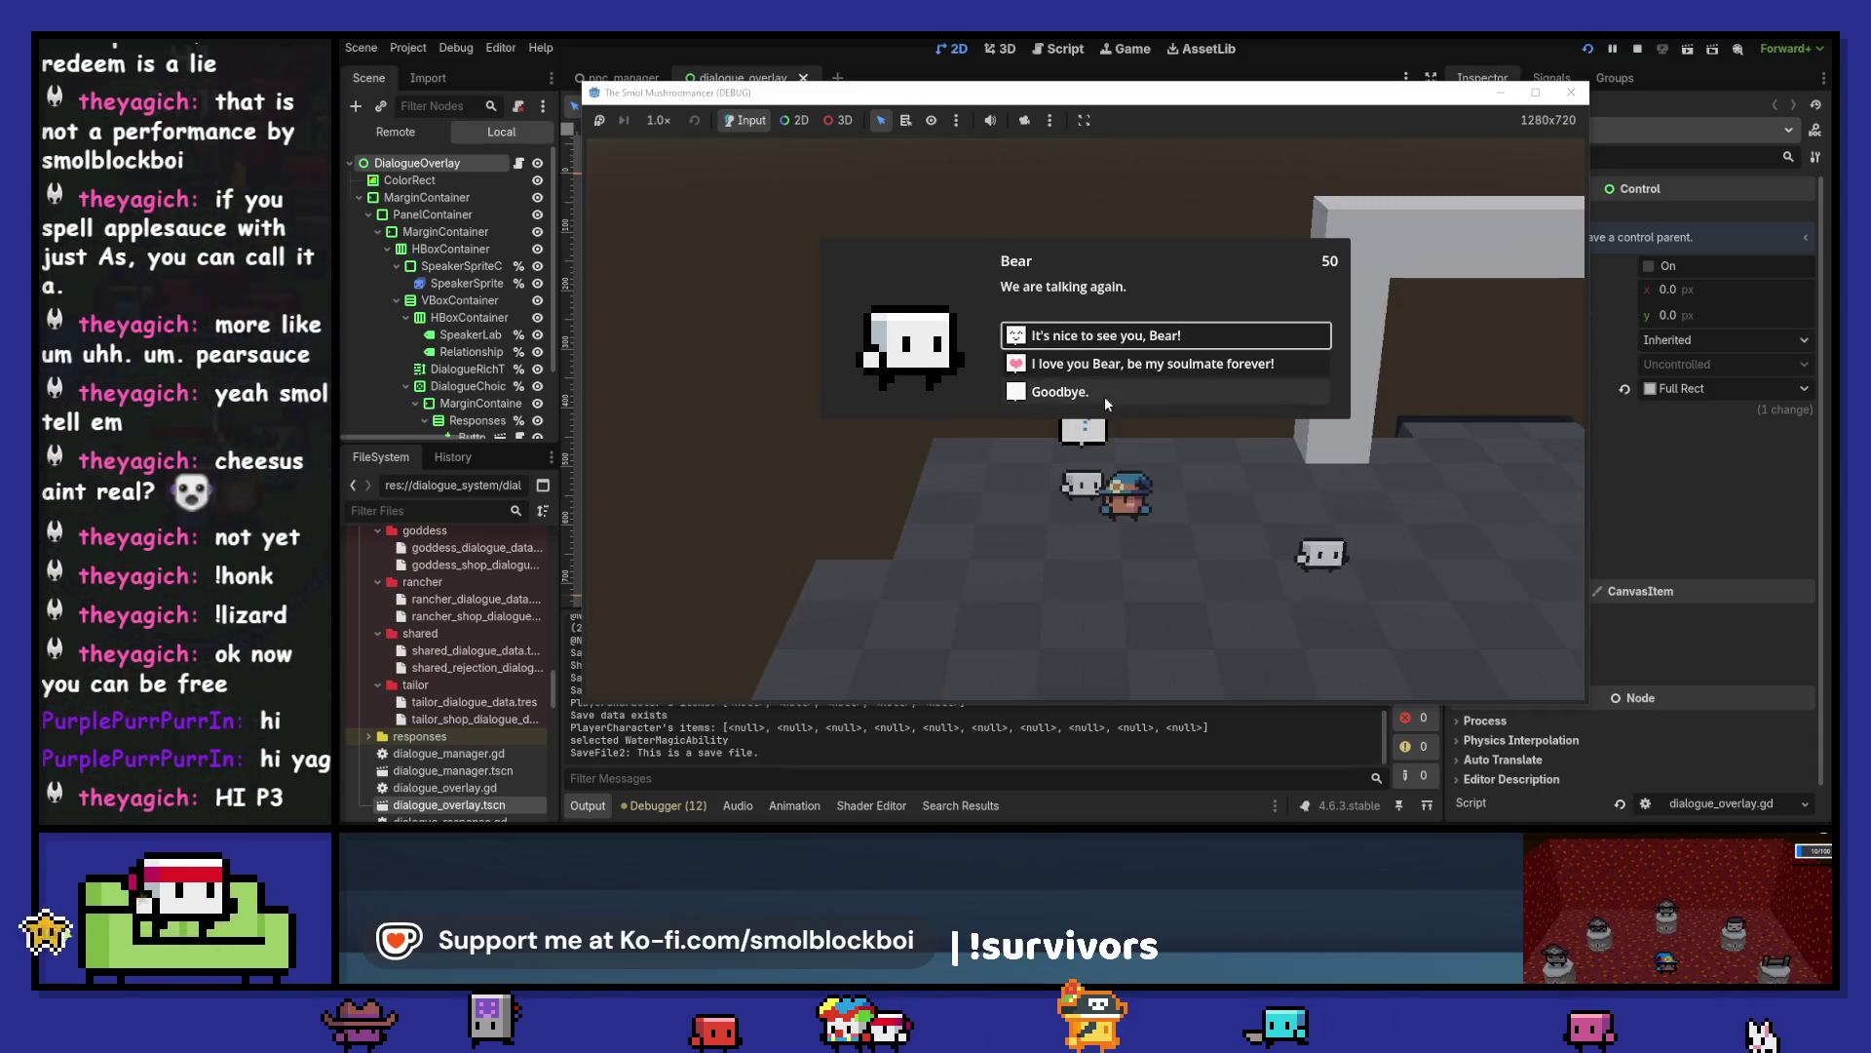
{"action": "left_click", "coordinate": [1106, 400]}
- Walk through the arch to the Tailor and talk to him with the friendly reply
{"action": "key", "text": "w"}
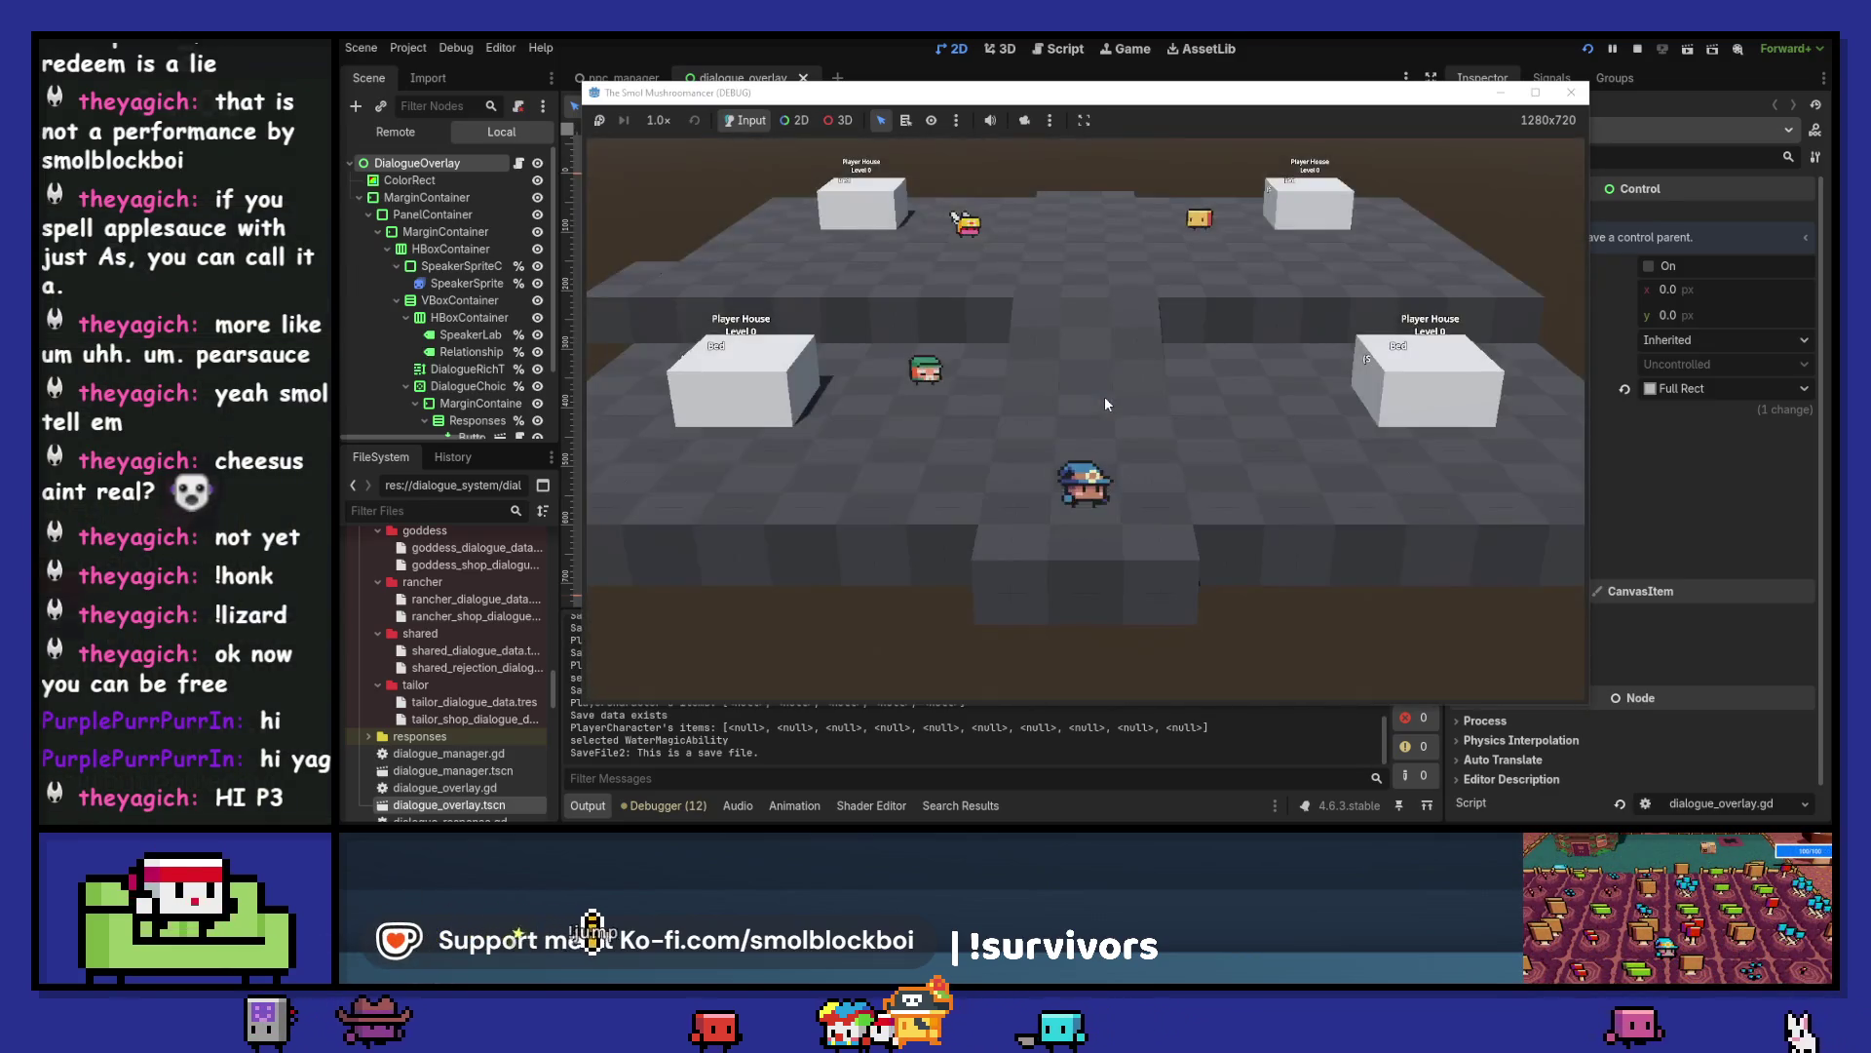
{"action": "key", "text": "a"}
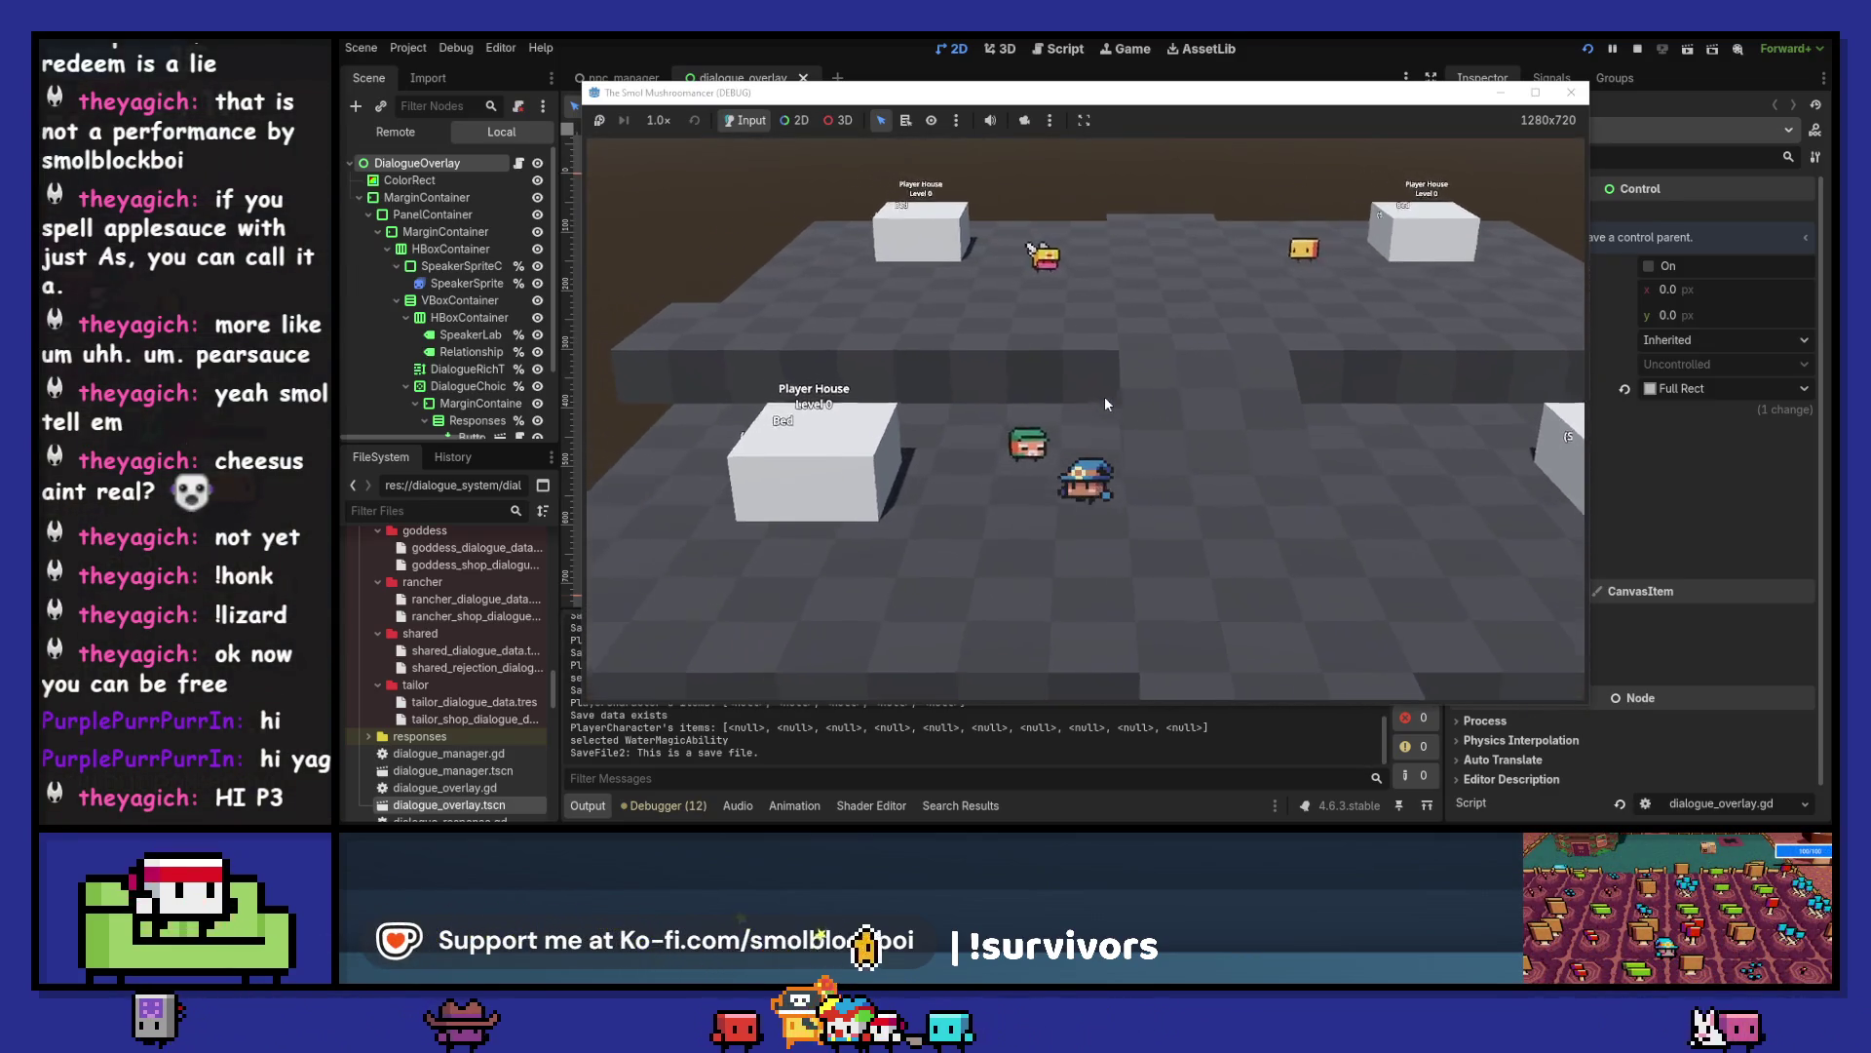
{"action": "key", "text": "e"}
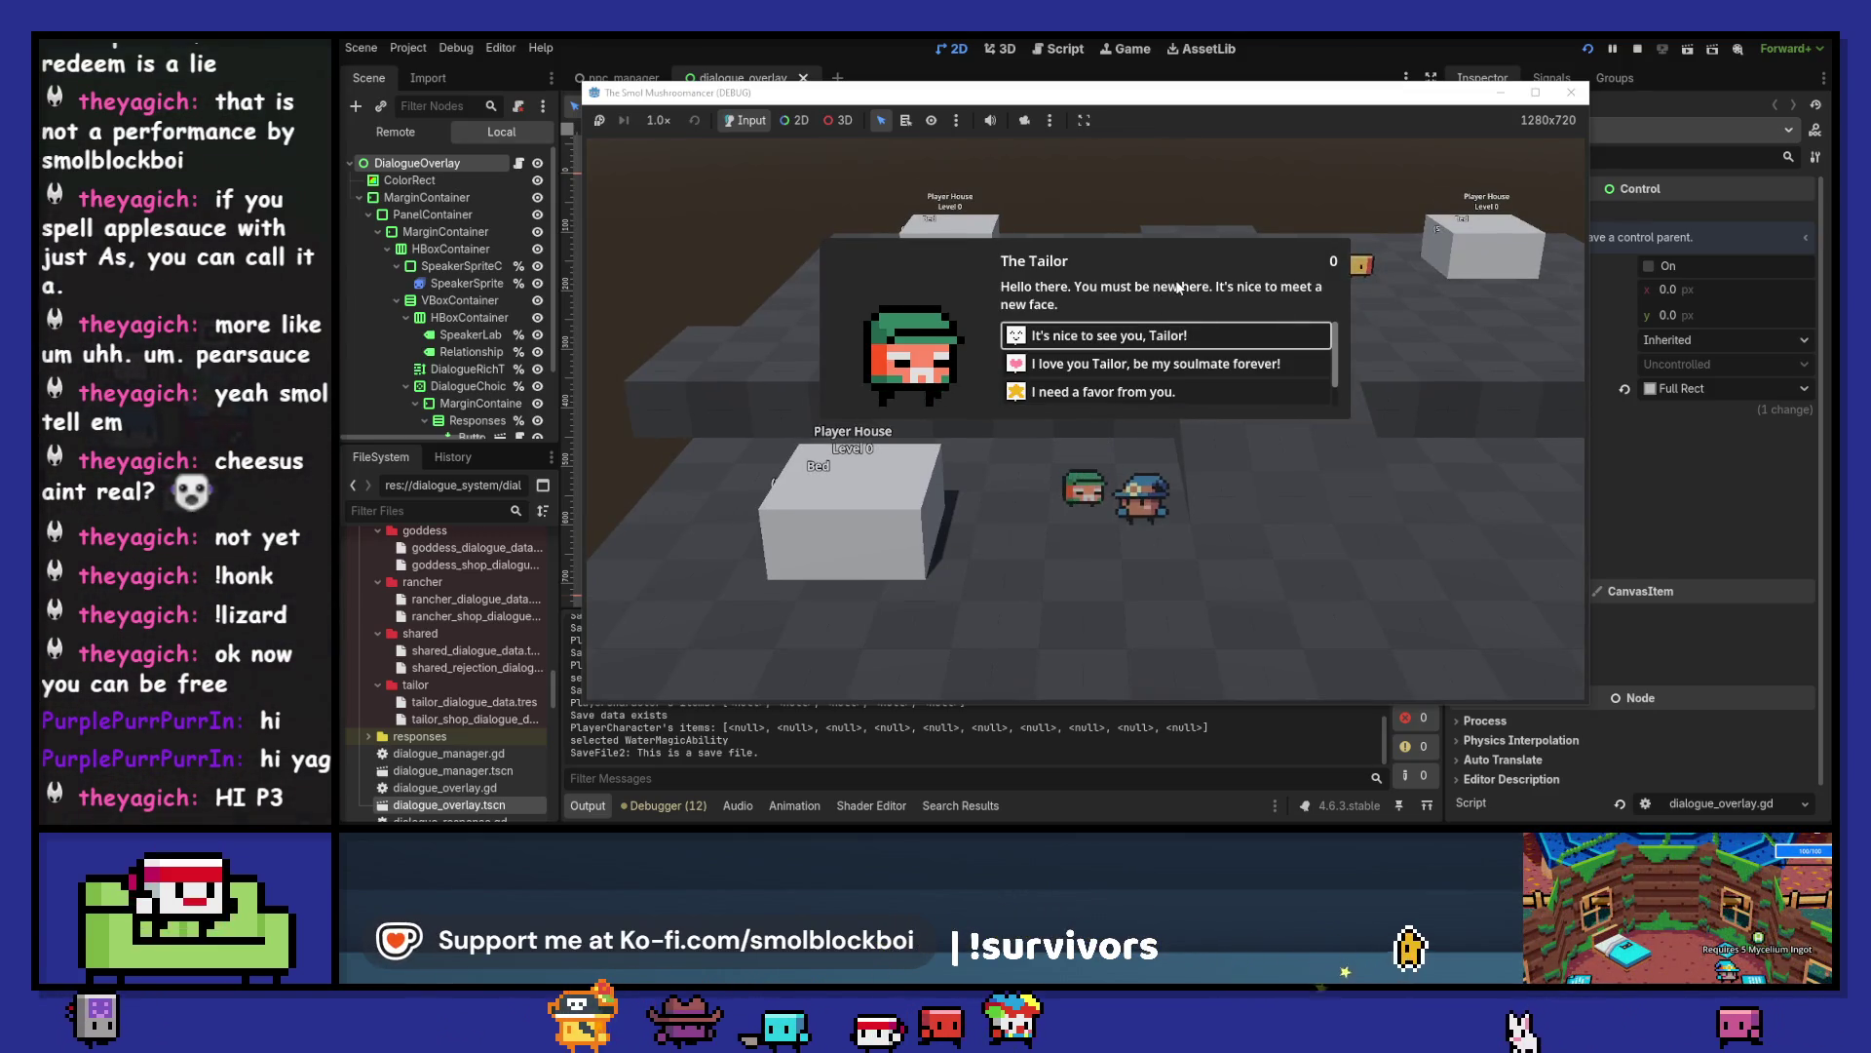
{"action": "key", "text": "Return"}
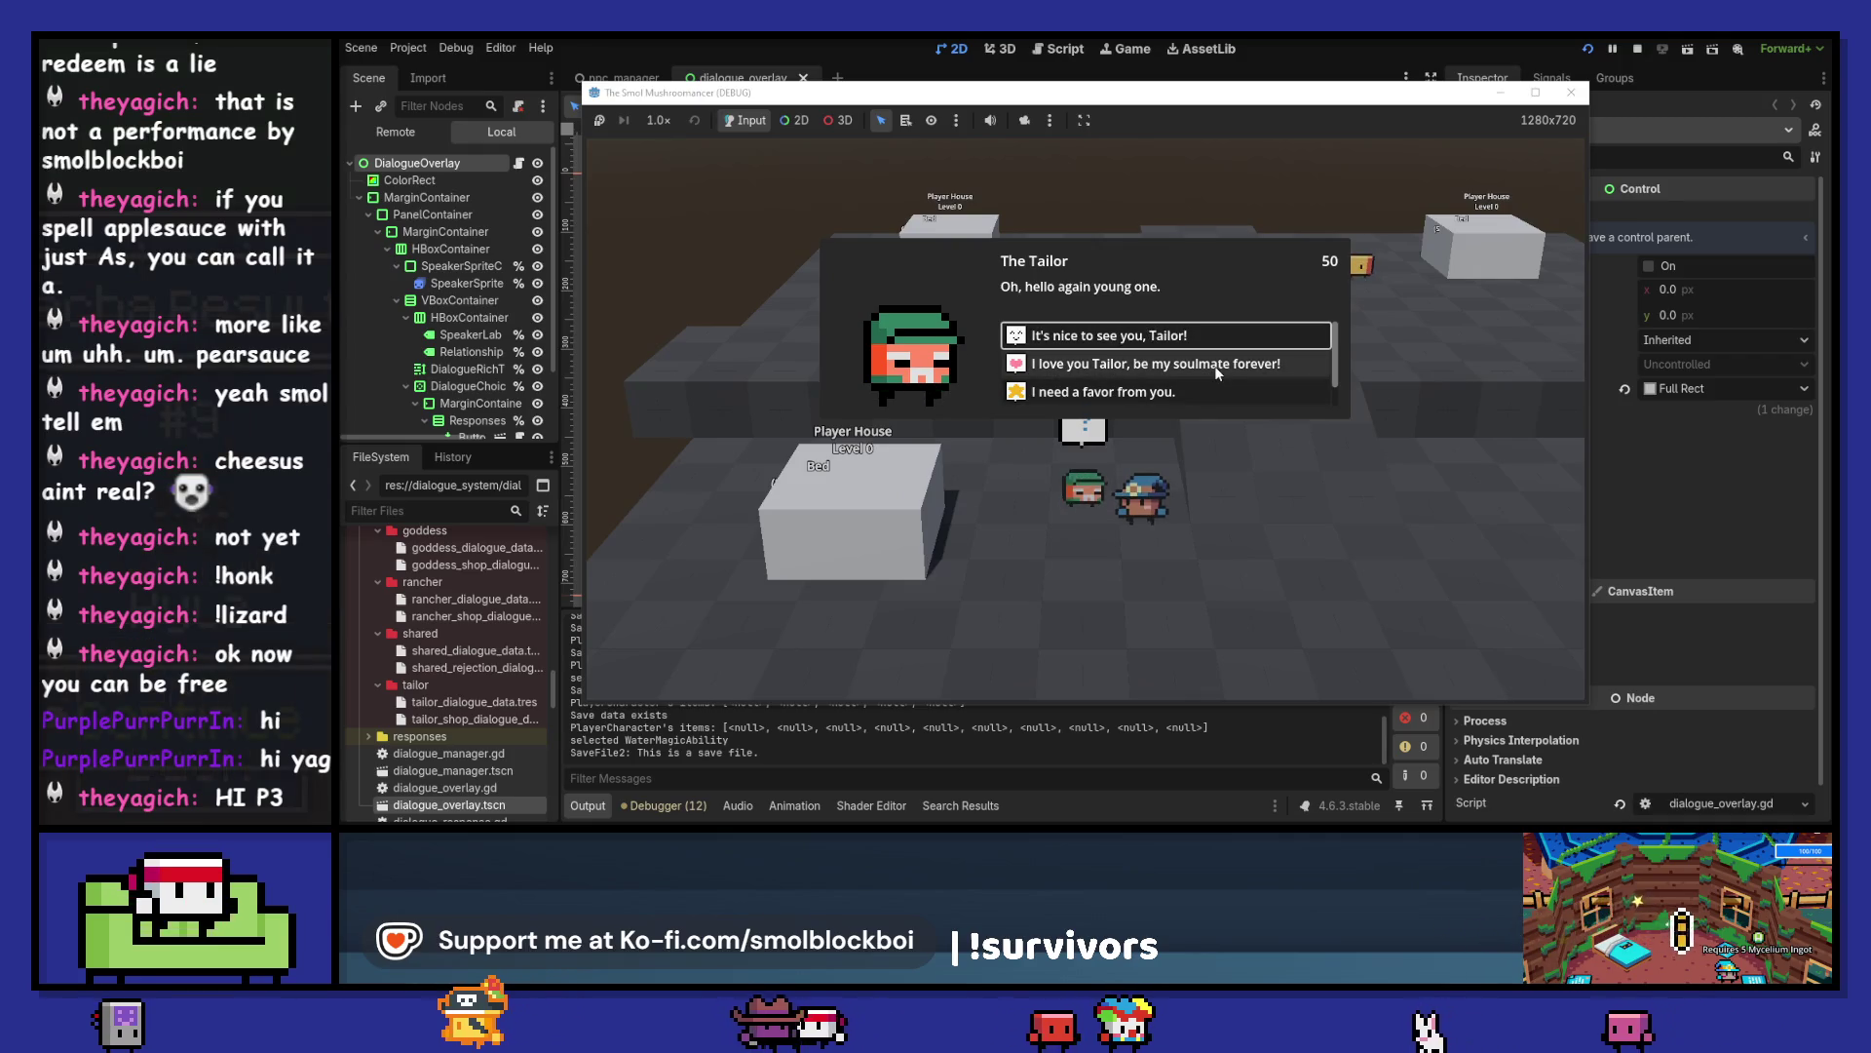
{"action": "scroll", "coordinate": [1215, 366], "scroll_direction": "down", "scroll_amount": 1}
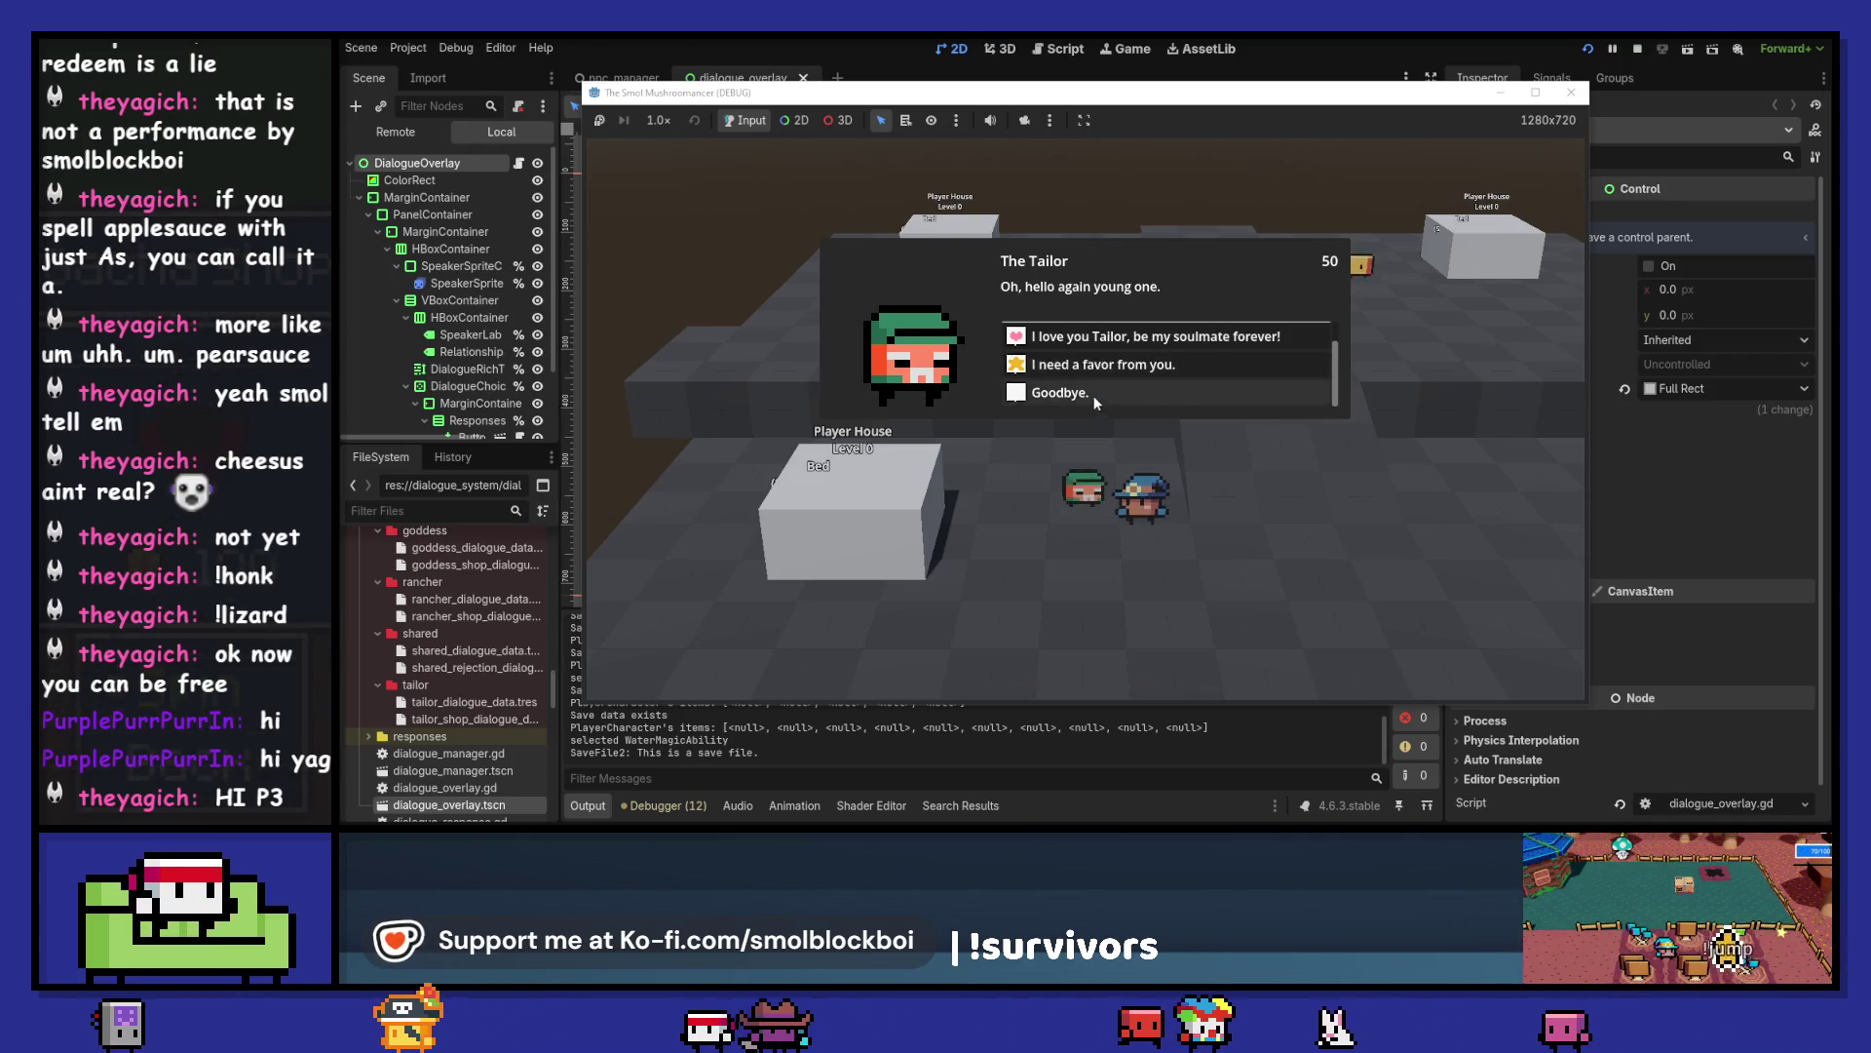
{"action": "scroll", "coordinate": [1093, 395], "scroll_direction": "up", "scroll_amount": 1}
{"action": "scroll", "coordinate": [1121, 370], "scroll_direction": "down", "scroll_amount": 1}
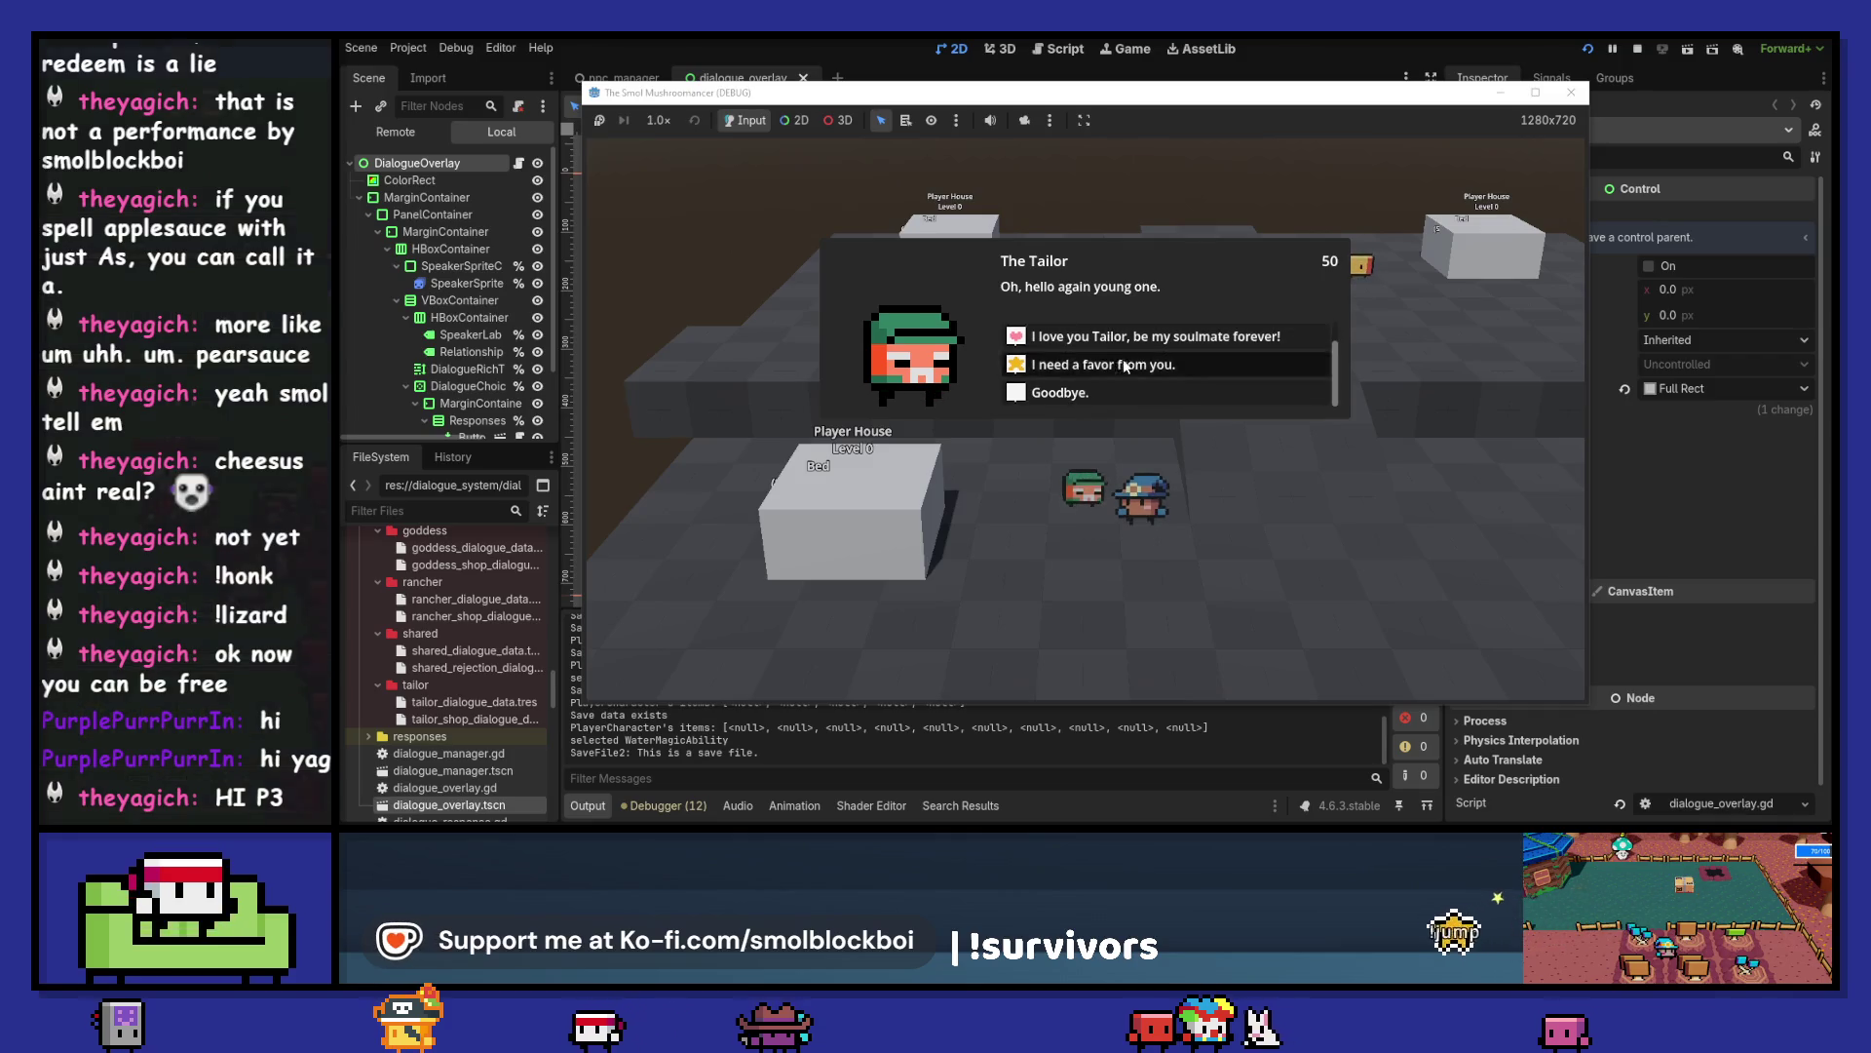
{"action": "left_click", "coordinate": [1126, 365]}
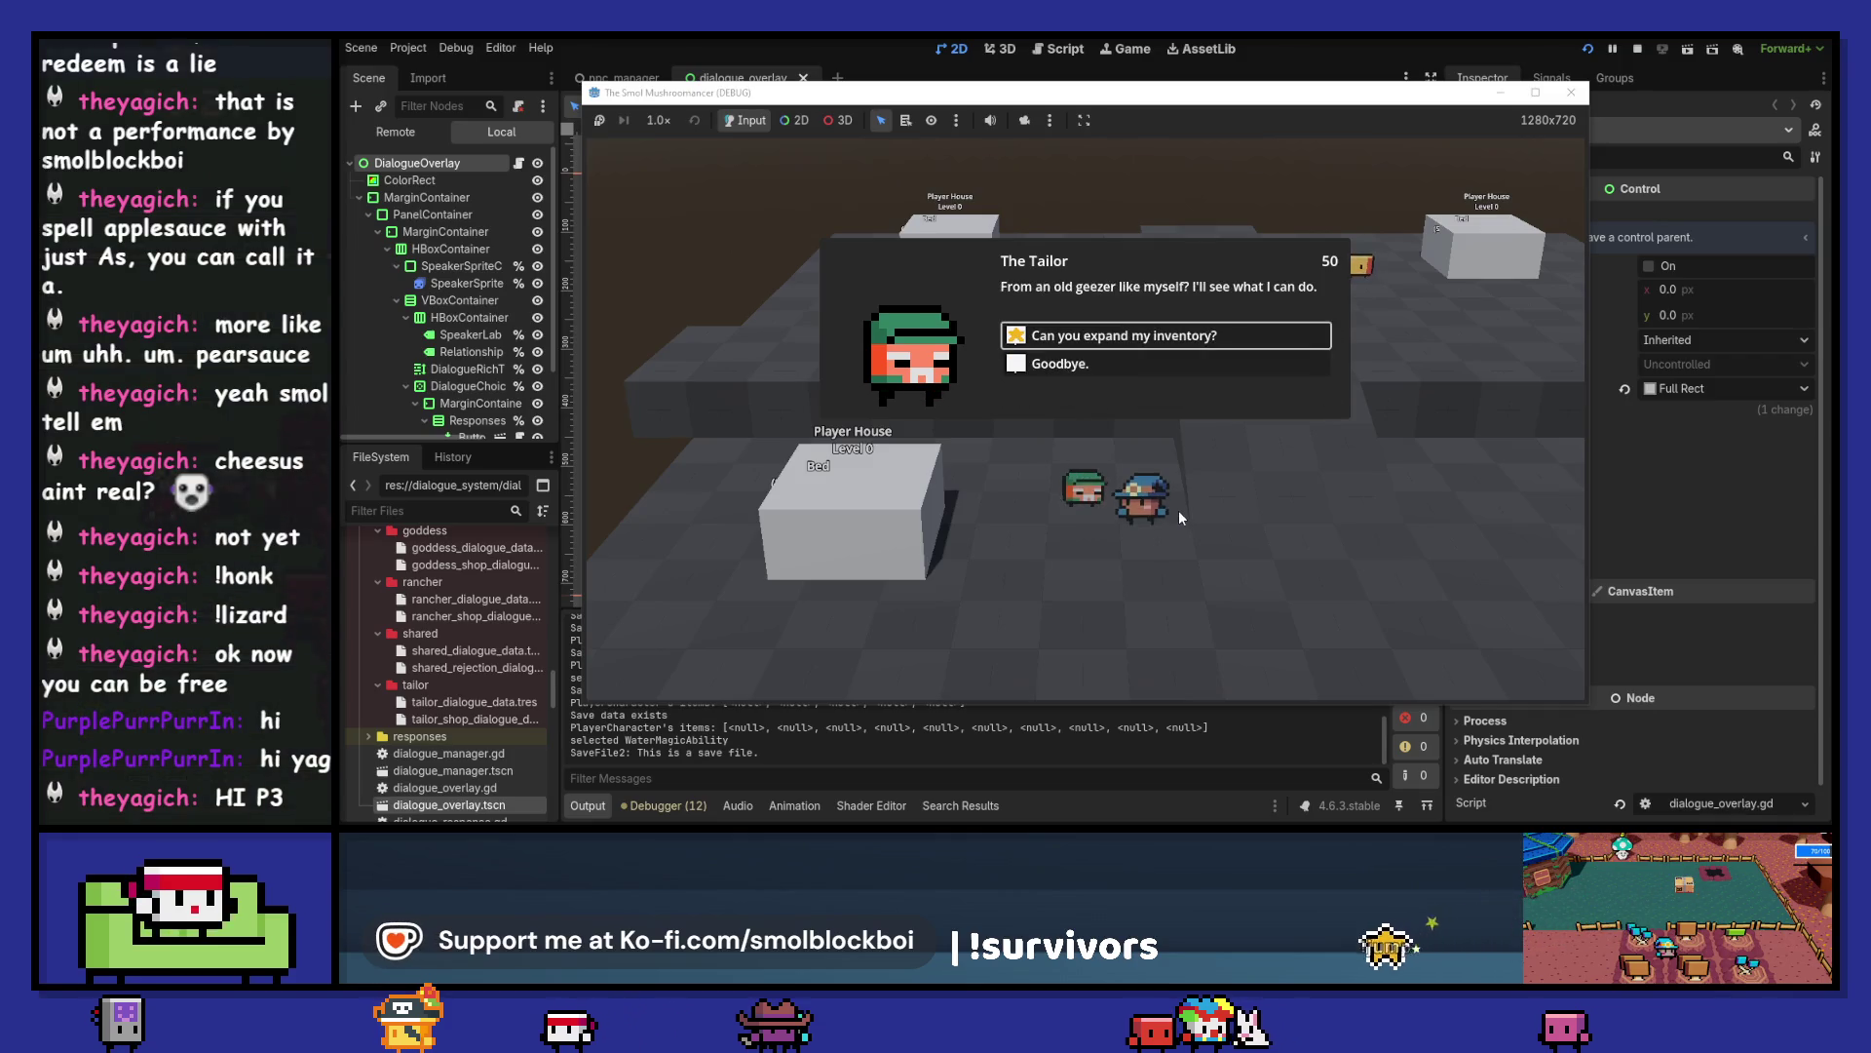
{"action": "left_click", "coordinate": [1108, 366]}
- Ask the Tailor for a favor to expand the inventory, then close the Player Inventory
{"action": "key", "text": "e"}
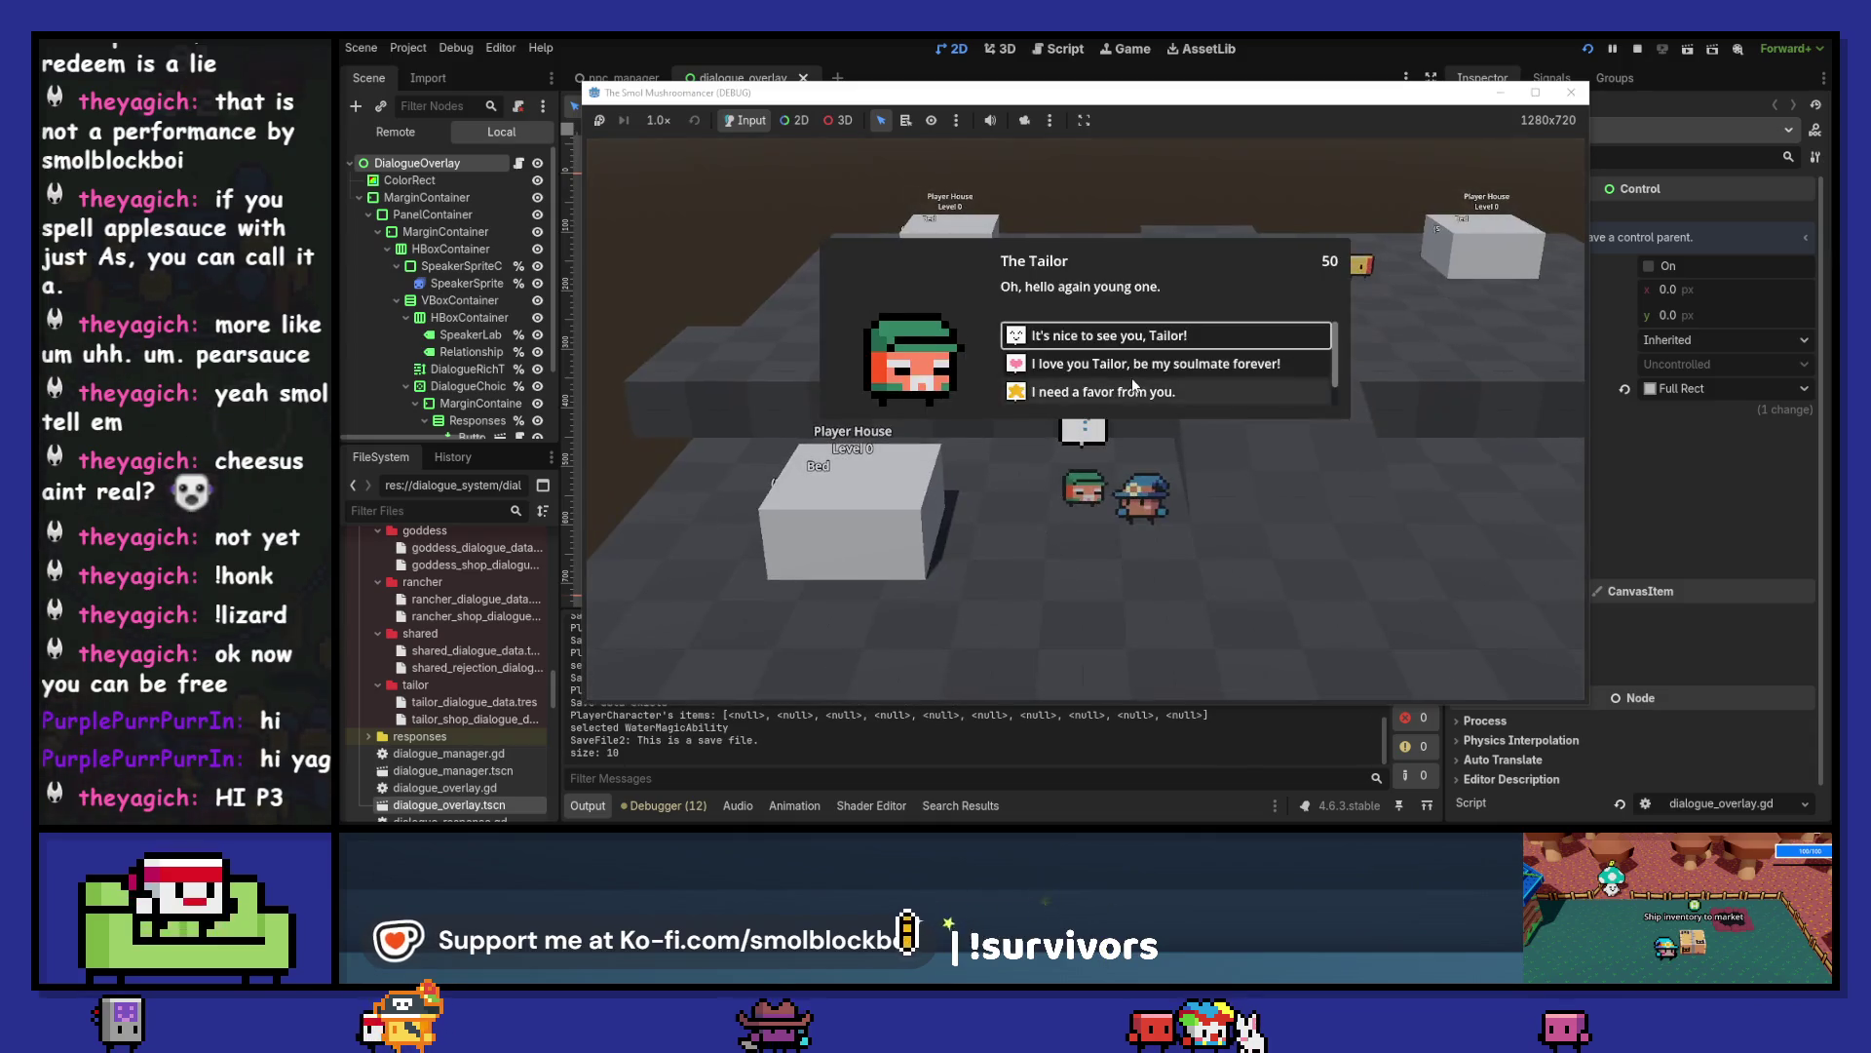
{"action": "left_click", "coordinate": [1134, 388]}
{"action": "left_click", "coordinate": [1129, 343]}
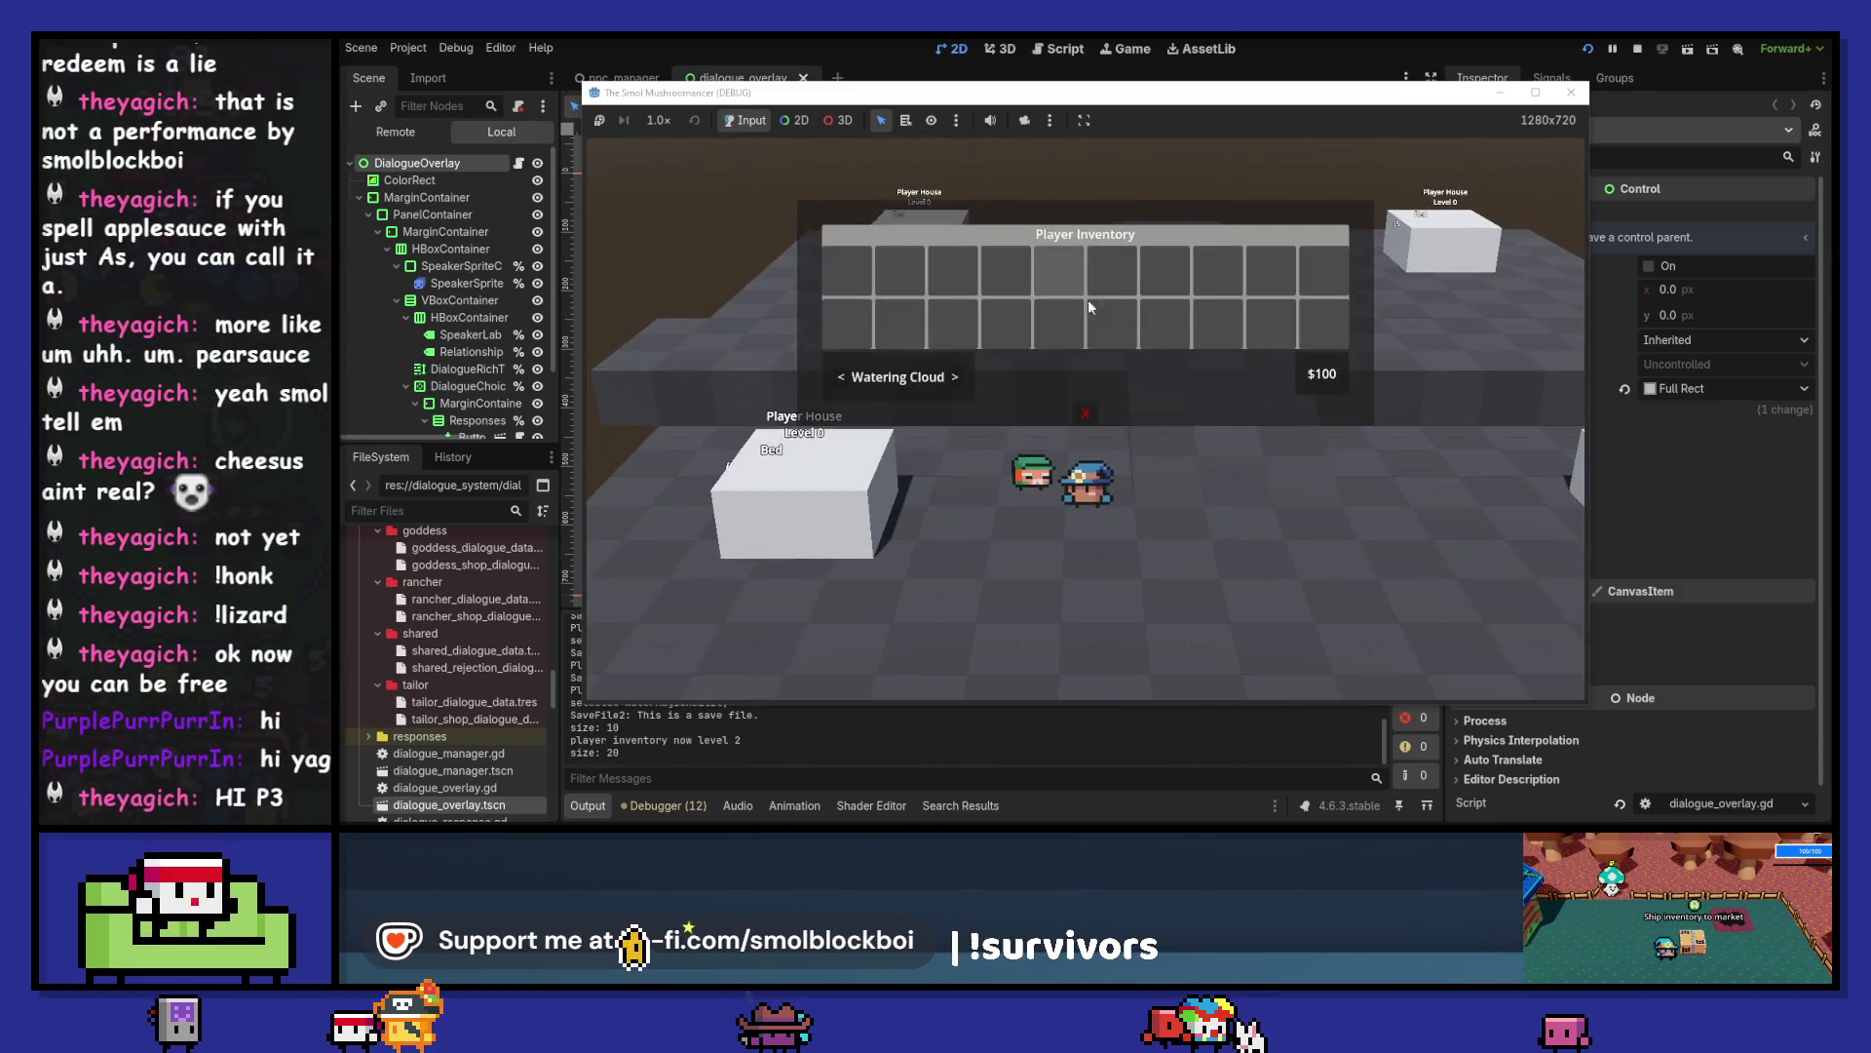
{"action": "key", "text": "Escape"}
- Get the Blacksmith to do the cauldron upgrade, then walk up into the next area
{"action": "key", "text": "w"}
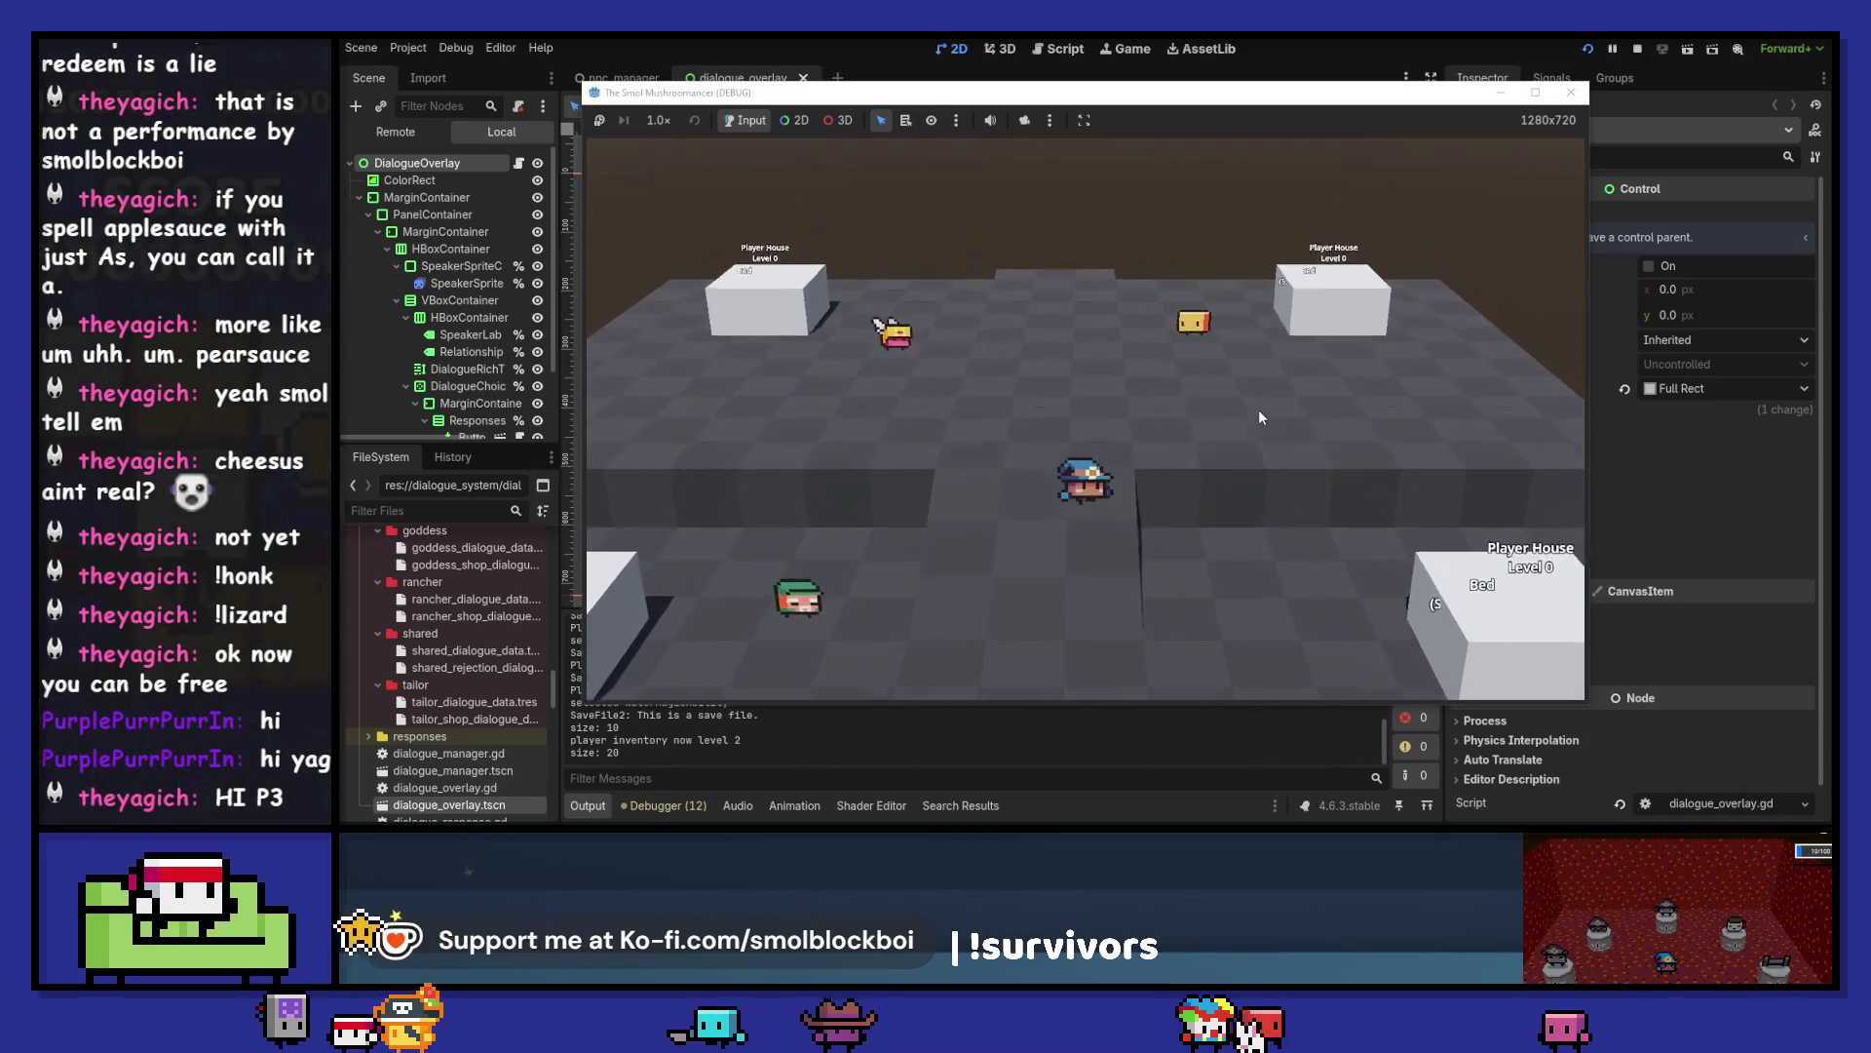
{"action": "key", "text": "w"}
{"action": "key", "text": "e"}
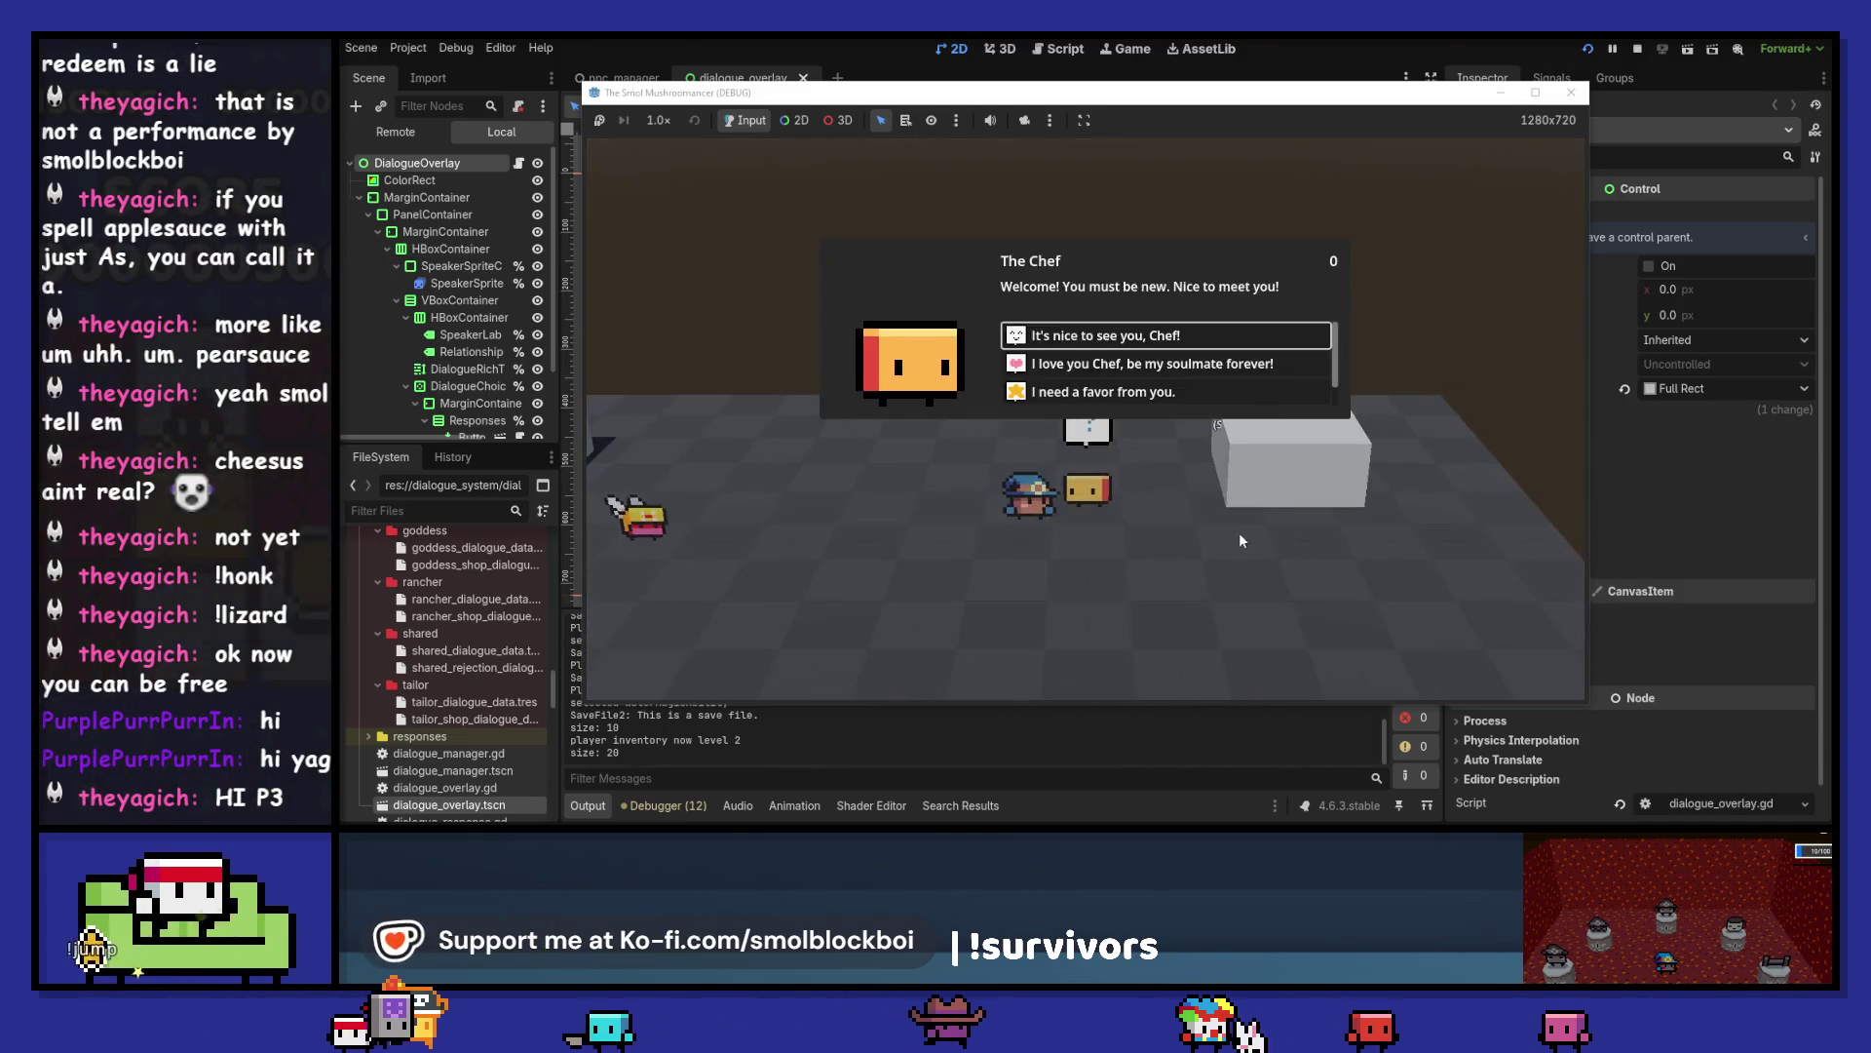
{"action": "left_click", "coordinate": [1296, 341]}
{"action": "key", "text": "a"}
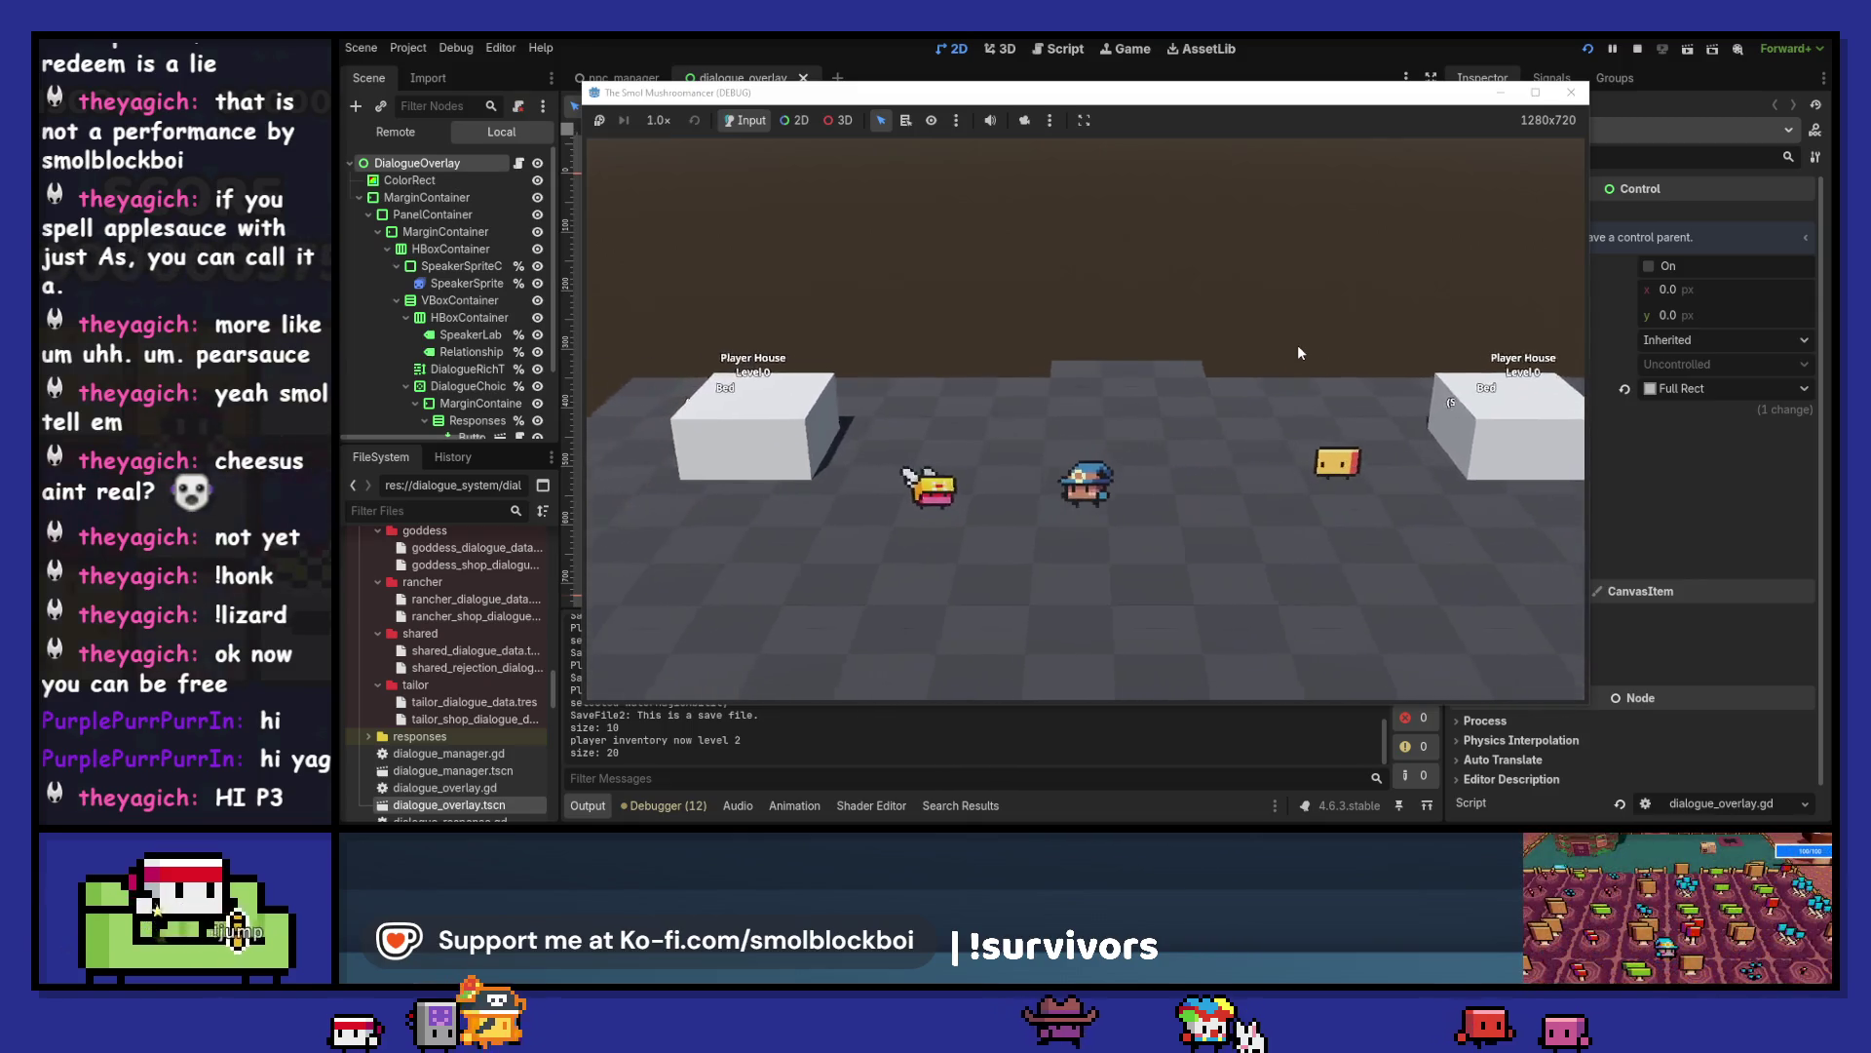
{"action": "key", "text": "e"}
{"action": "left_click", "coordinate": [1148, 334]}
{"action": "key", "text": "e"}
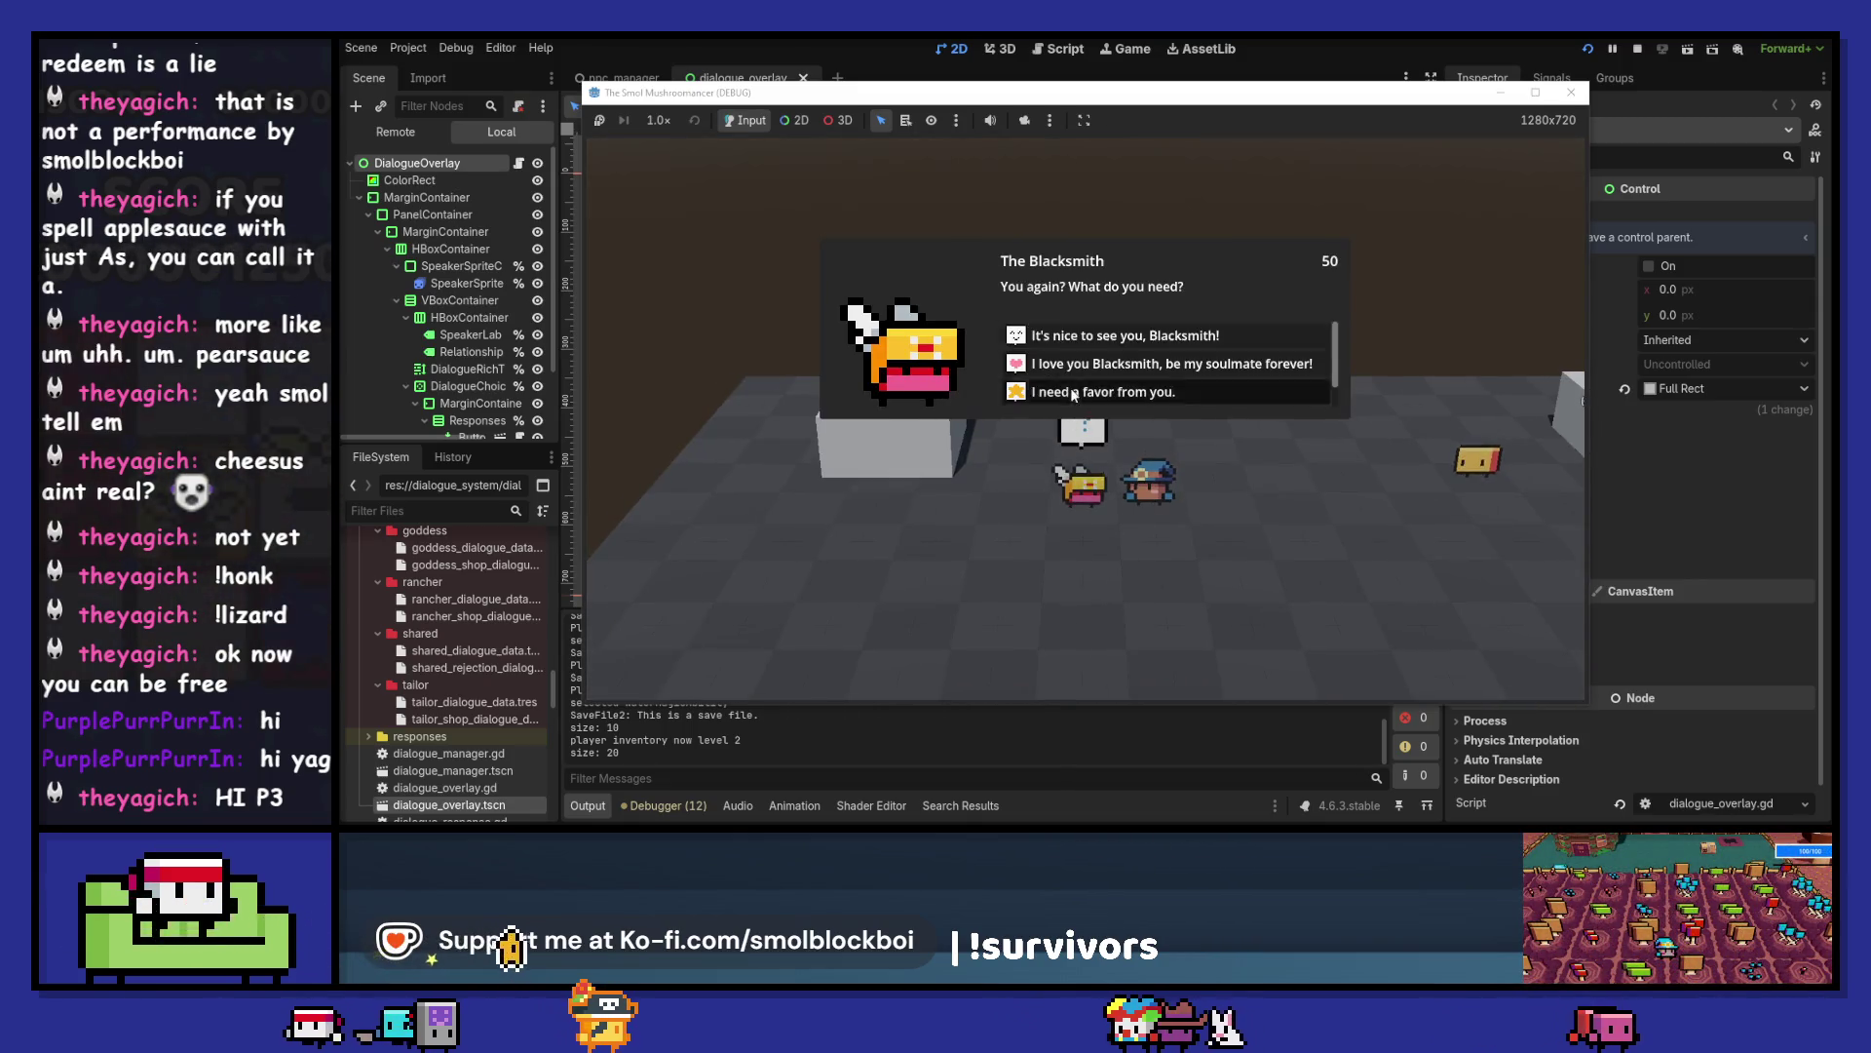
{"action": "left_click", "coordinate": [1073, 394]}
{"action": "left_click", "coordinate": [1185, 343]}
{"action": "key", "text": "a"}
{"action": "key", "text": "w"}
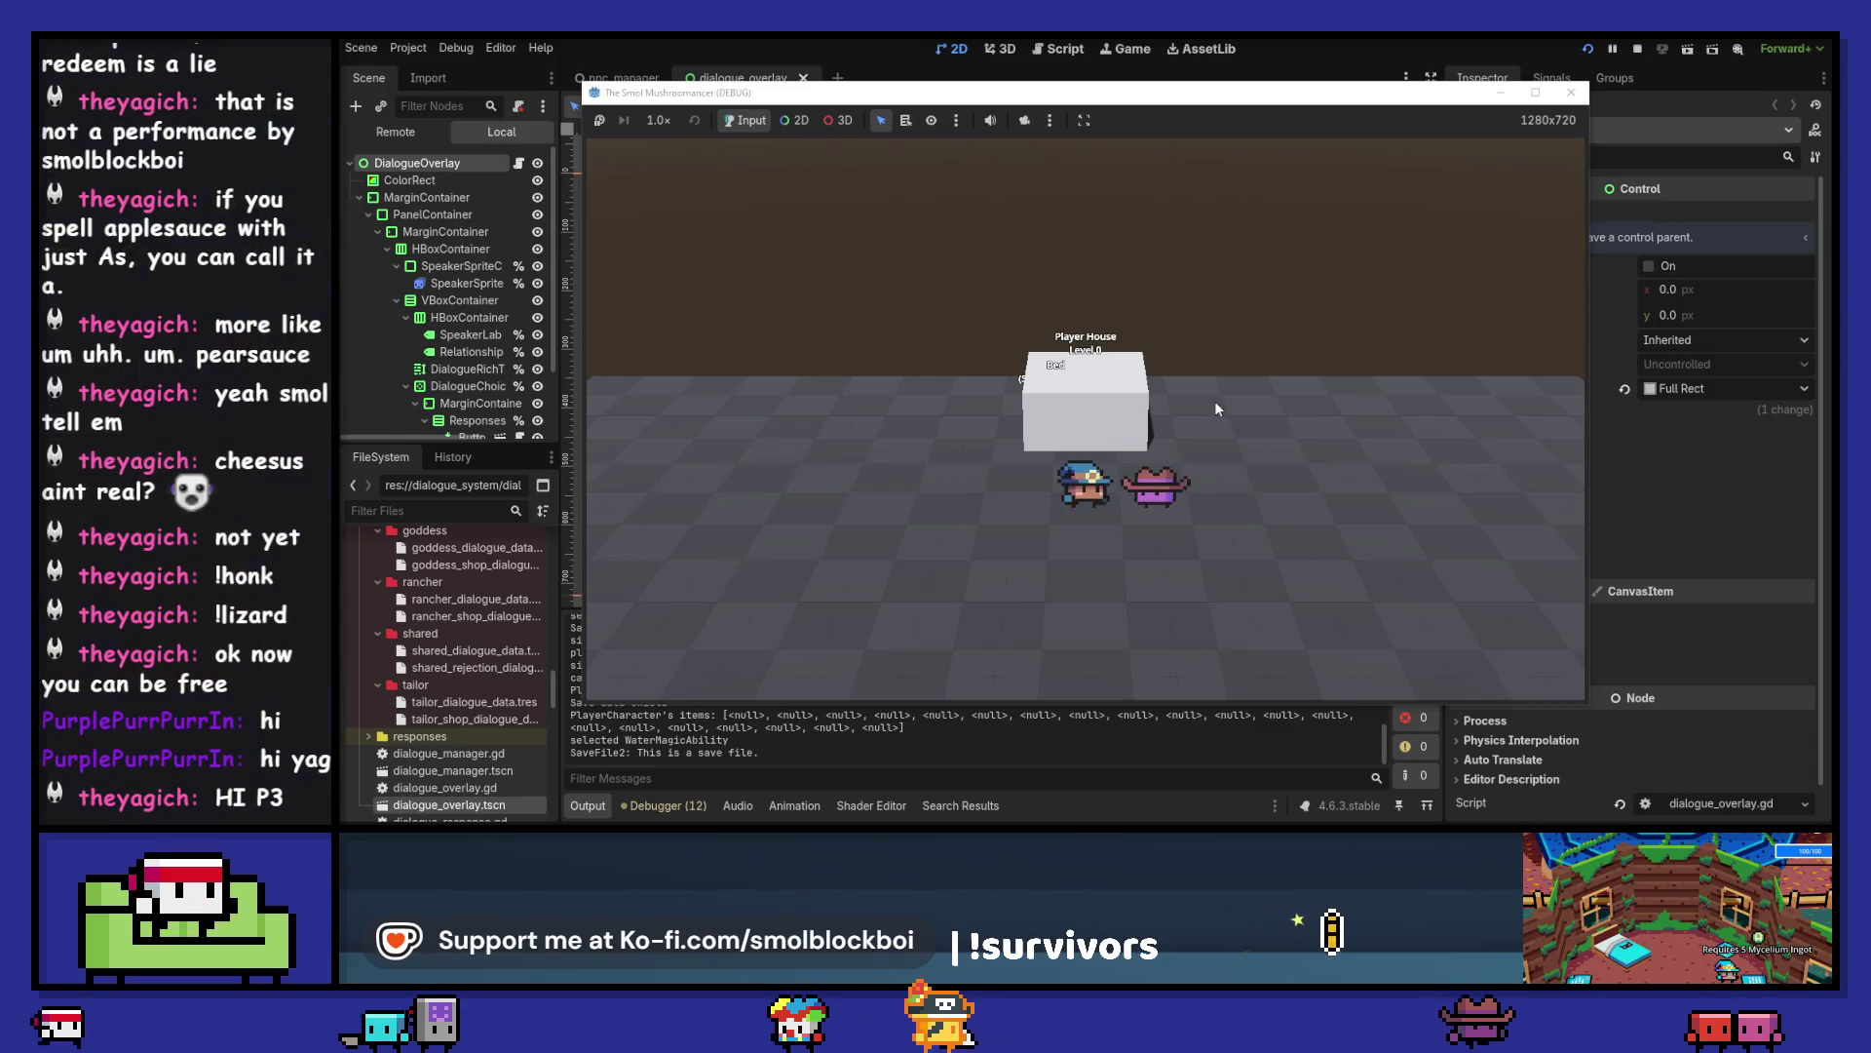
- Talk to the Rancher and ask him to make the fields bigger
{"action": "key", "text": "e"}
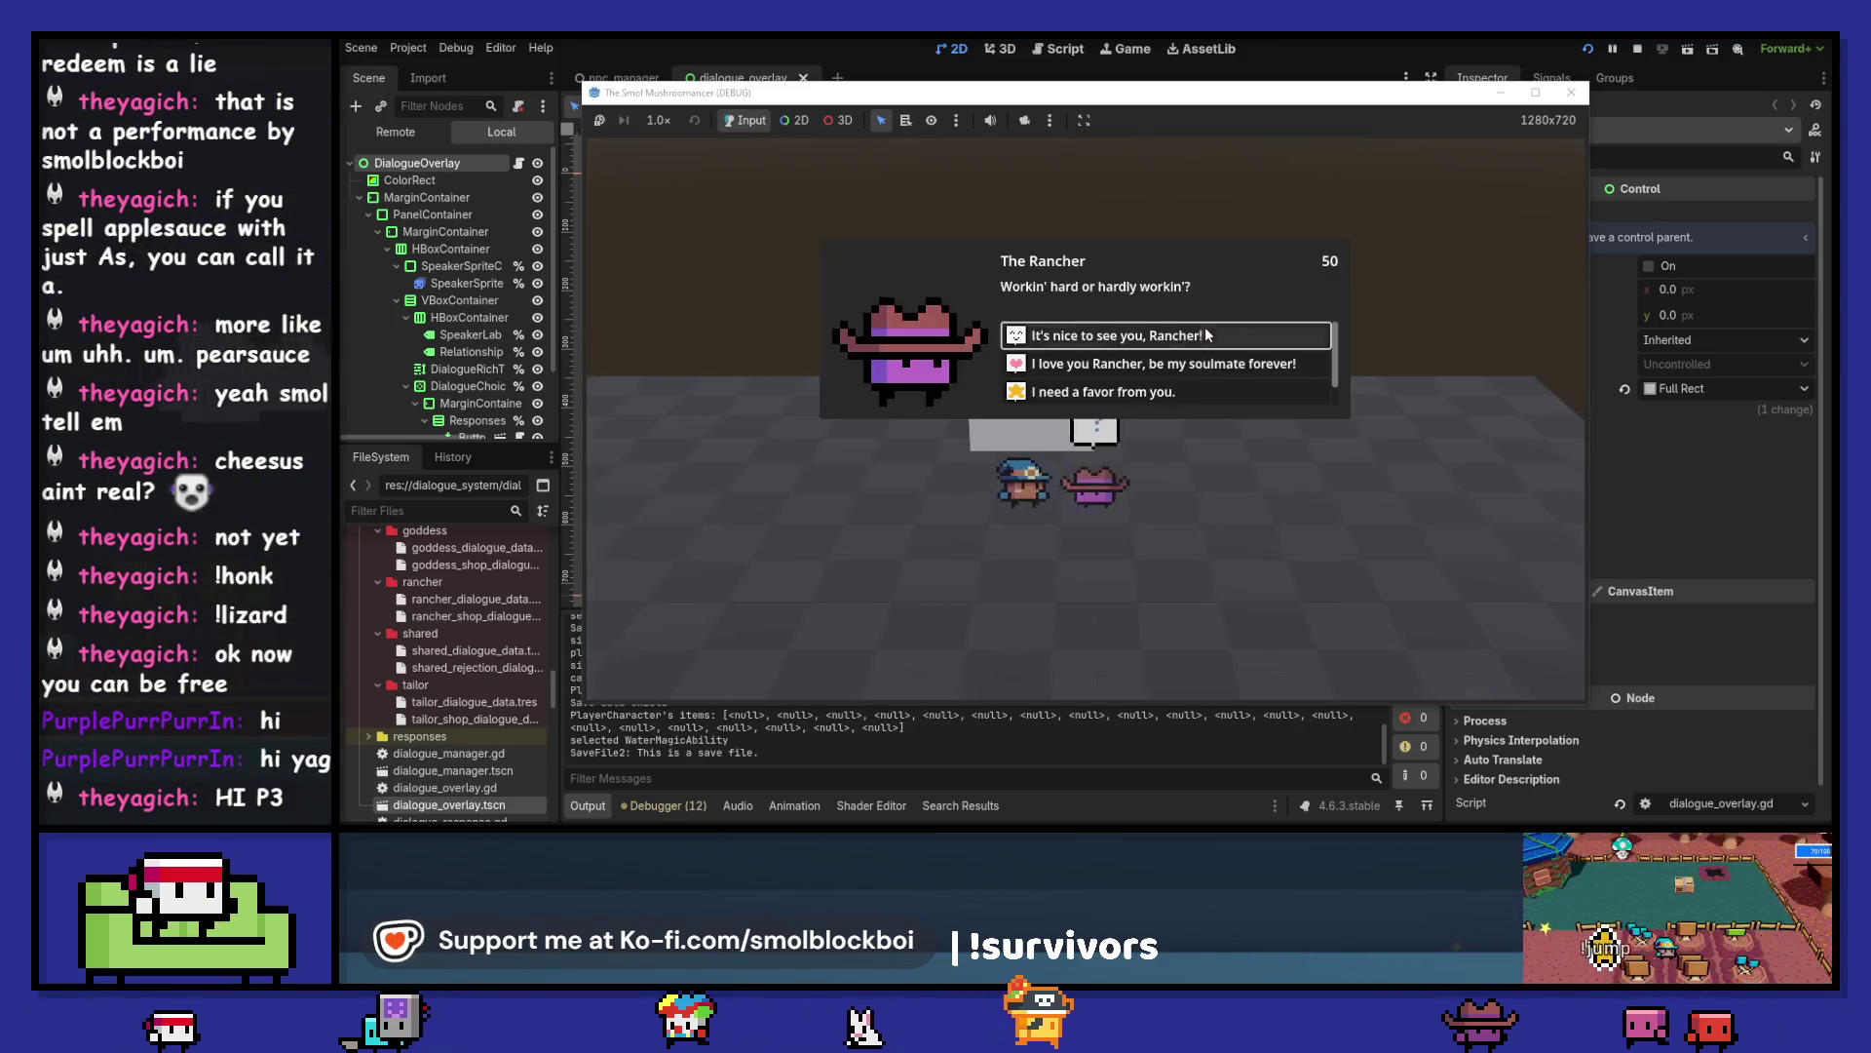
{"action": "left_click", "coordinate": [1199, 390]}
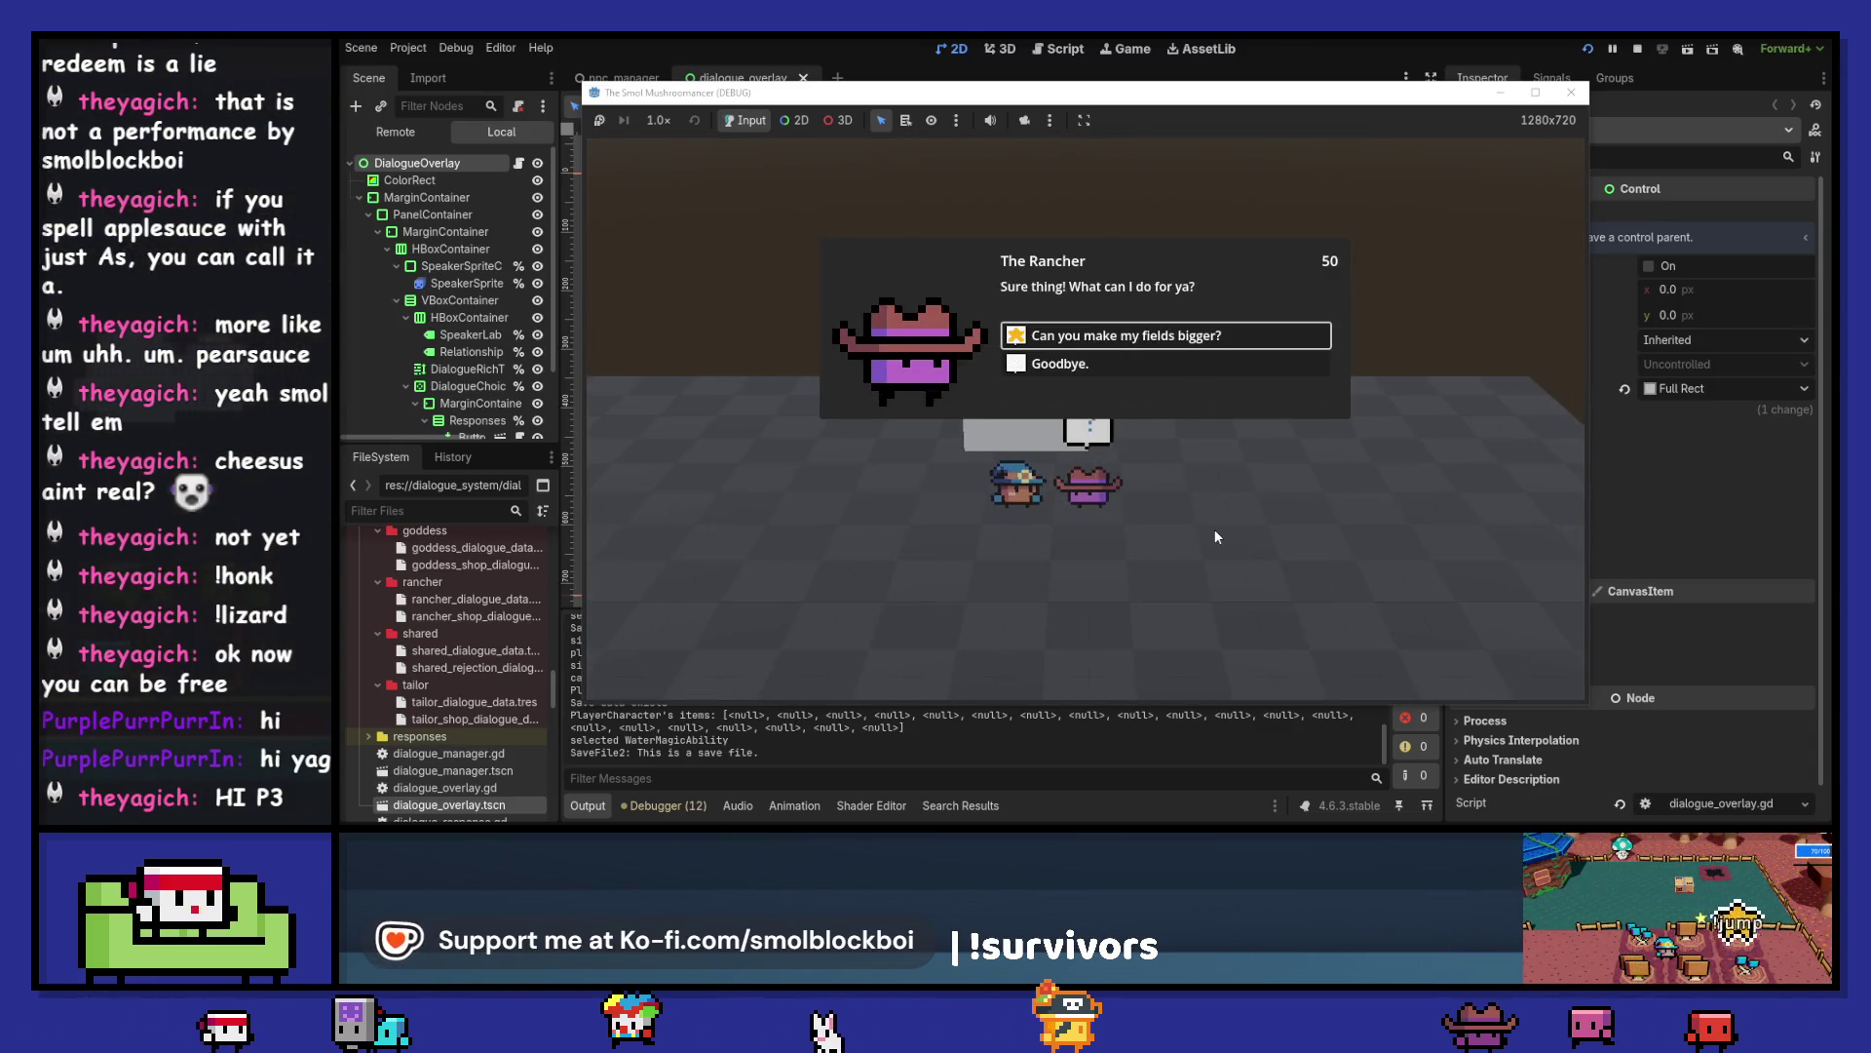
{"action": "left_click", "coordinate": [1142, 337]}
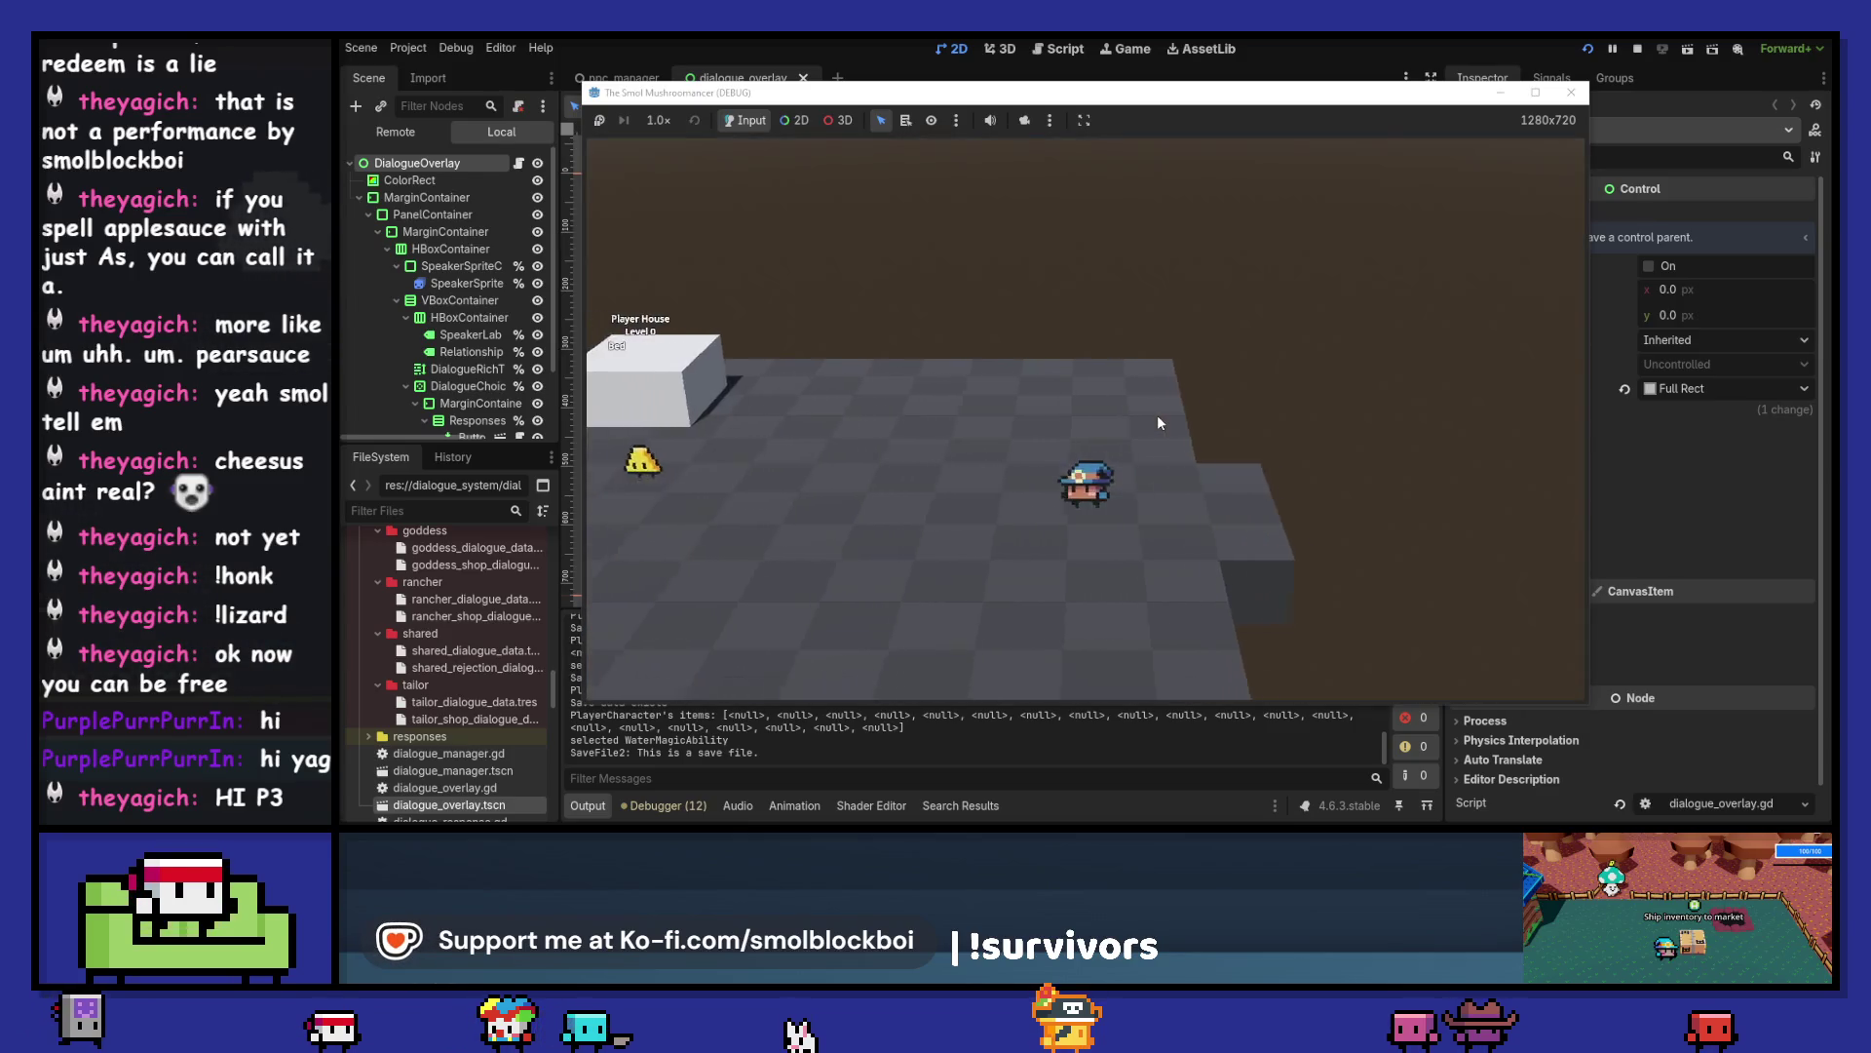
- Talk to the Carpenter, request the house upgrade to Level 1, and say Goodbye
{"action": "left_click", "coordinate": [1149, 348]}
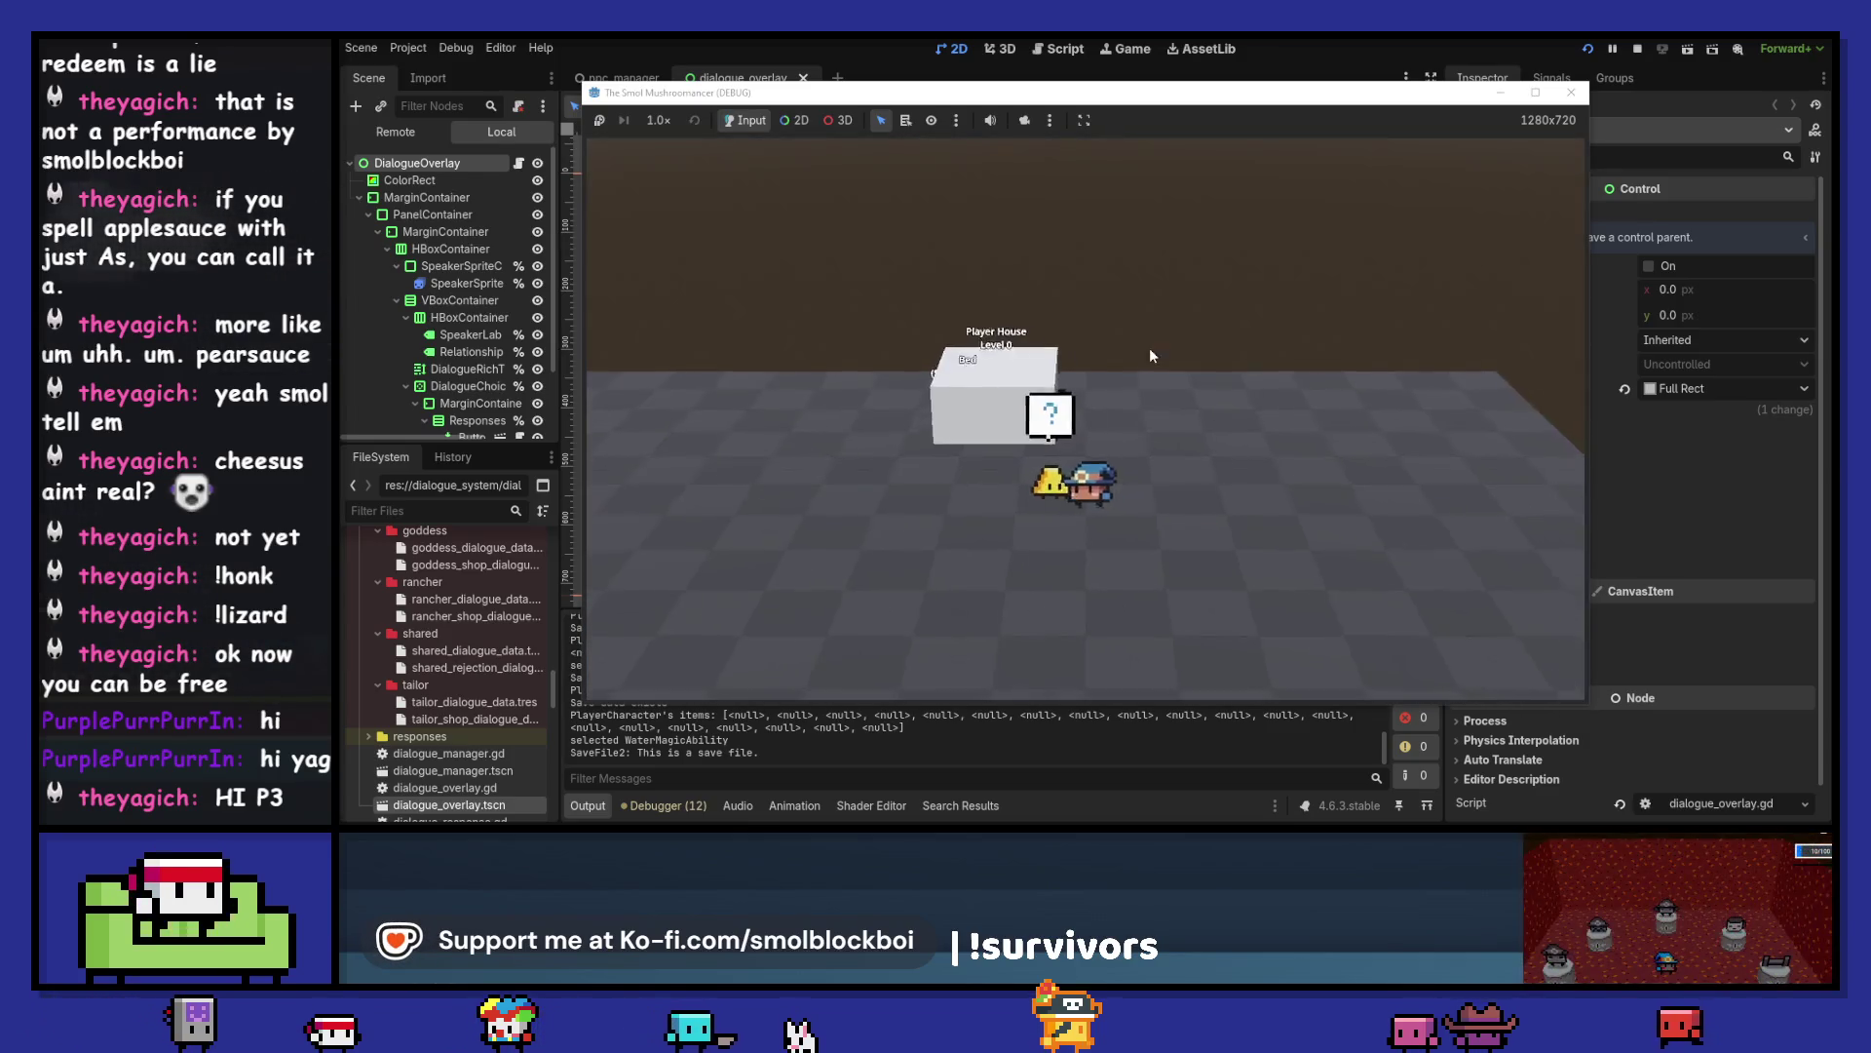
{"action": "left_click", "coordinate": [1175, 387]}
{"action": "left_click", "coordinate": [1166, 341]}
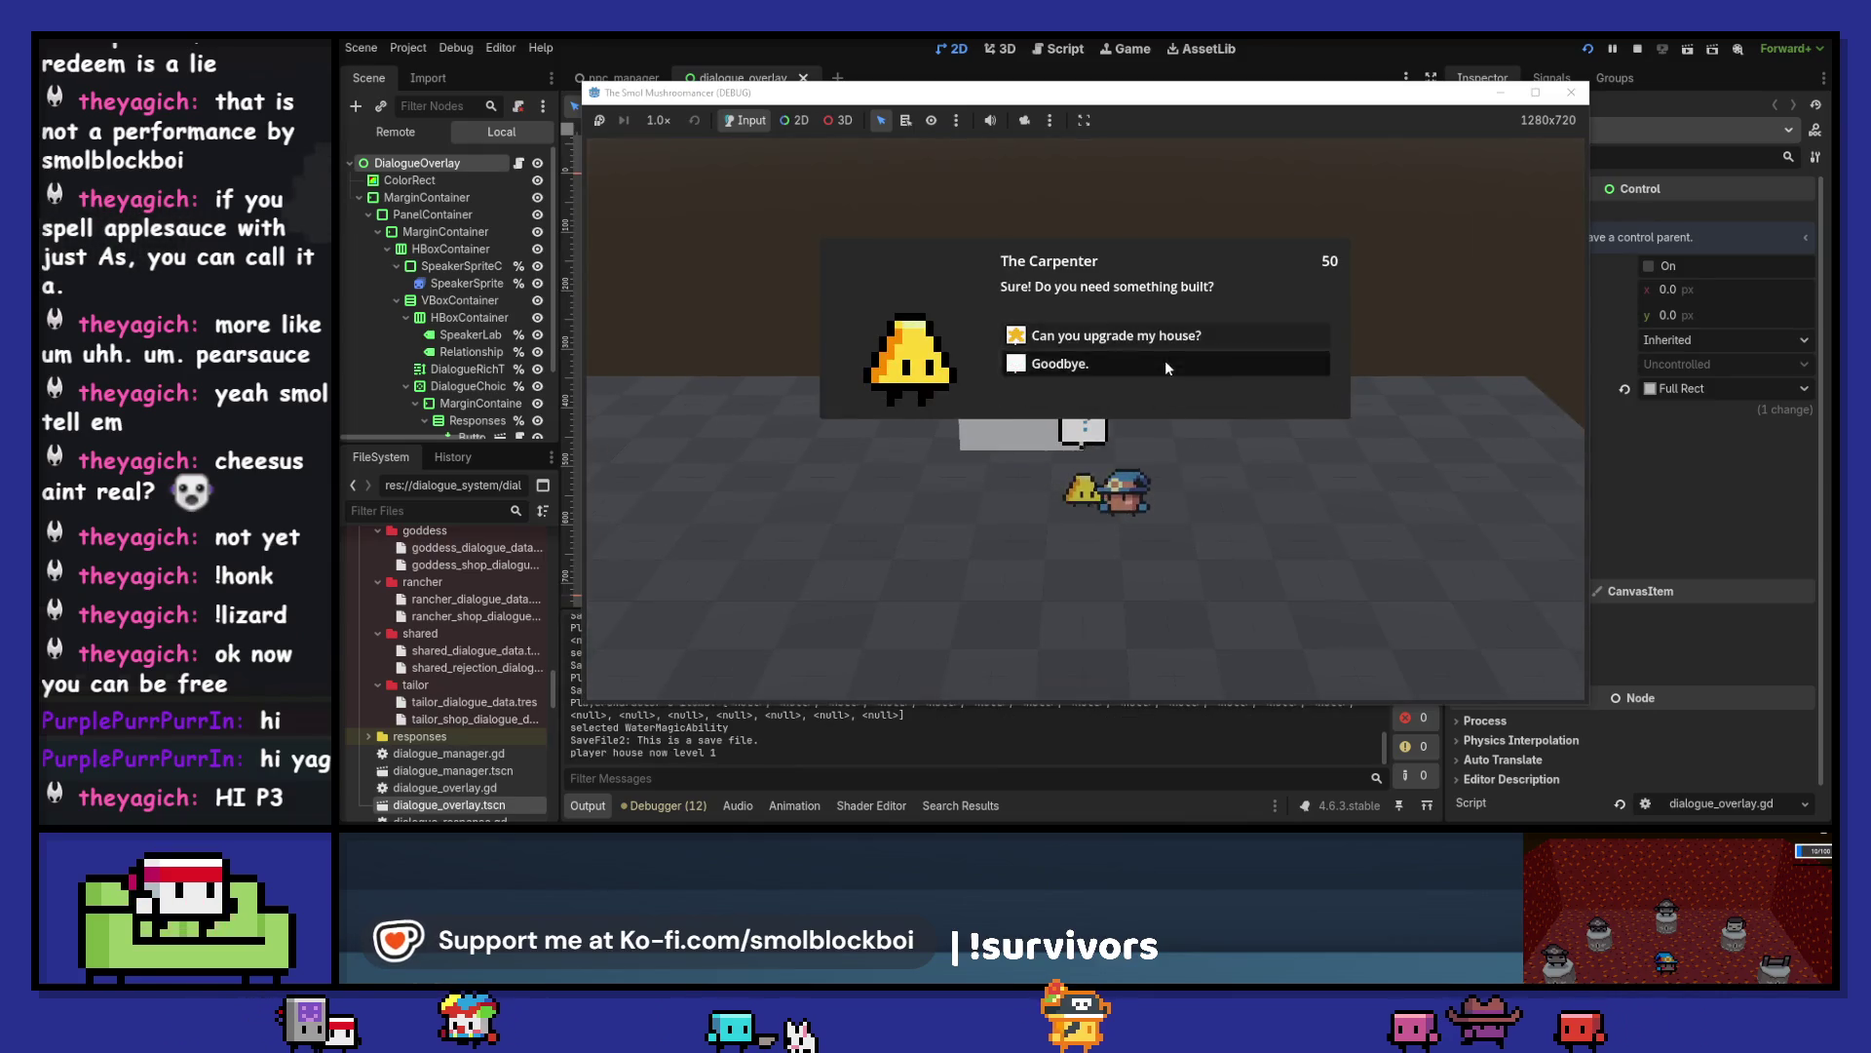
{"action": "left_click", "coordinate": [1167, 366]}
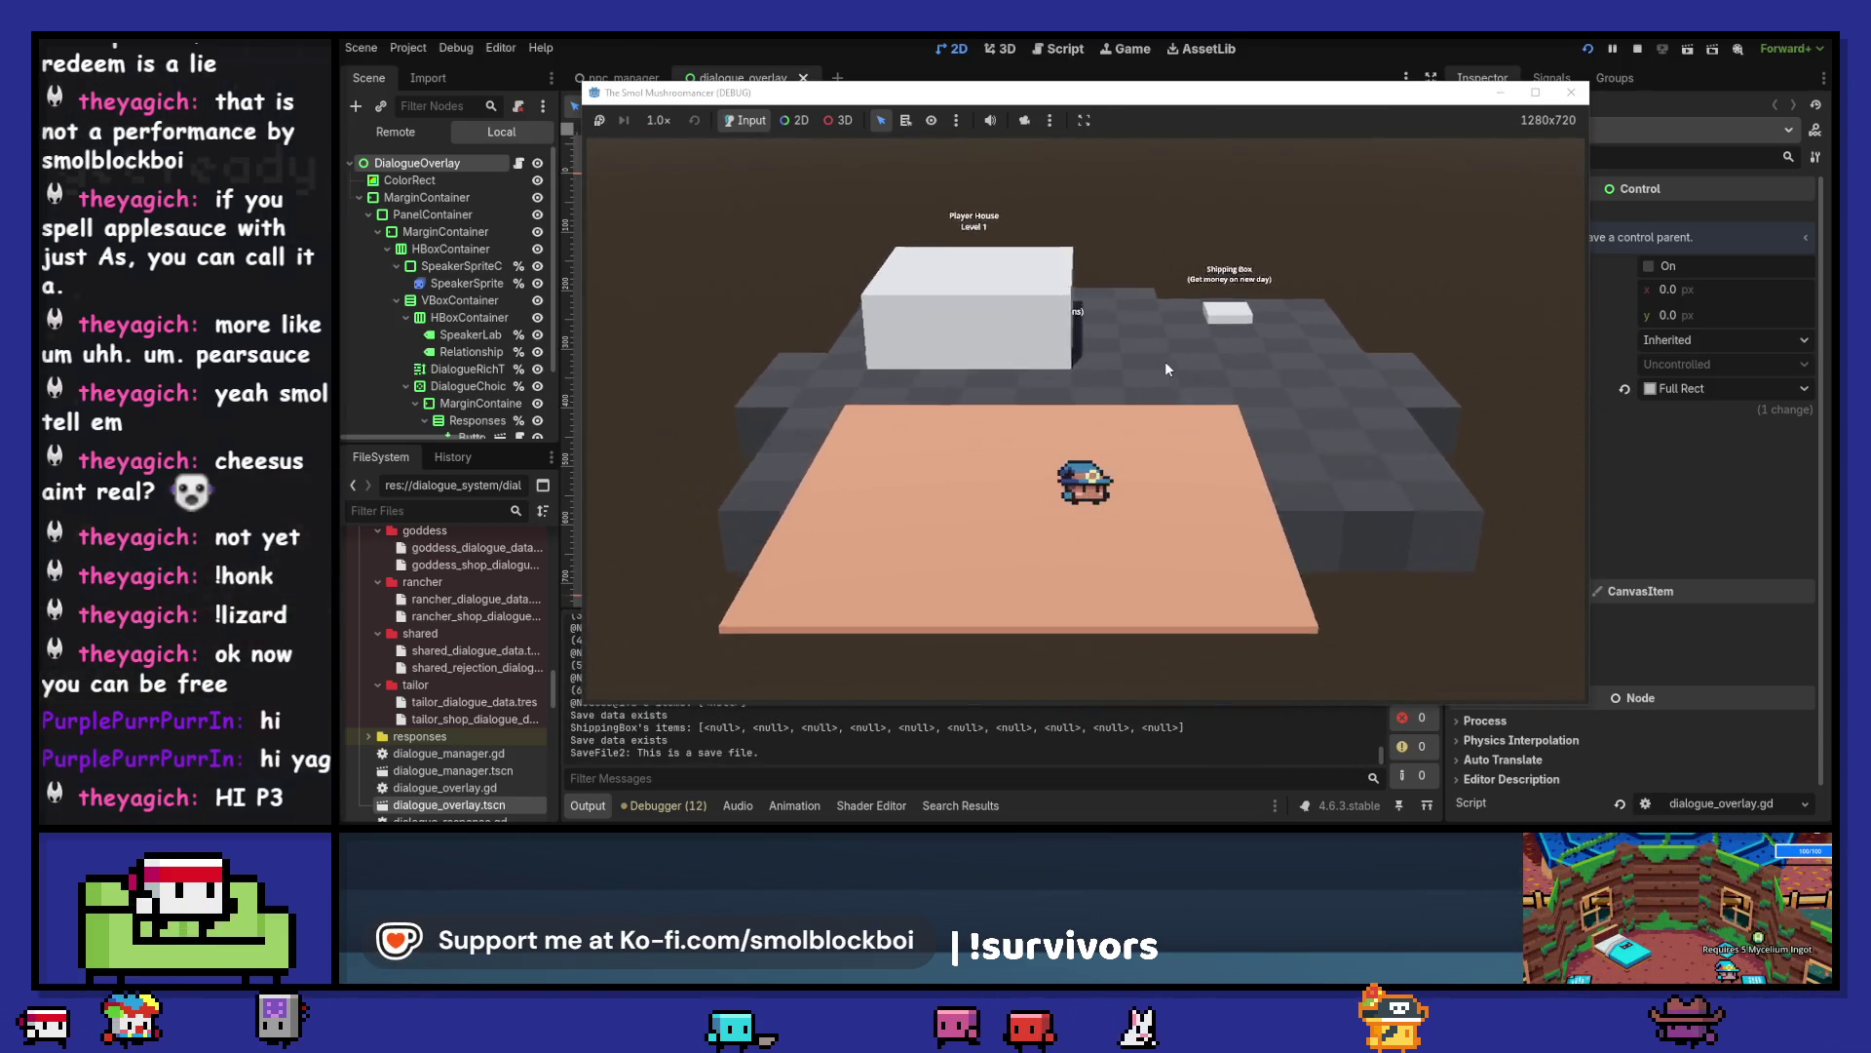
- Water a farm field tile, cycle through Fire, Air and Earth abilities, and seed it with Earth magic
{"action": "key", "text": "d"}
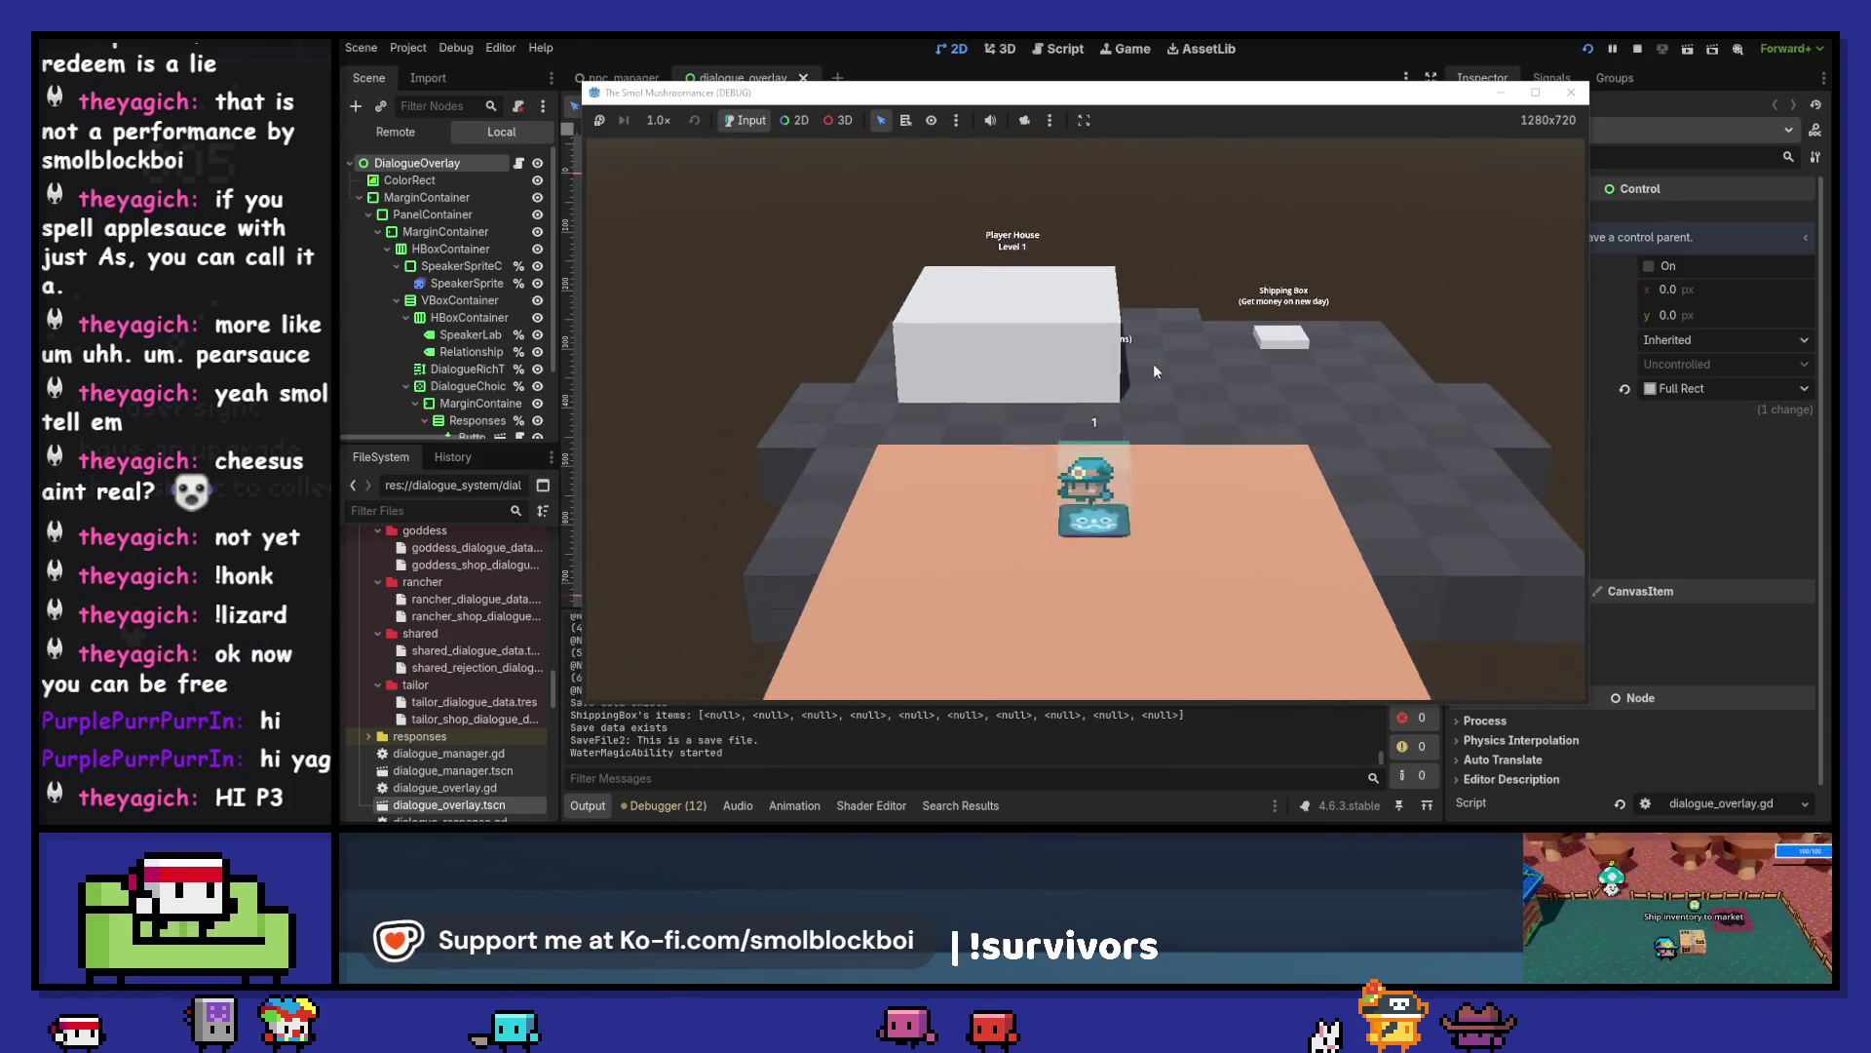
{"action": "key", "text": "w"}
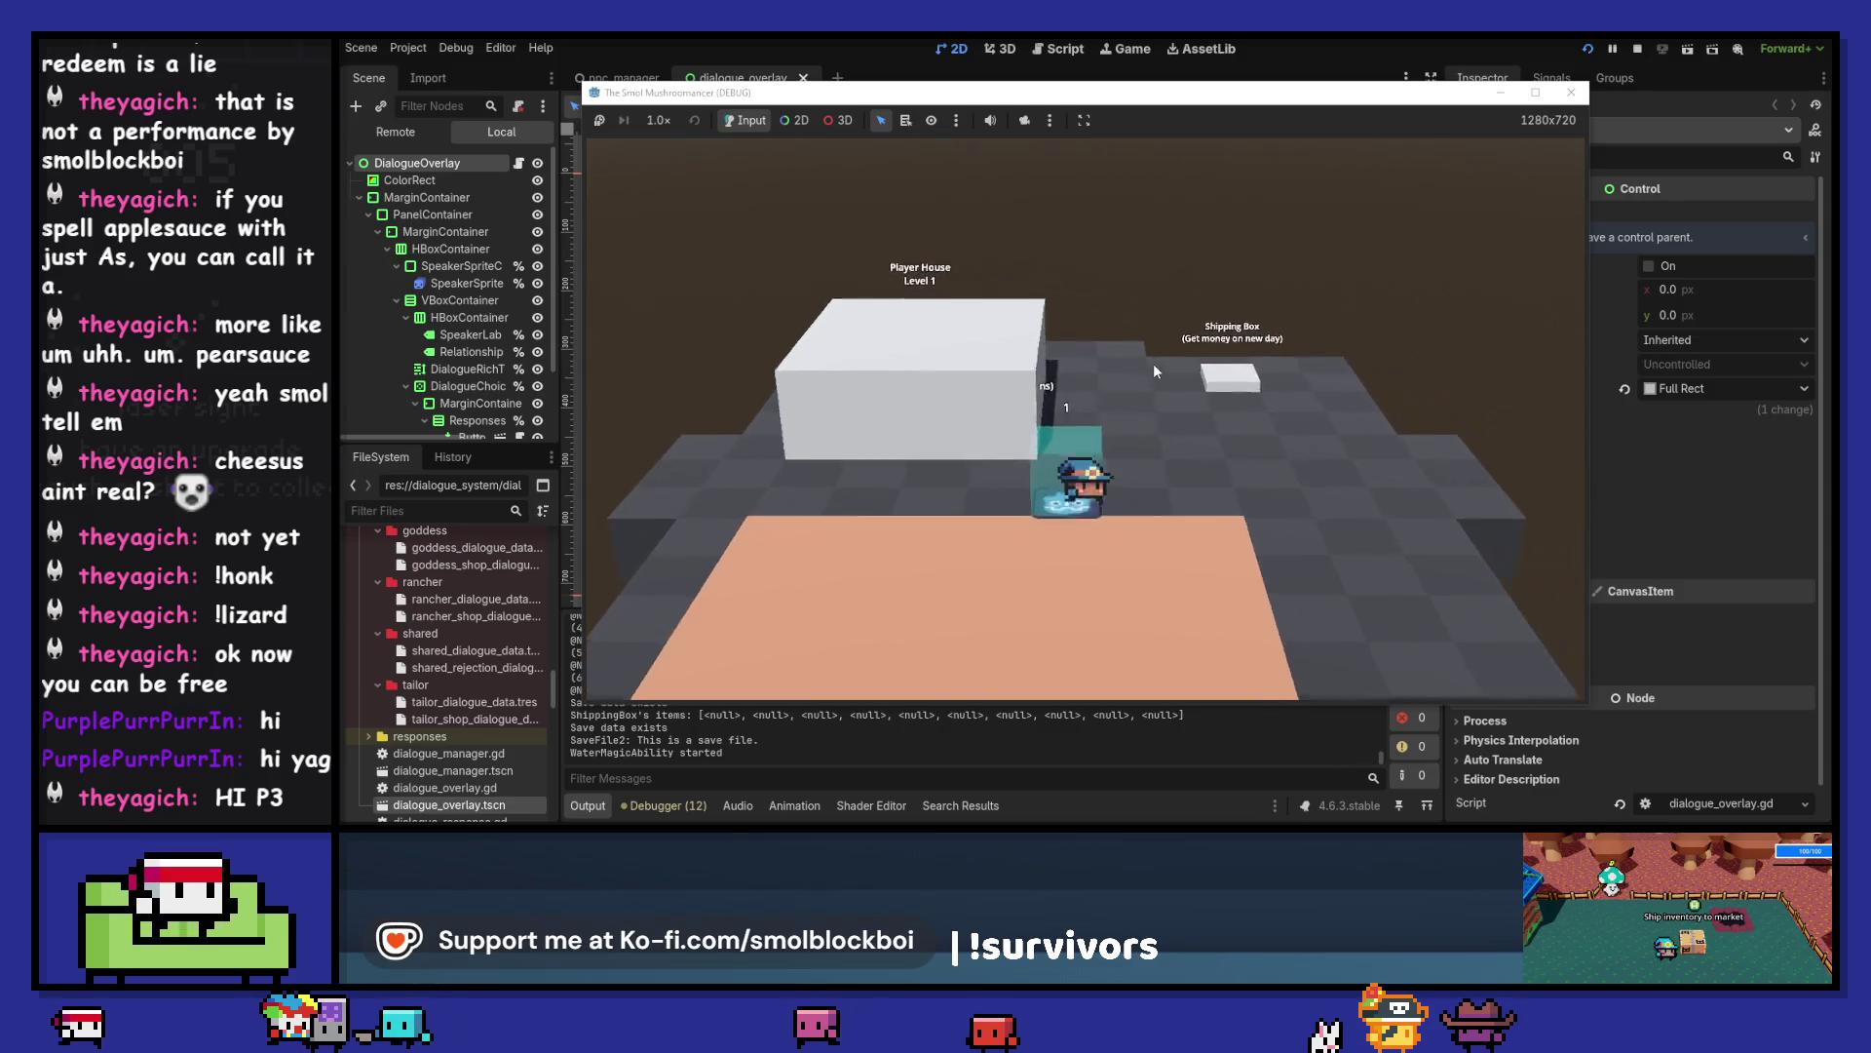
{"action": "key", "text": "s"}
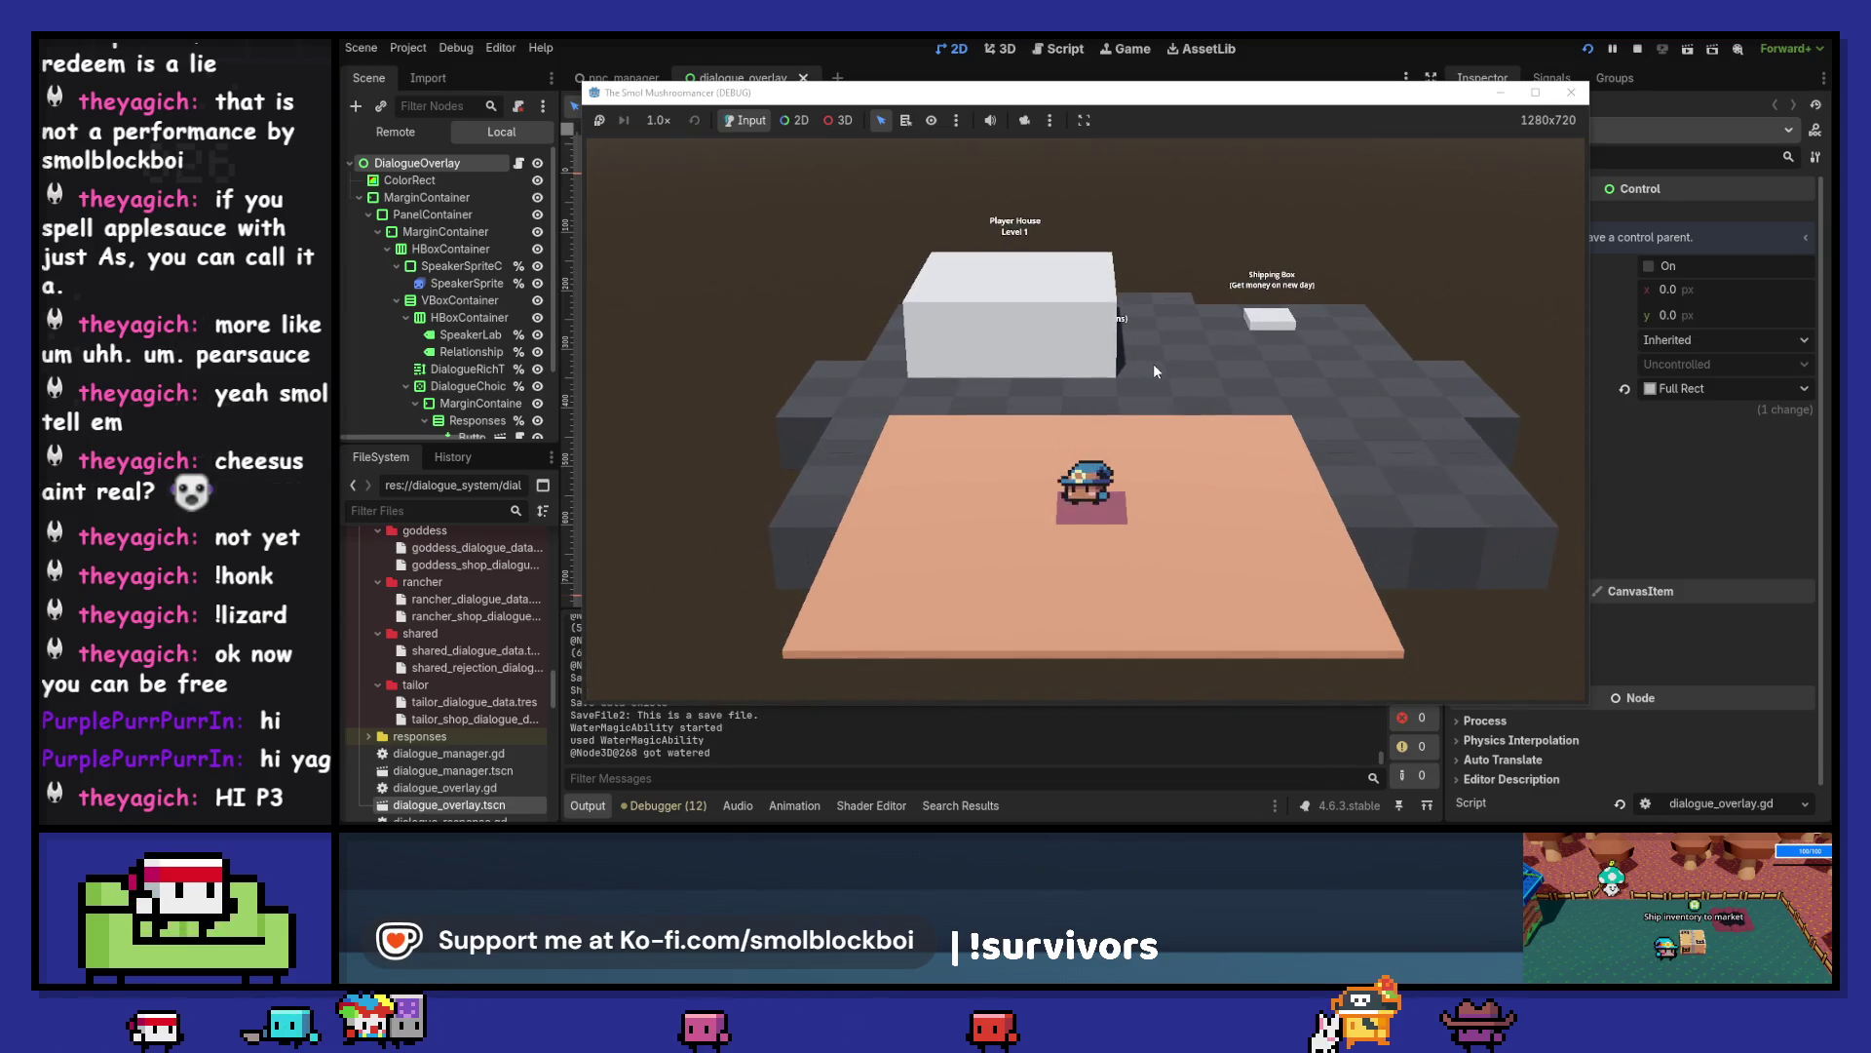
{"action": "key", "text": "2"}
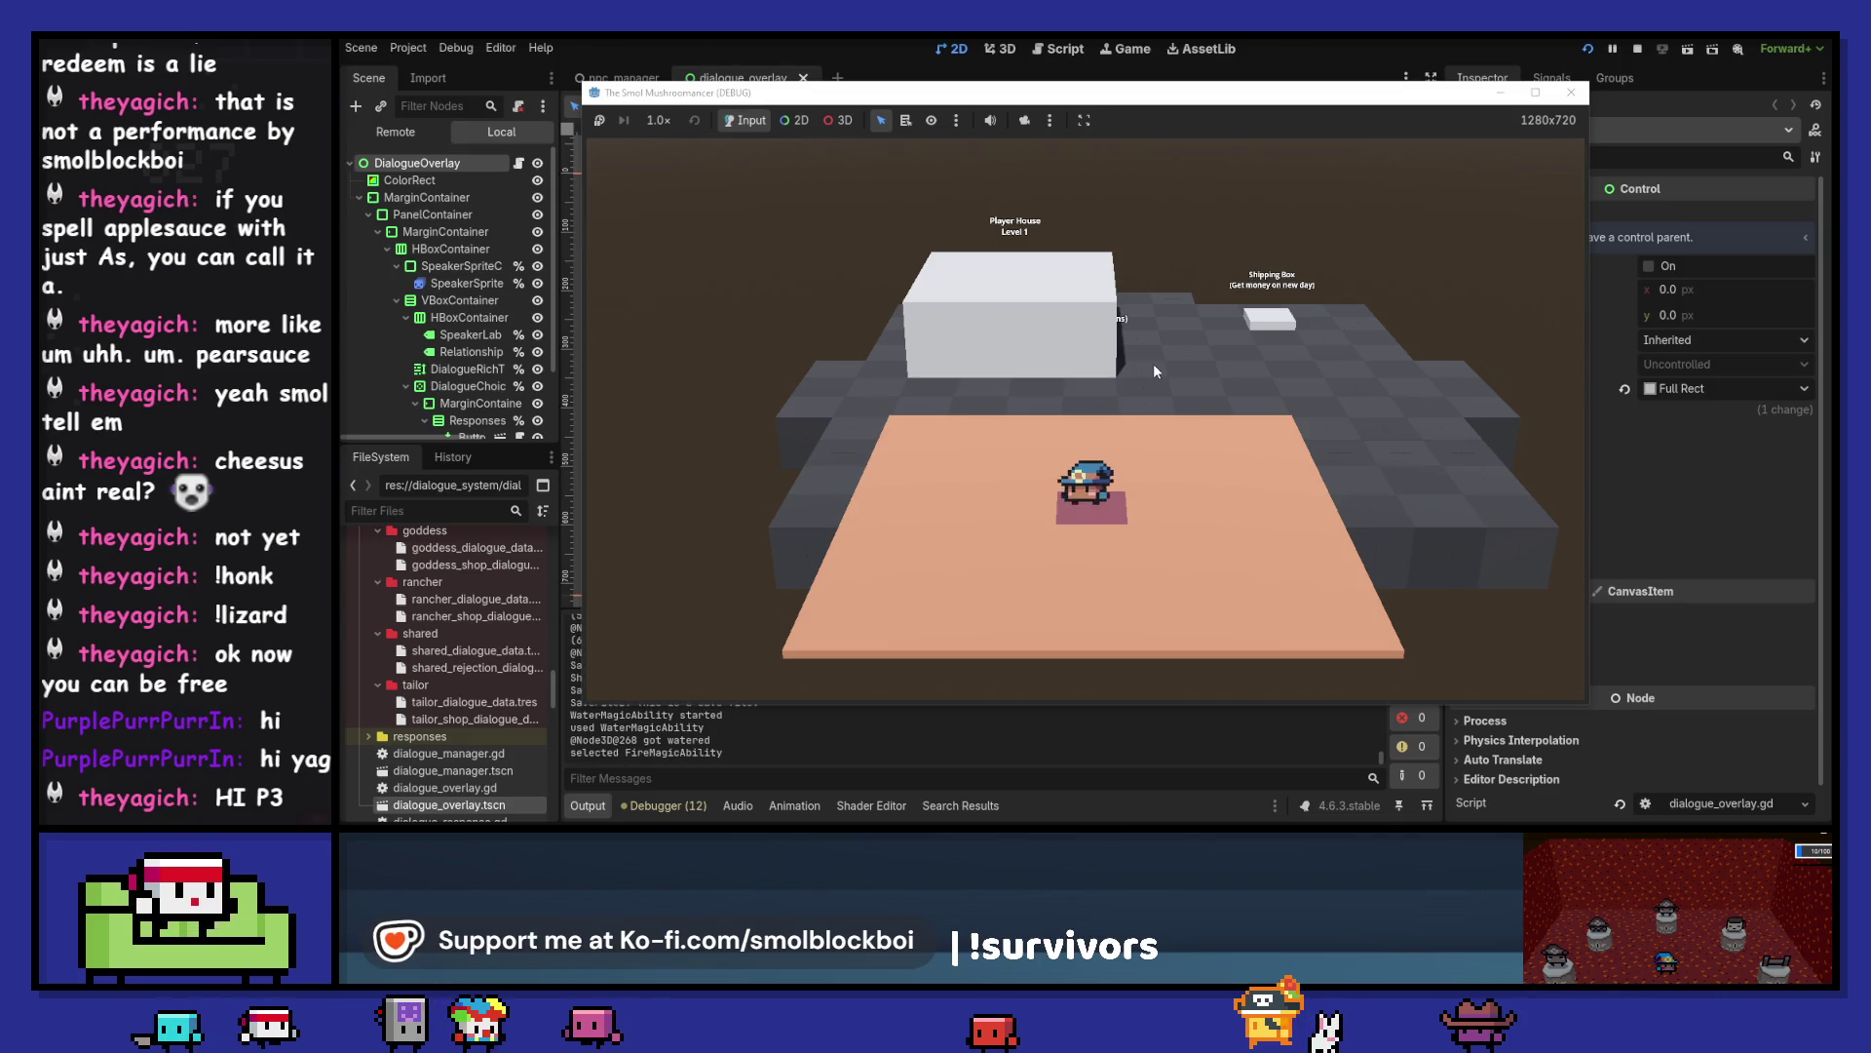
{"action": "key", "text": "3"}
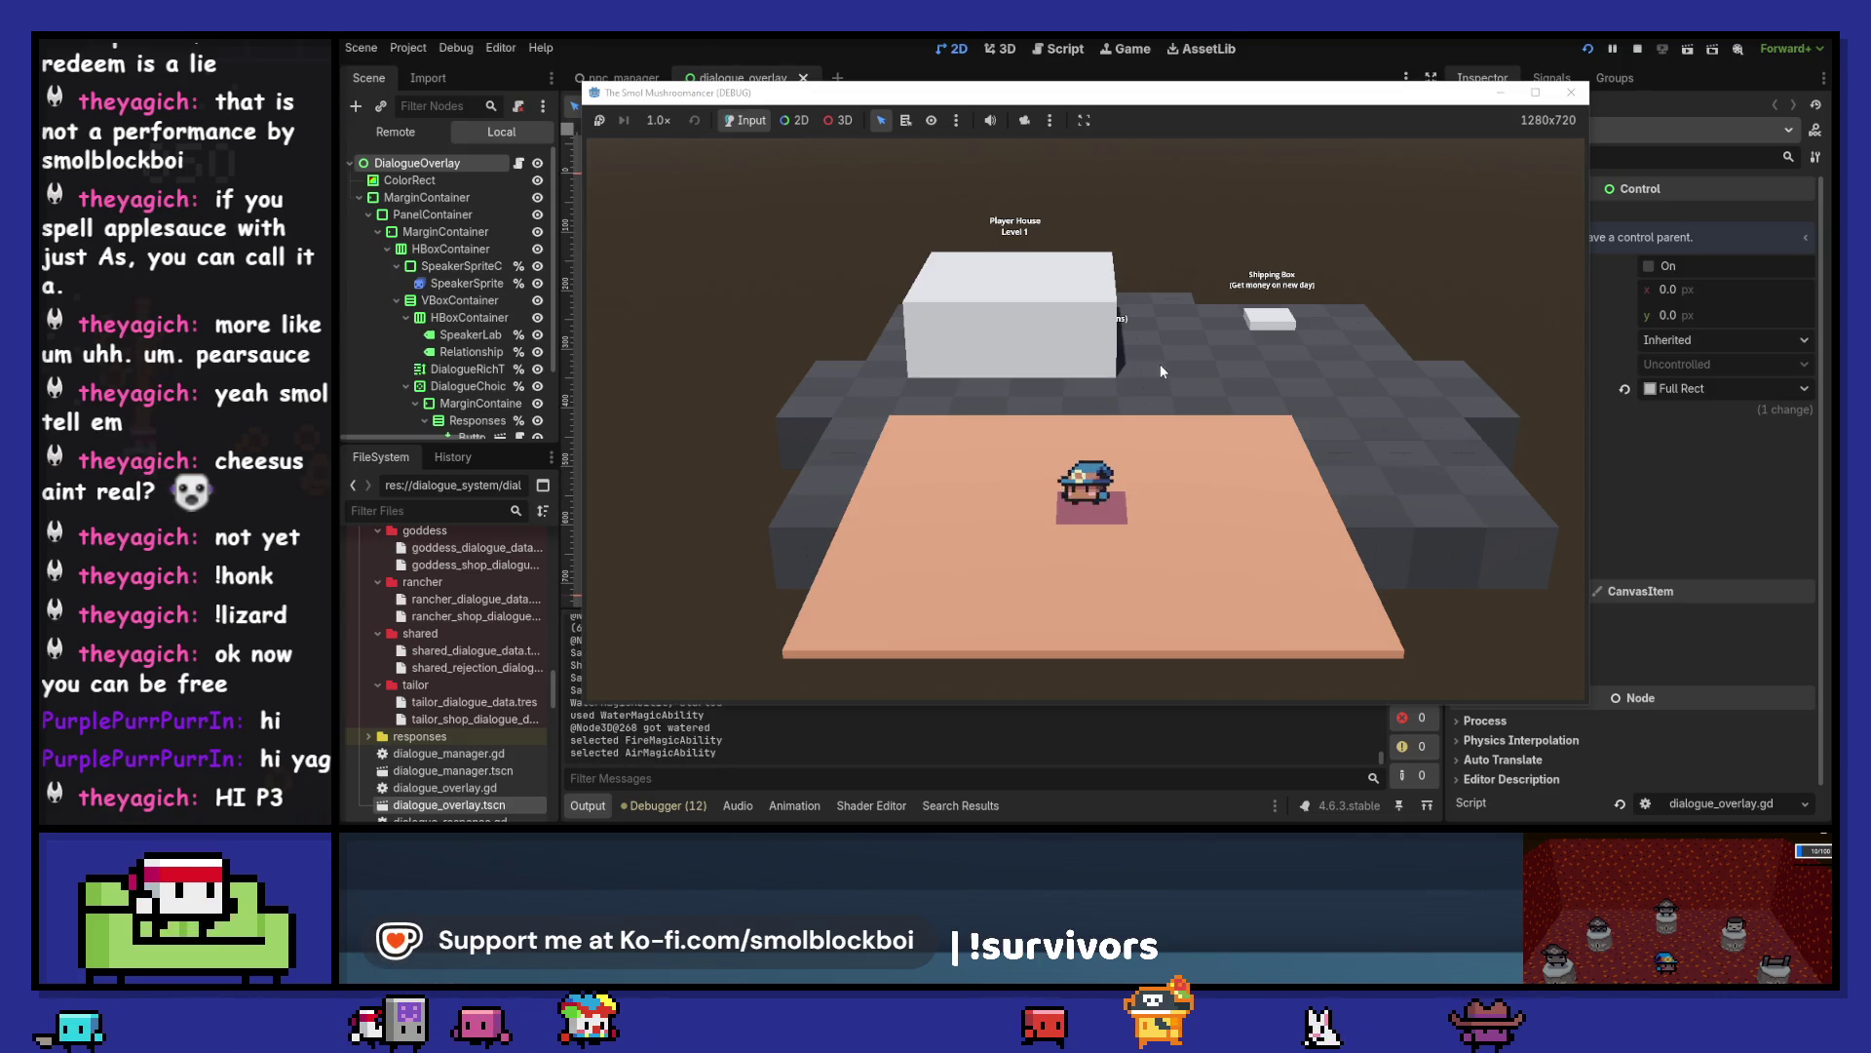
{"action": "key", "text": "4"}
{"action": "left_click", "coordinate": [1160, 364]}
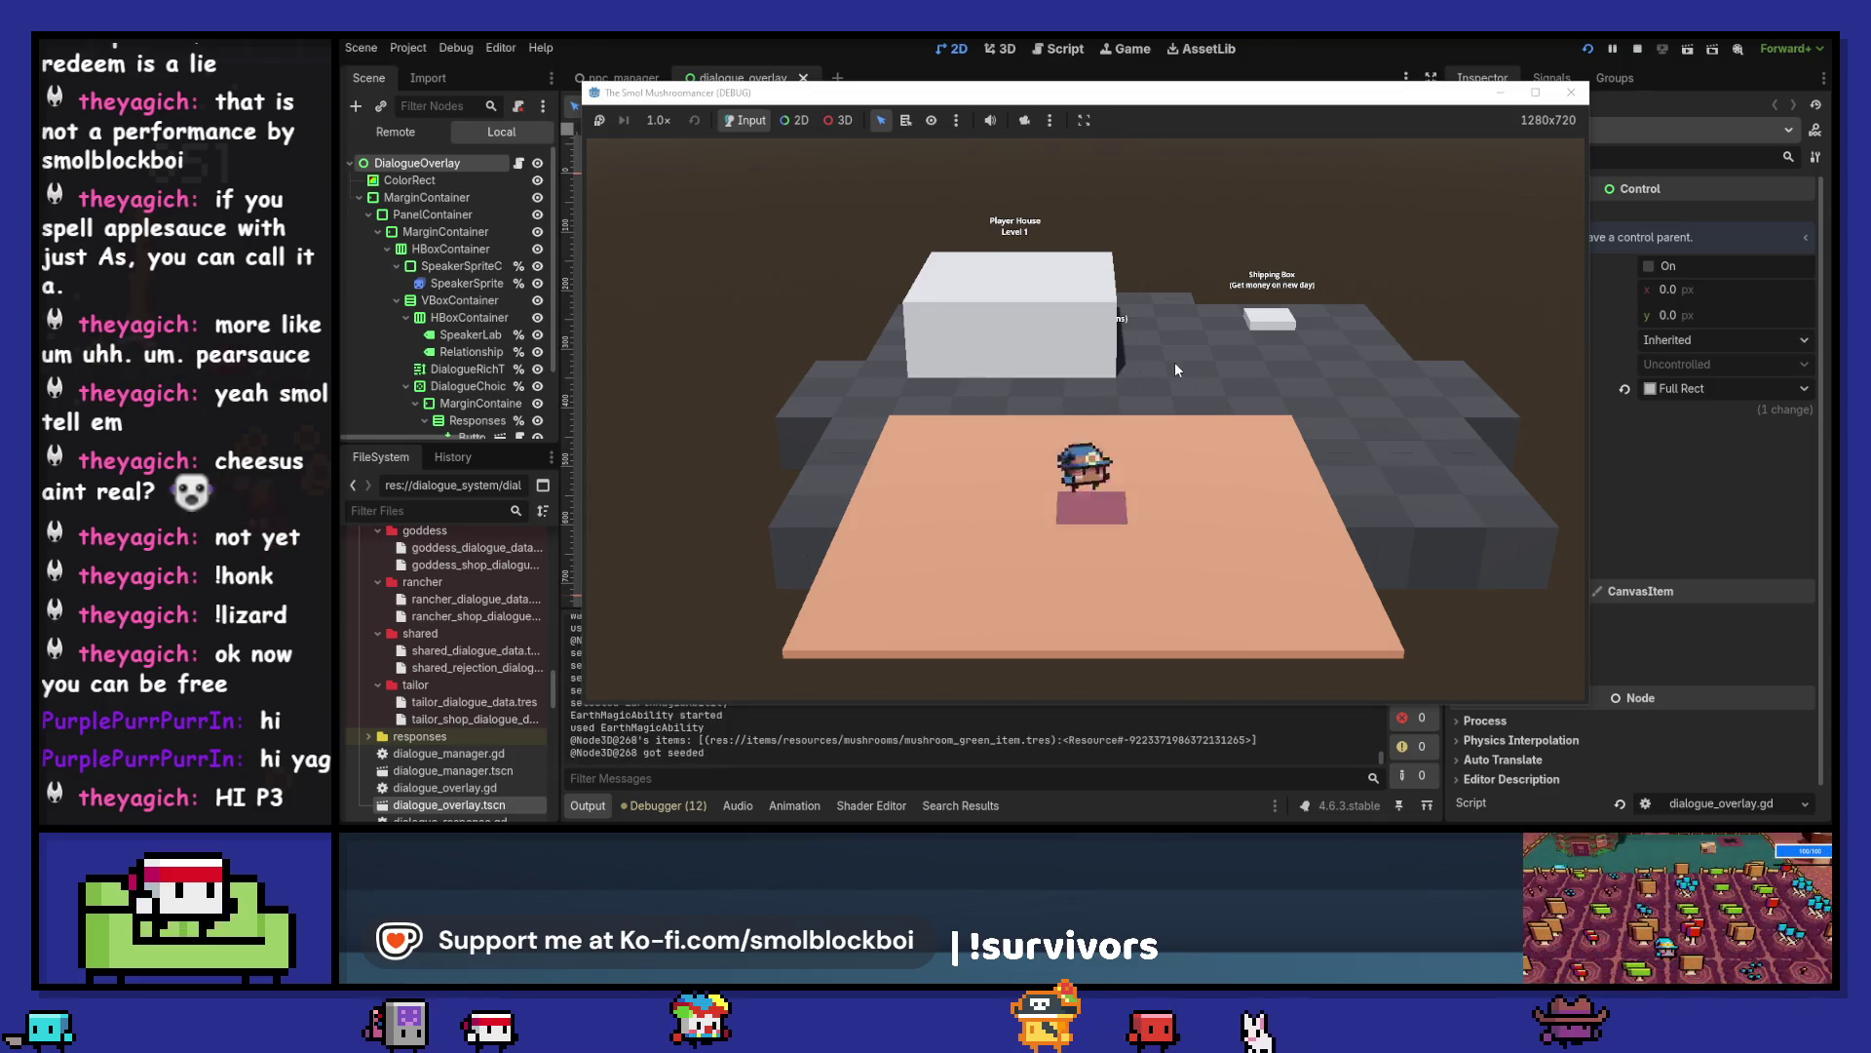
{"action": "key", "text": "a"}
{"action": "key", "text": "a"}
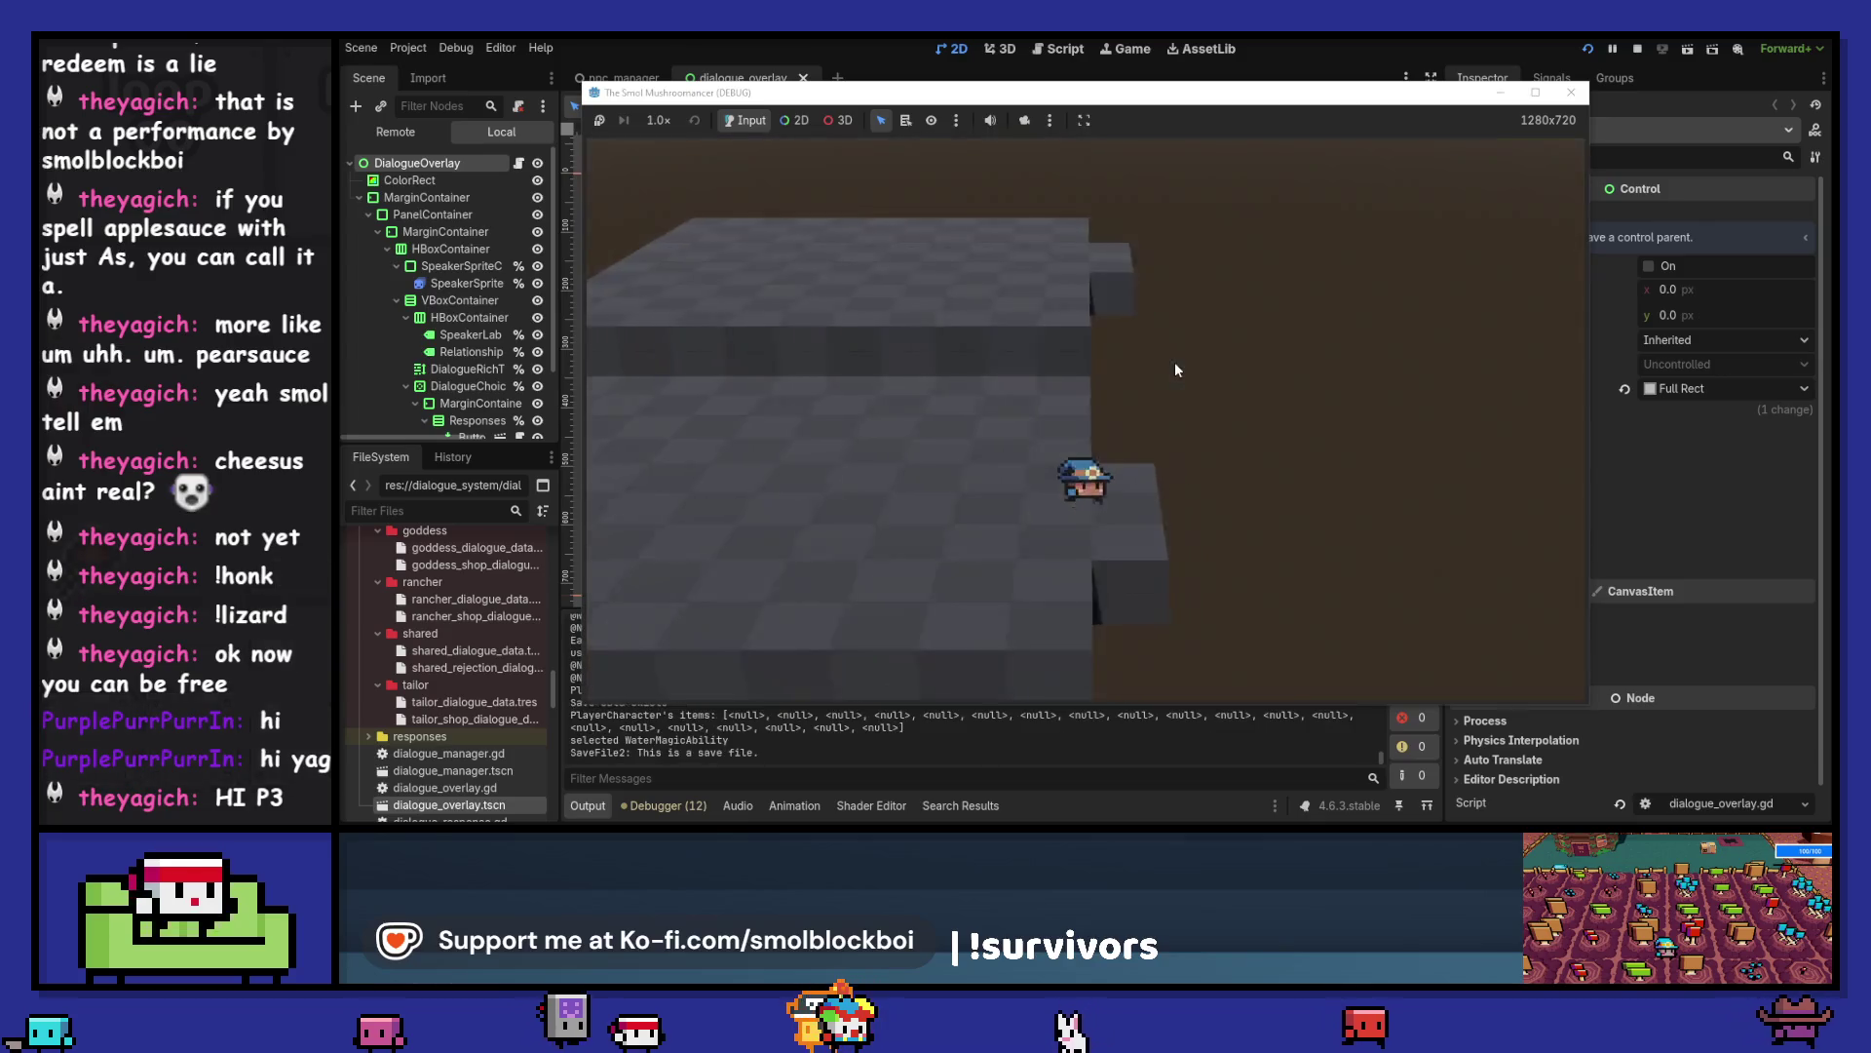
- Walk into the Upgrade Statue area and have Goddess Mushroomie raise the air spell to level 5
{"action": "key", "text": "d"}
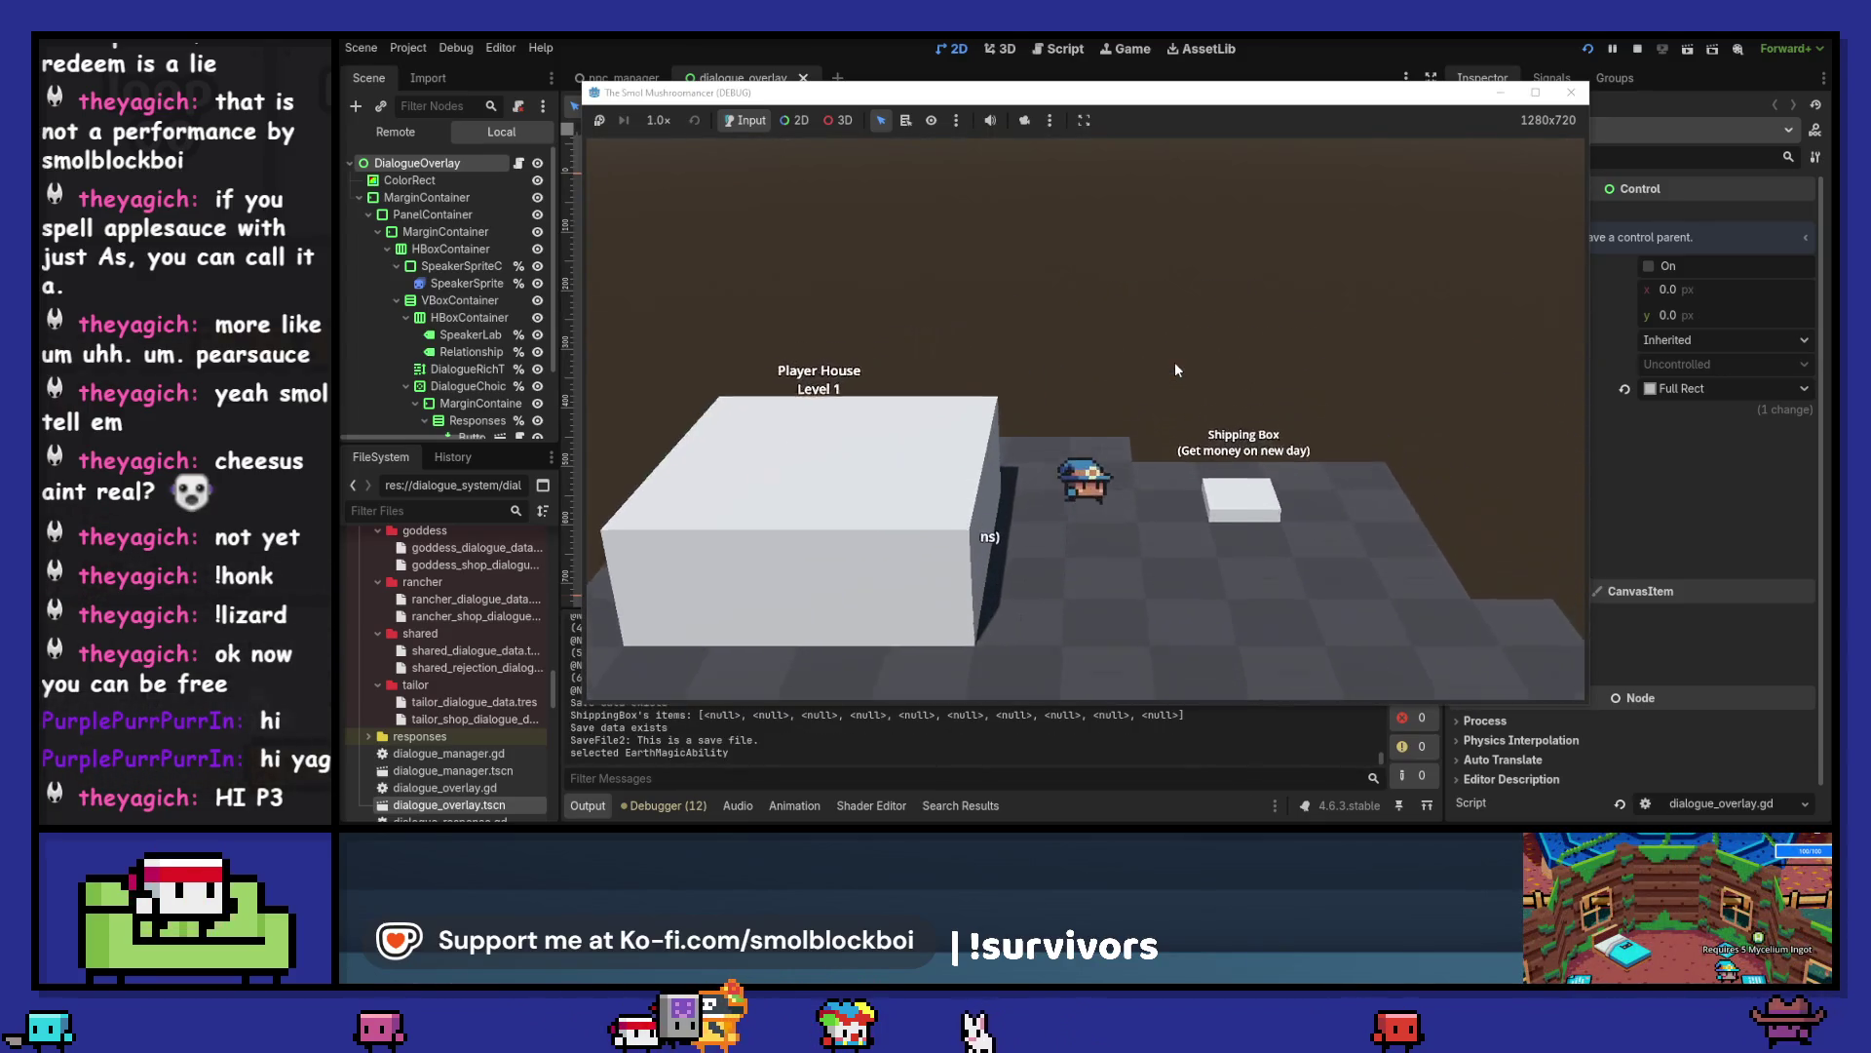
{"action": "key", "text": "w"}
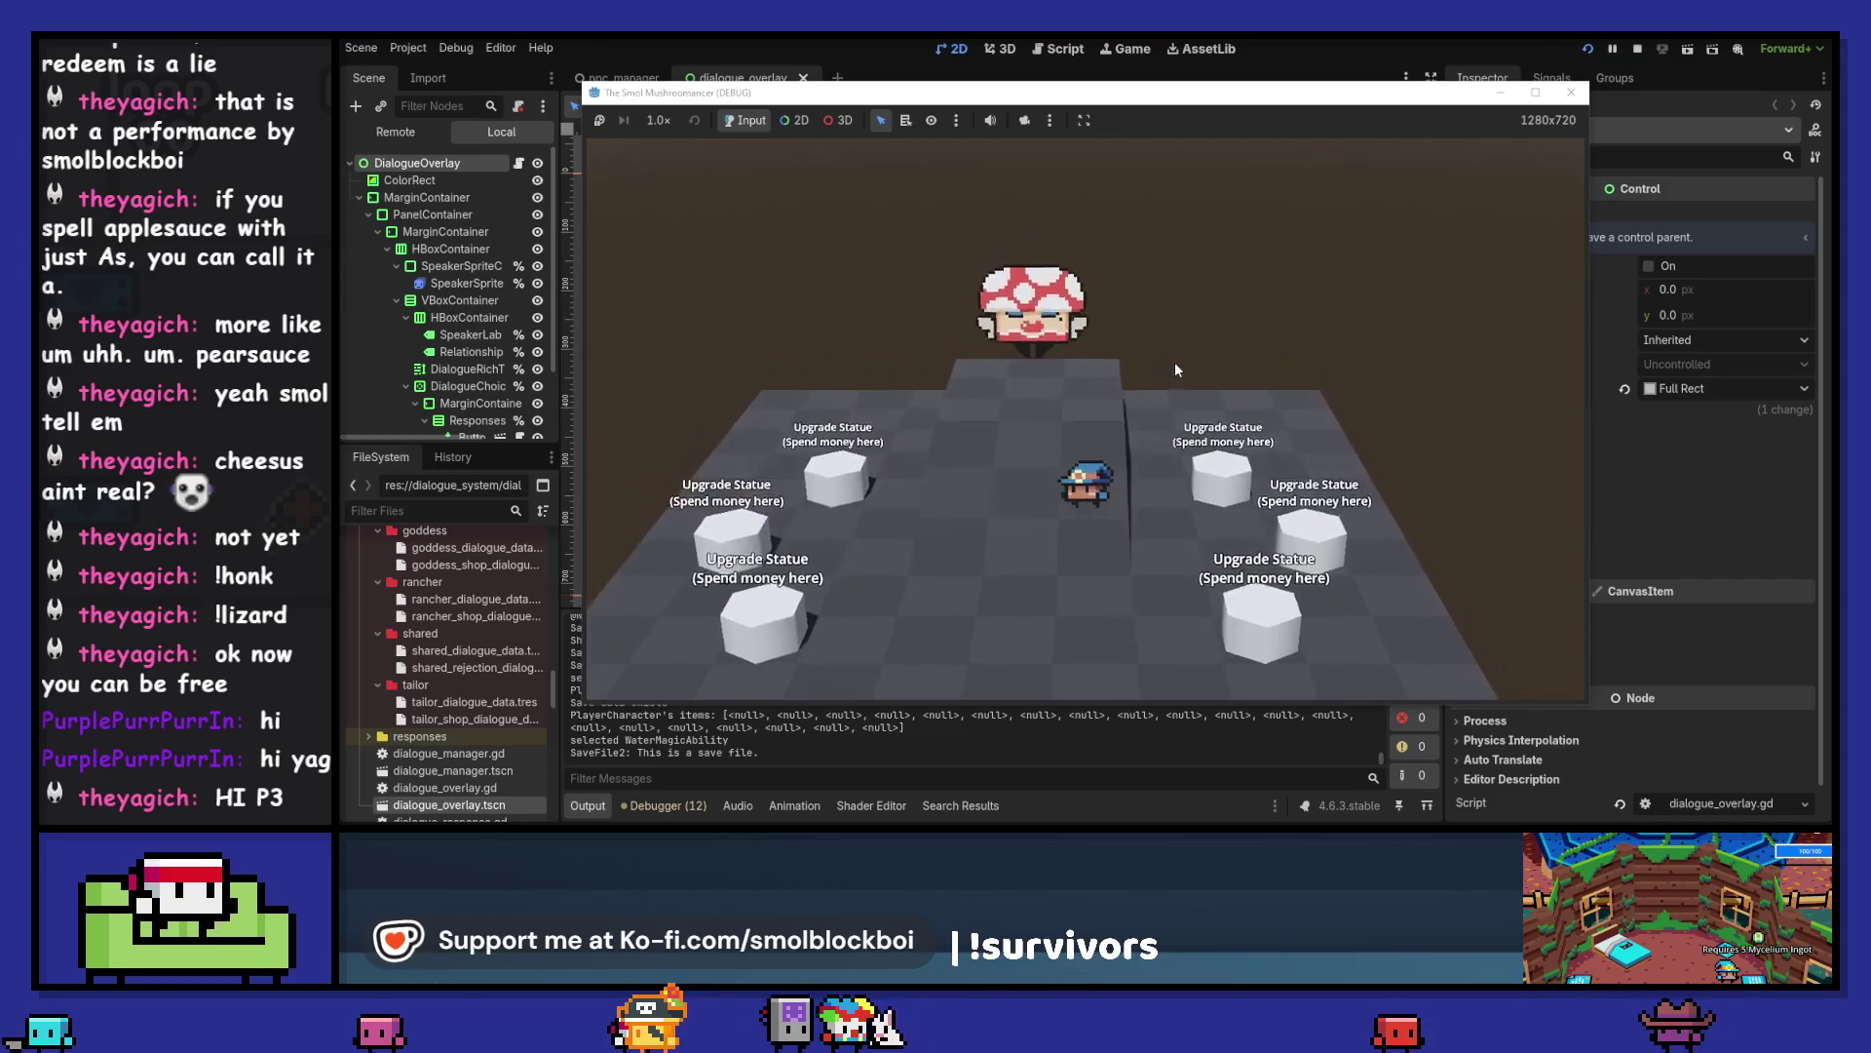
{"action": "key", "text": "e"}
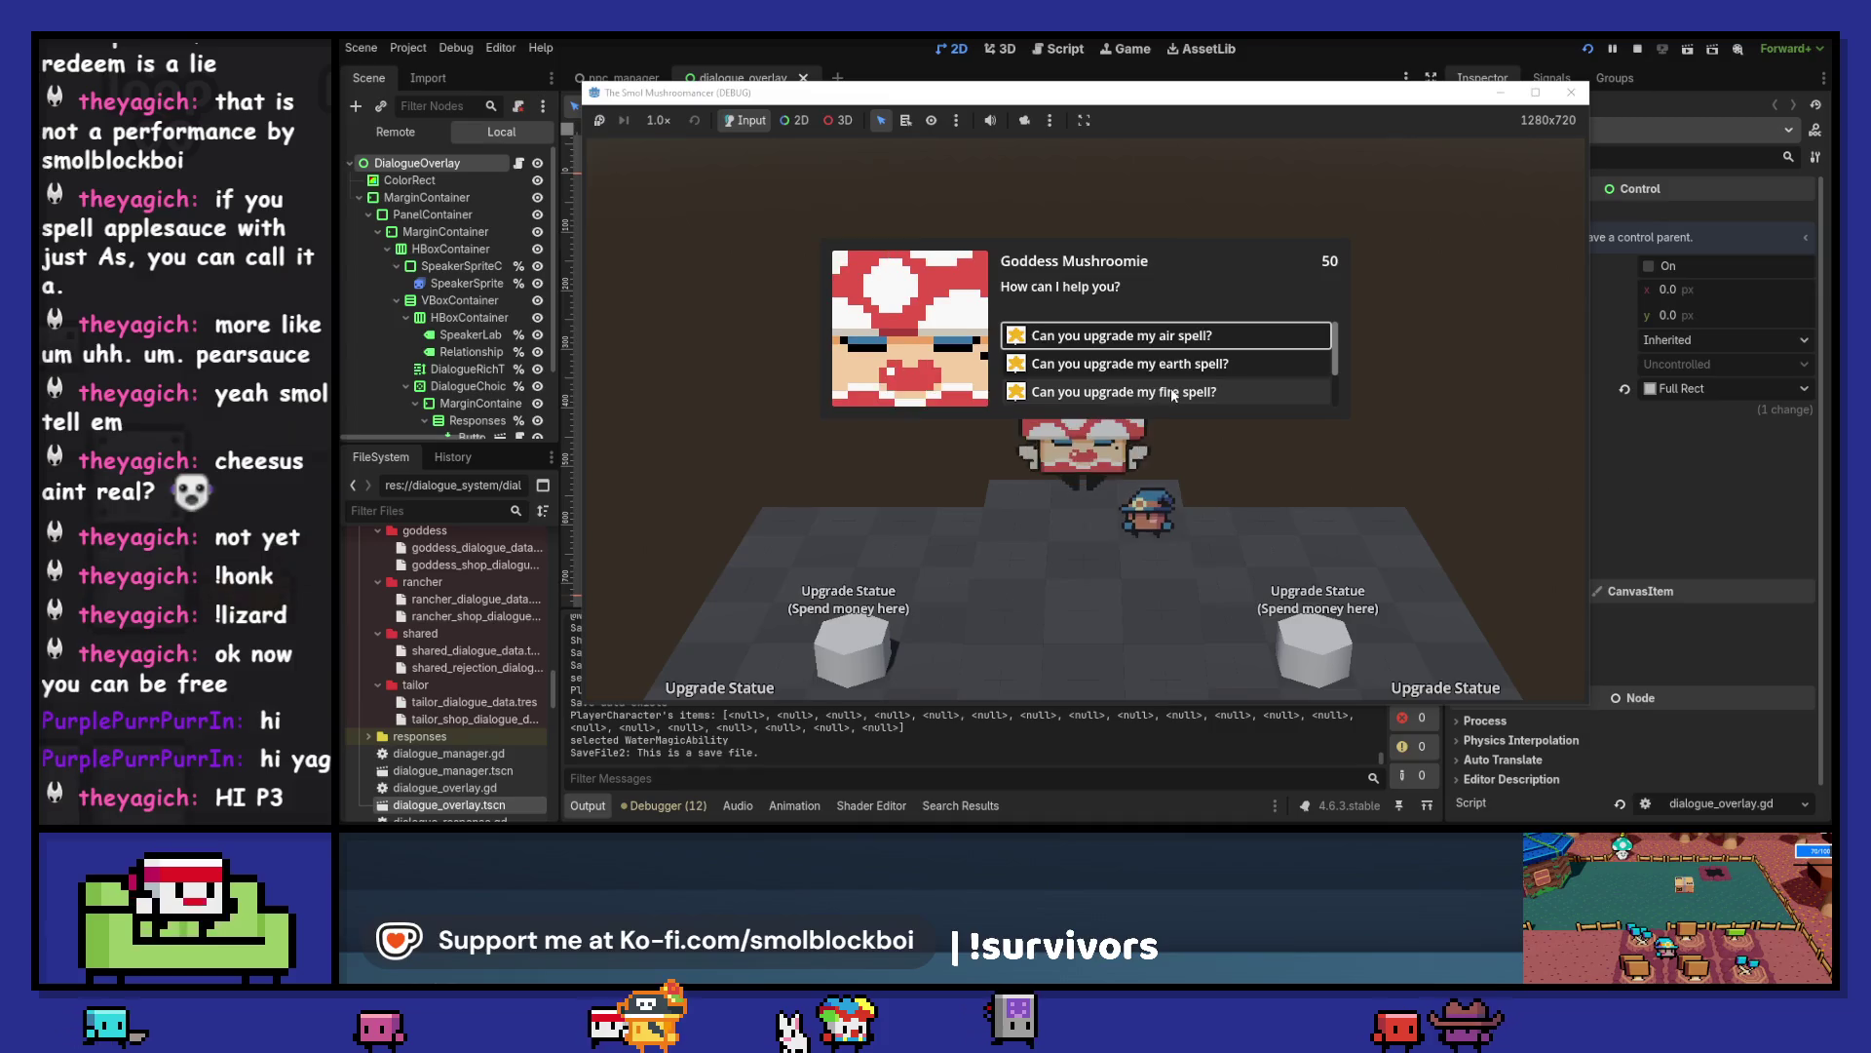
{"action": "left_click", "coordinate": [1249, 328]}
{"action": "left_click", "coordinate": [1250, 328]}
{"action": "left_click", "coordinate": [1250, 327]}
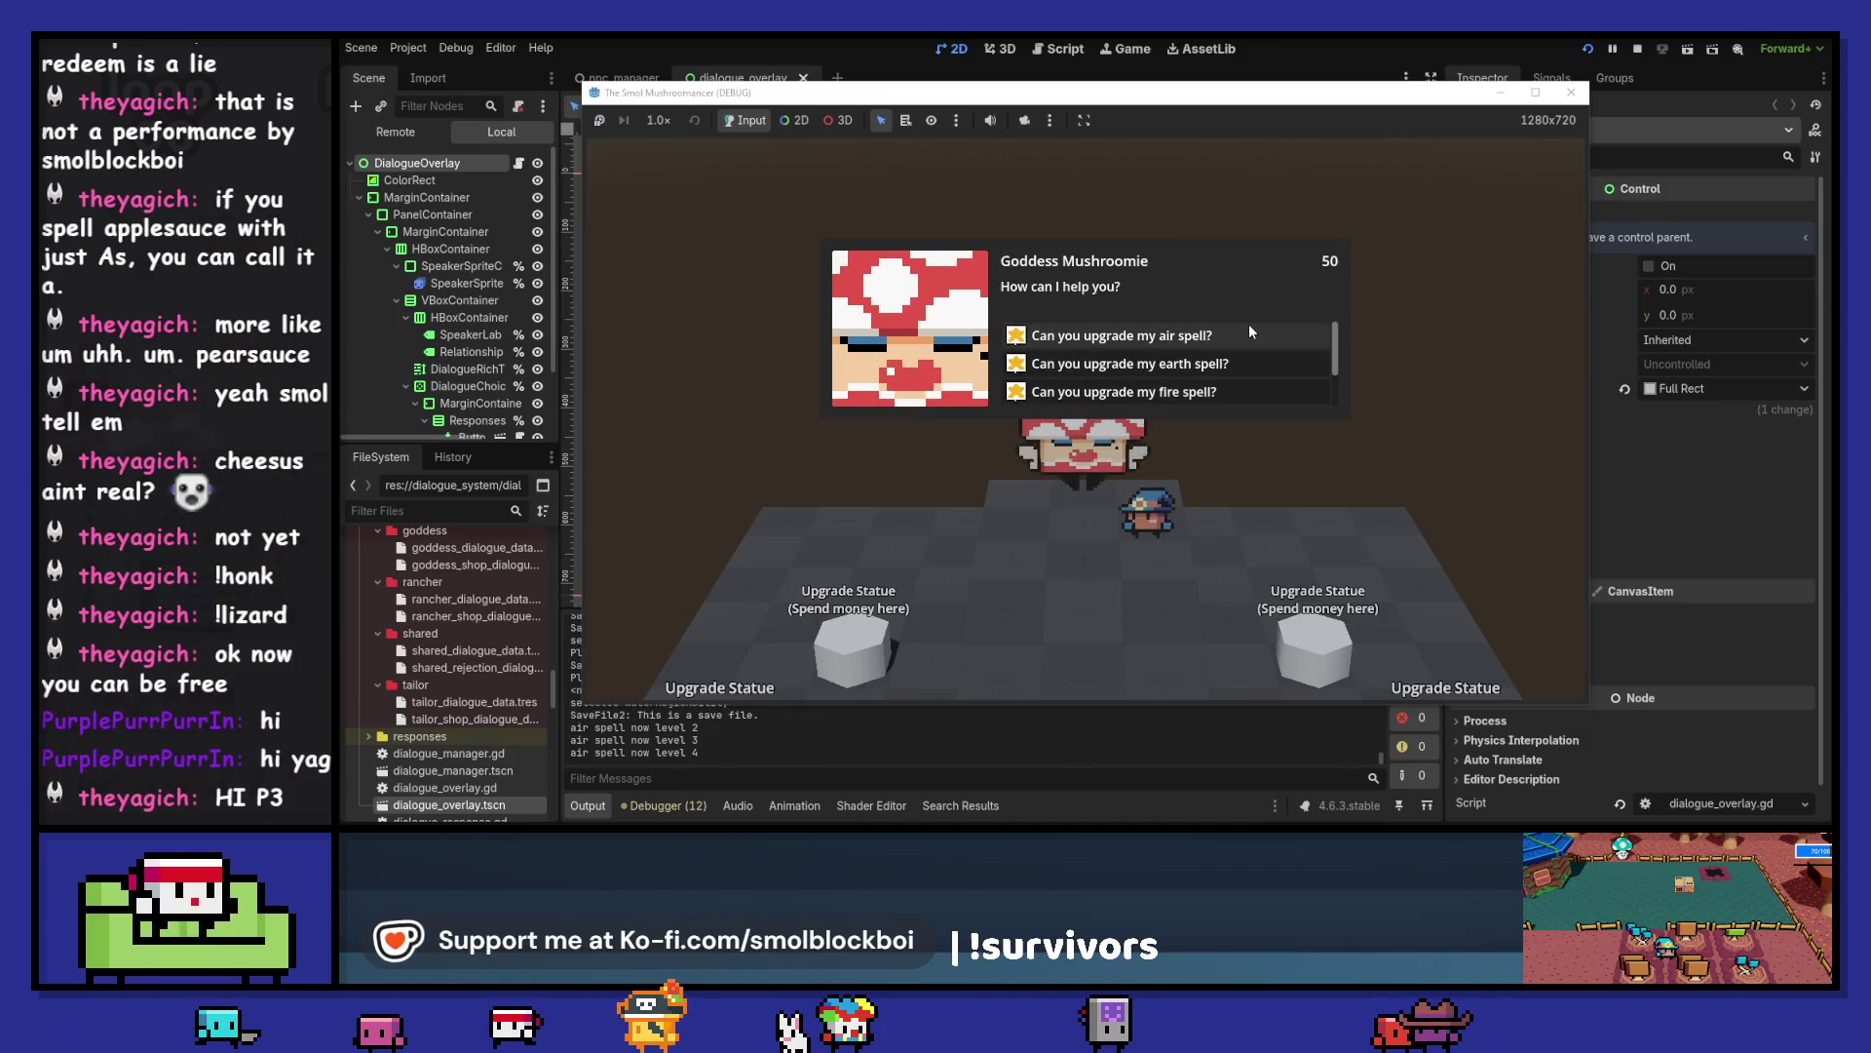
{"action": "left_click", "coordinate": [1248, 328]}
- Raise the earth and fire spells to level 5
{"action": "left_click", "coordinate": [1237, 364]}
{"action": "left_click", "coordinate": [1237, 364]}
{"action": "left_click", "coordinate": [1238, 364]}
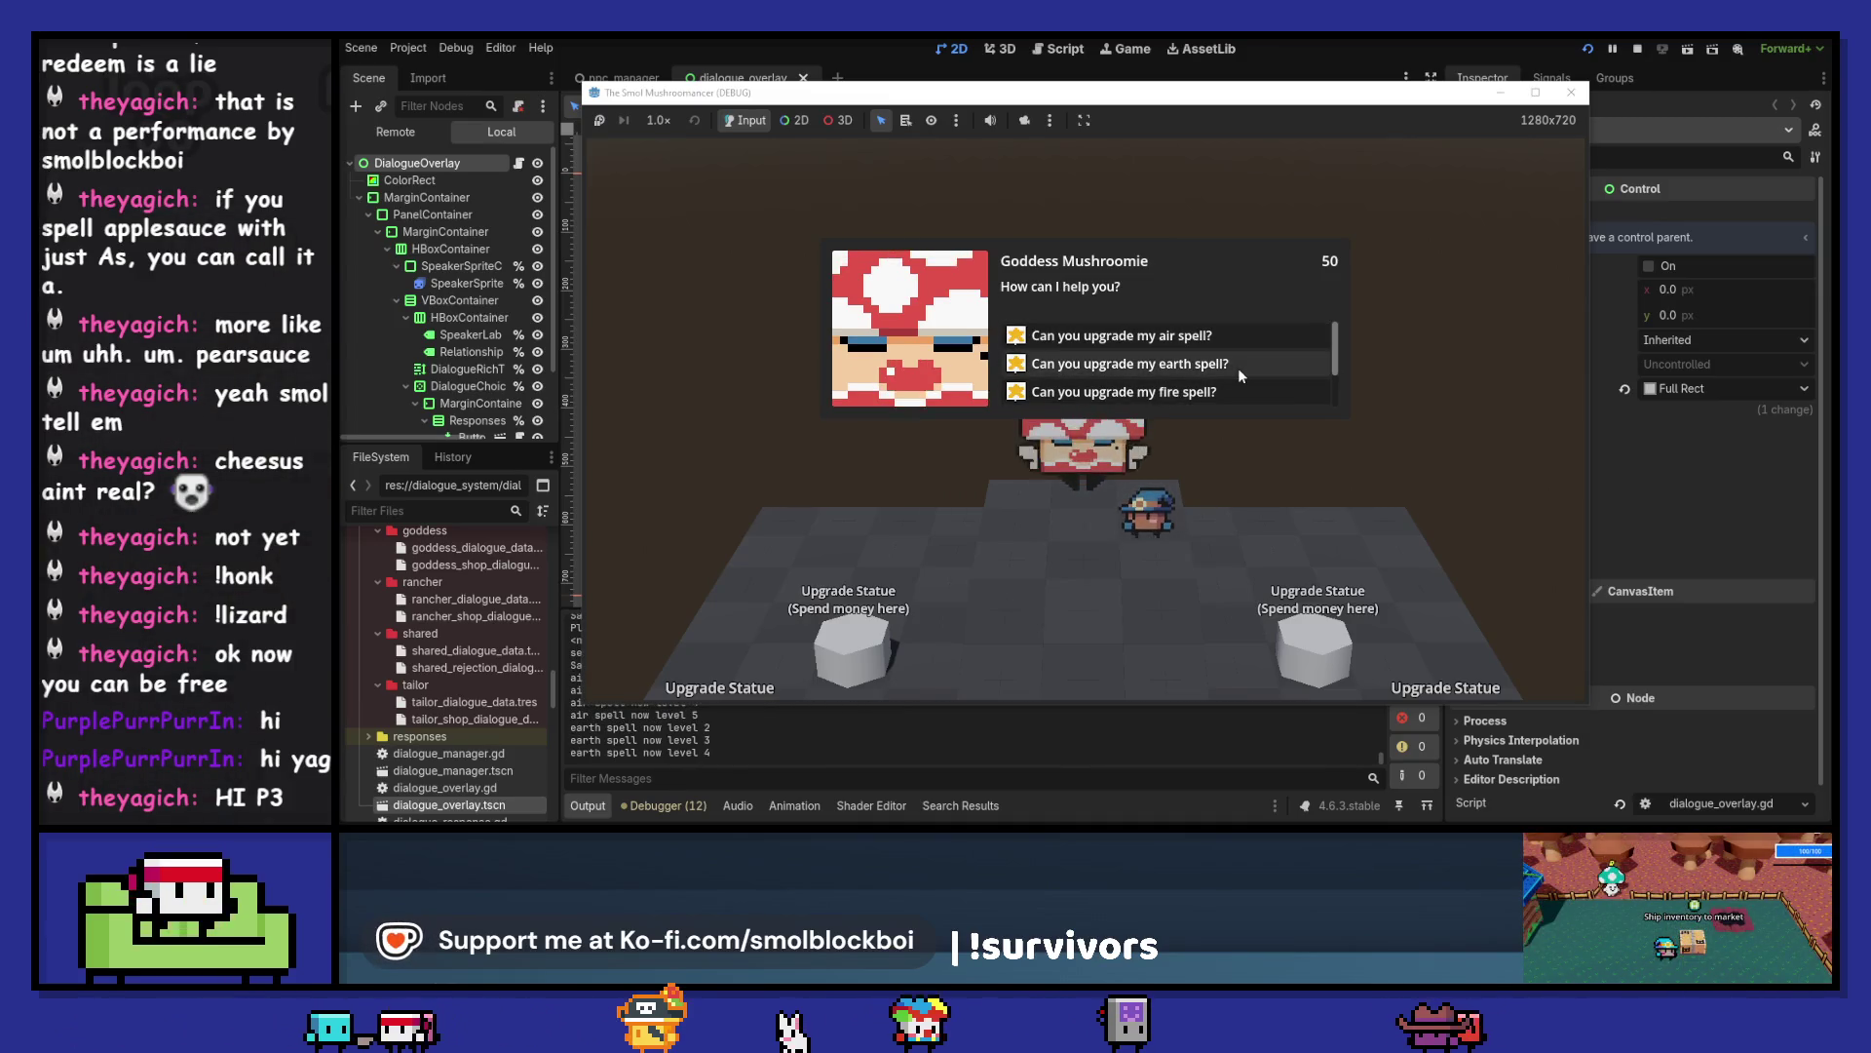
{"action": "left_click", "coordinate": [1238, 367]}
{"action": "left_click", "coordinate": [1230, 388]}
{"action": "left_click", "coordinate": [1230, 388]}
{"action": "left_click", "coordinate": [1230, 387]}
{"action": "left_click", "coordinate": [1231, 388]}
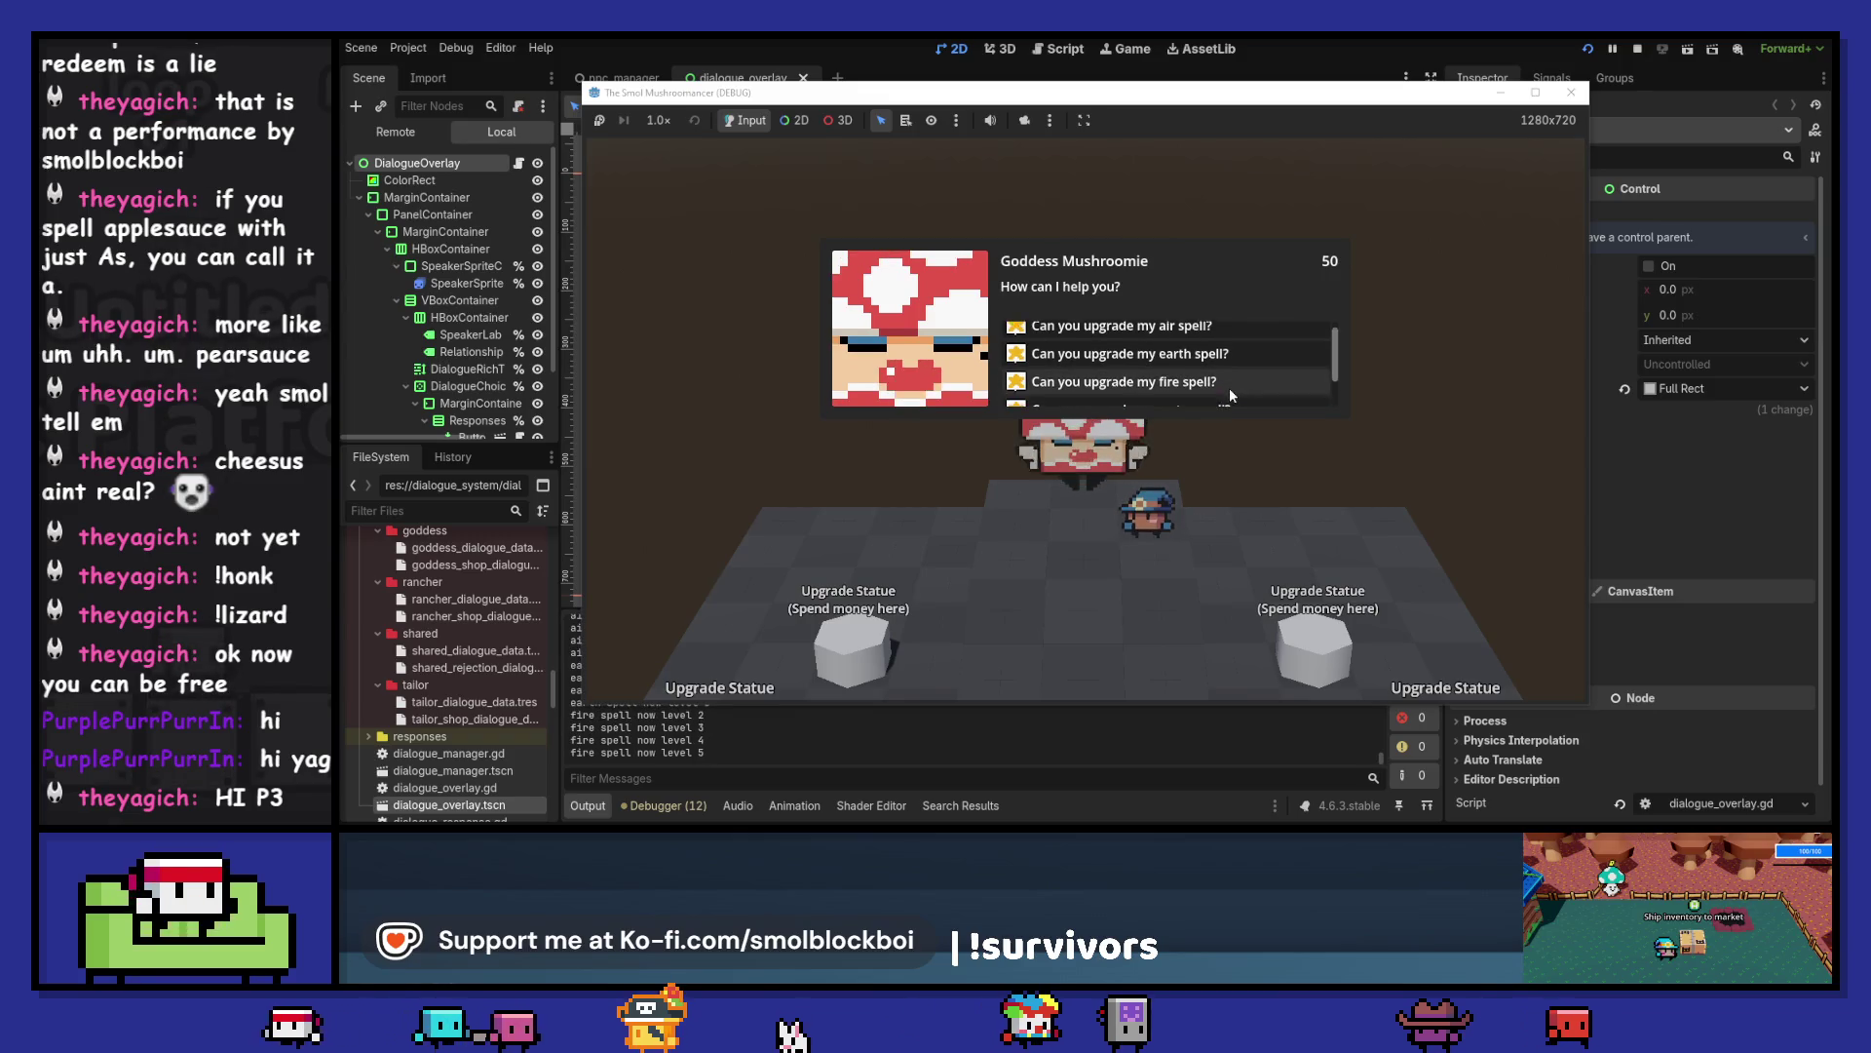
- Upgrade the water spell to level 6 and close the conversation
{"action": "left_click", "coordinate": [1224, 409]}
{"action": "left_click", "coordinate": [1230, 395]}
{"action": "left_click", "coordinate": [1230, 394]}
{"action": "left_click", "coordinate": [1230, 395]}
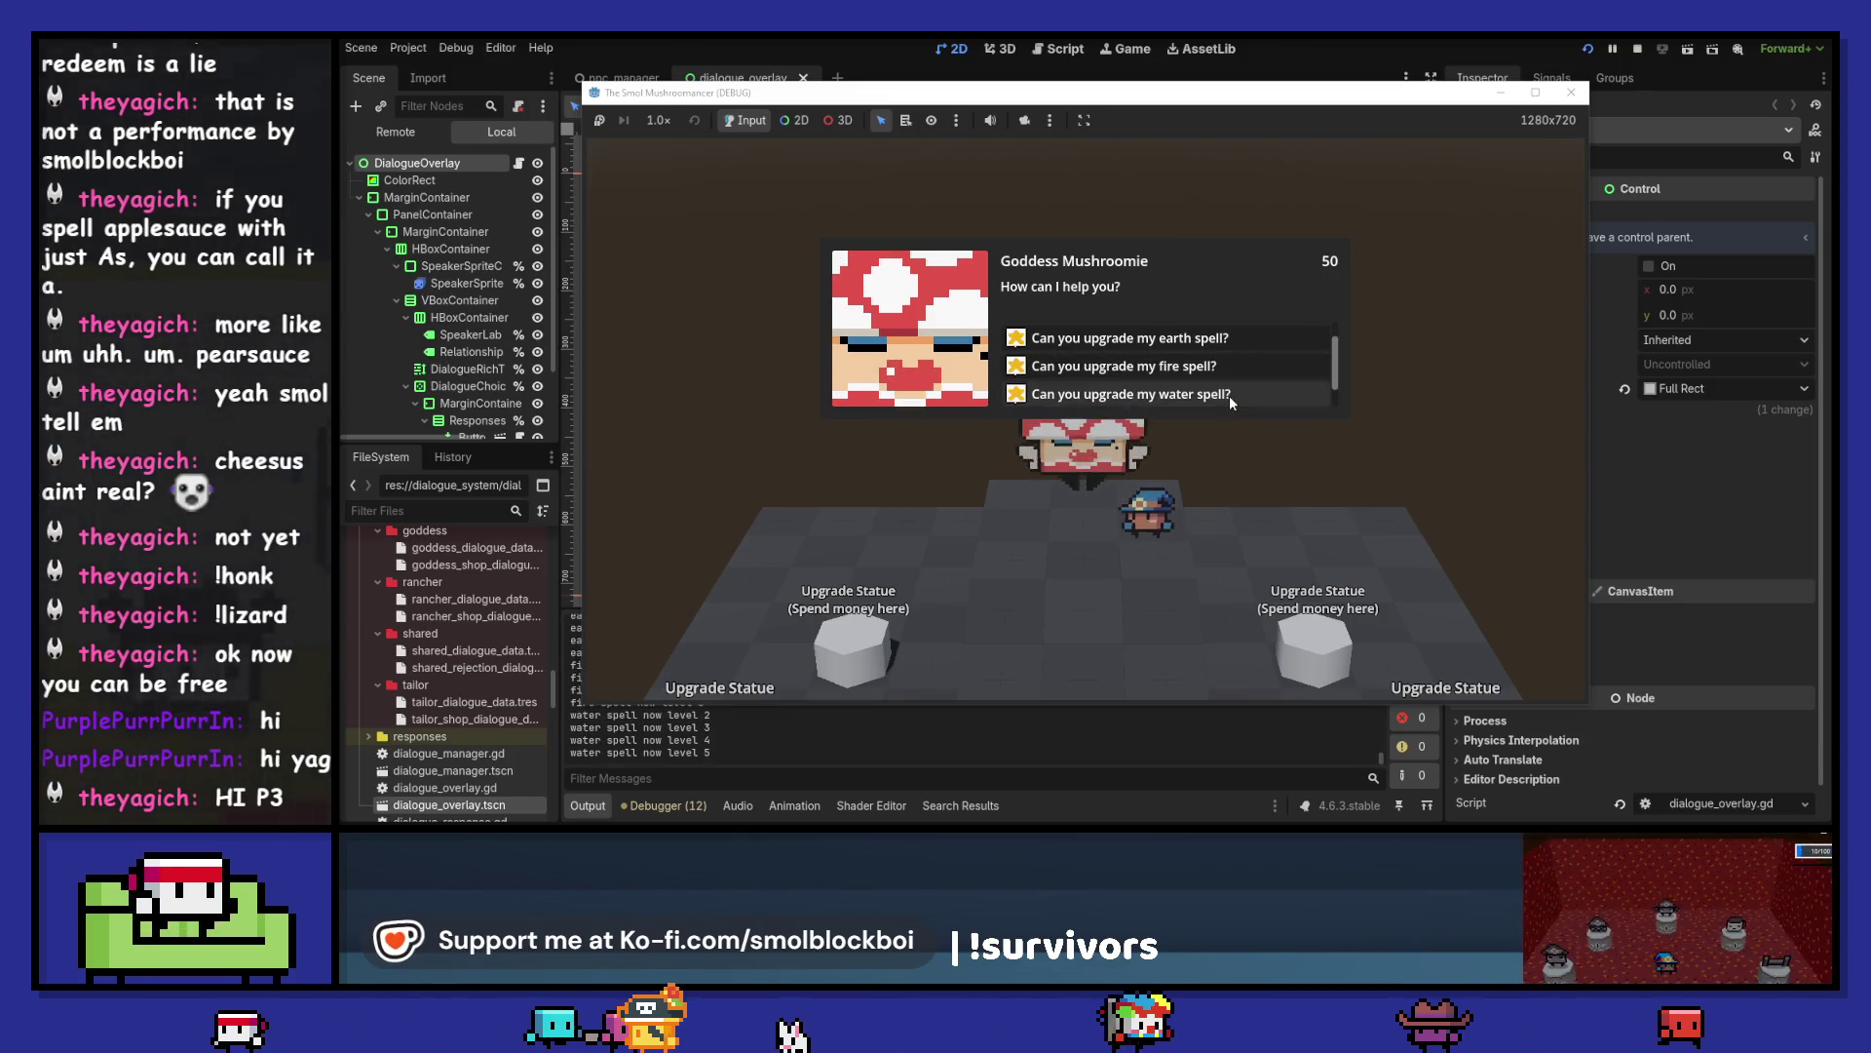
{"action": "left_click", "coordinate": [1230, 396]}
{"action": "left_click", "coordinate": [1230, 396]}
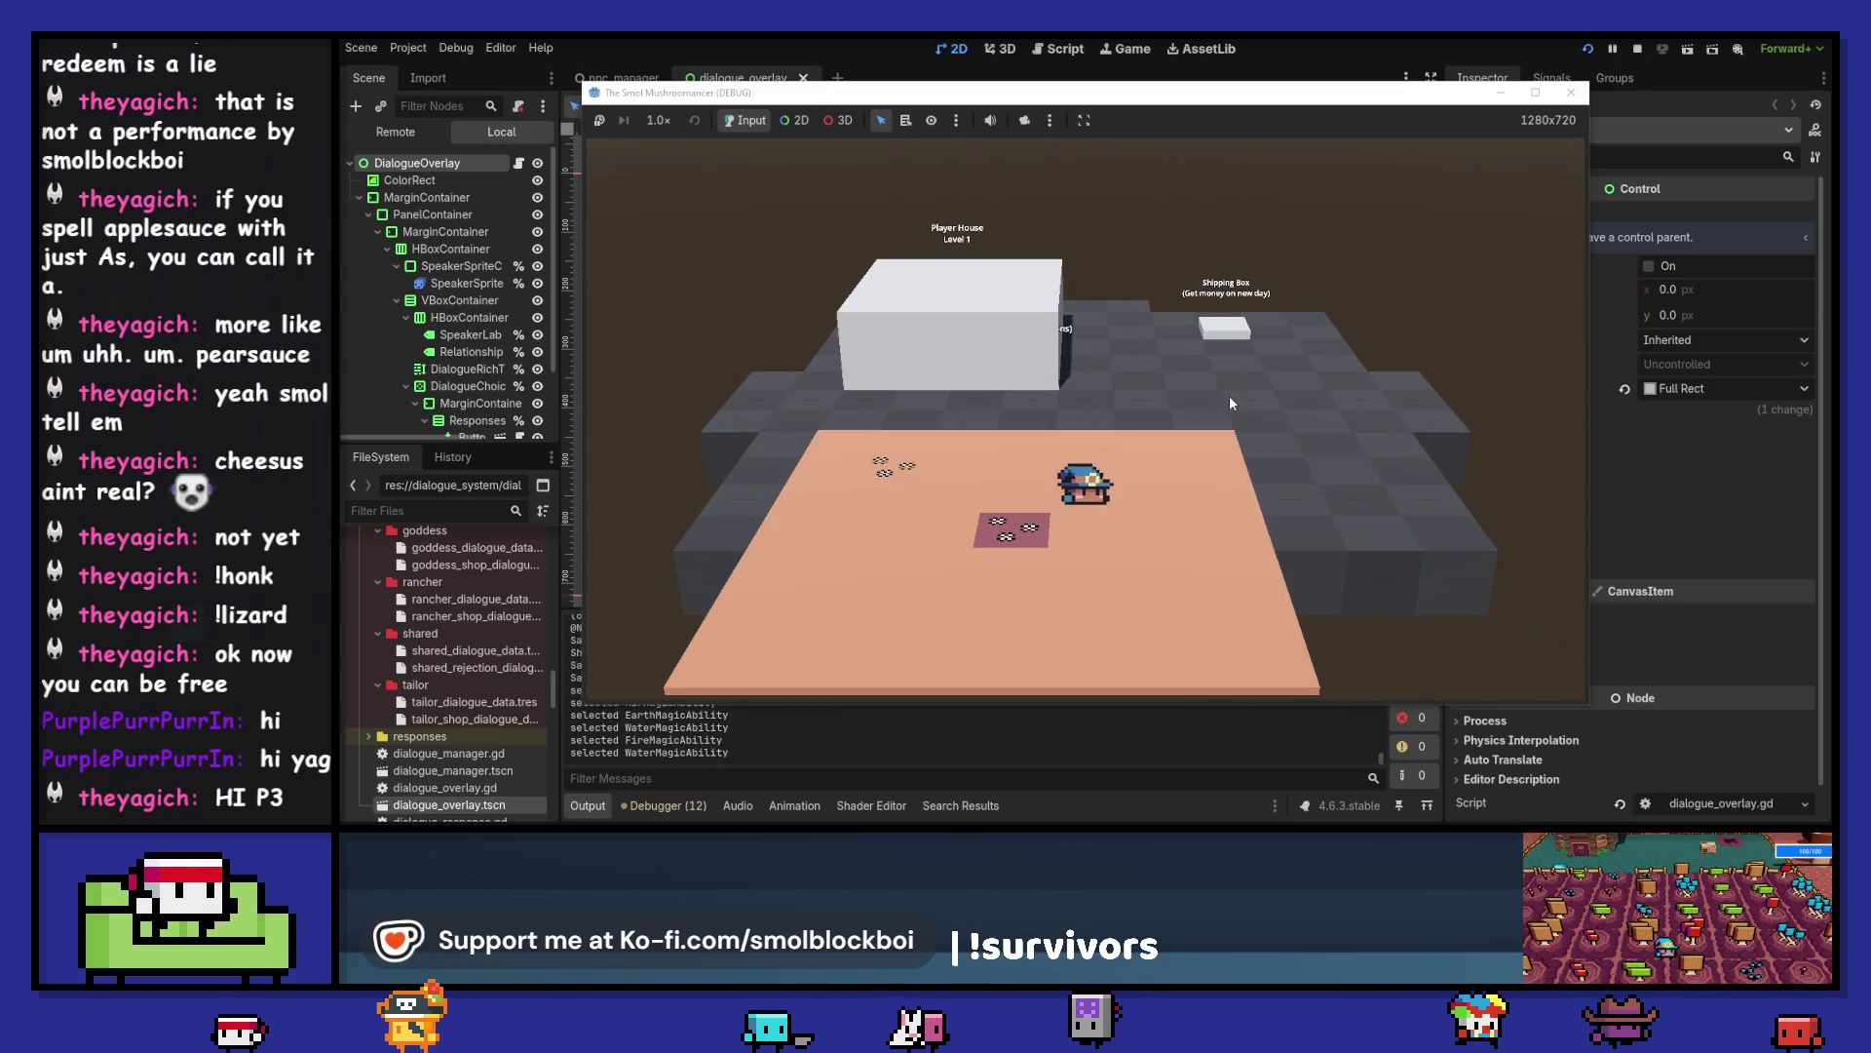
- Cast water over a wider field area, then use the Air ability to harvest the mushroom crop
{"action": "left_click", "coordinate": [1230, 396]}
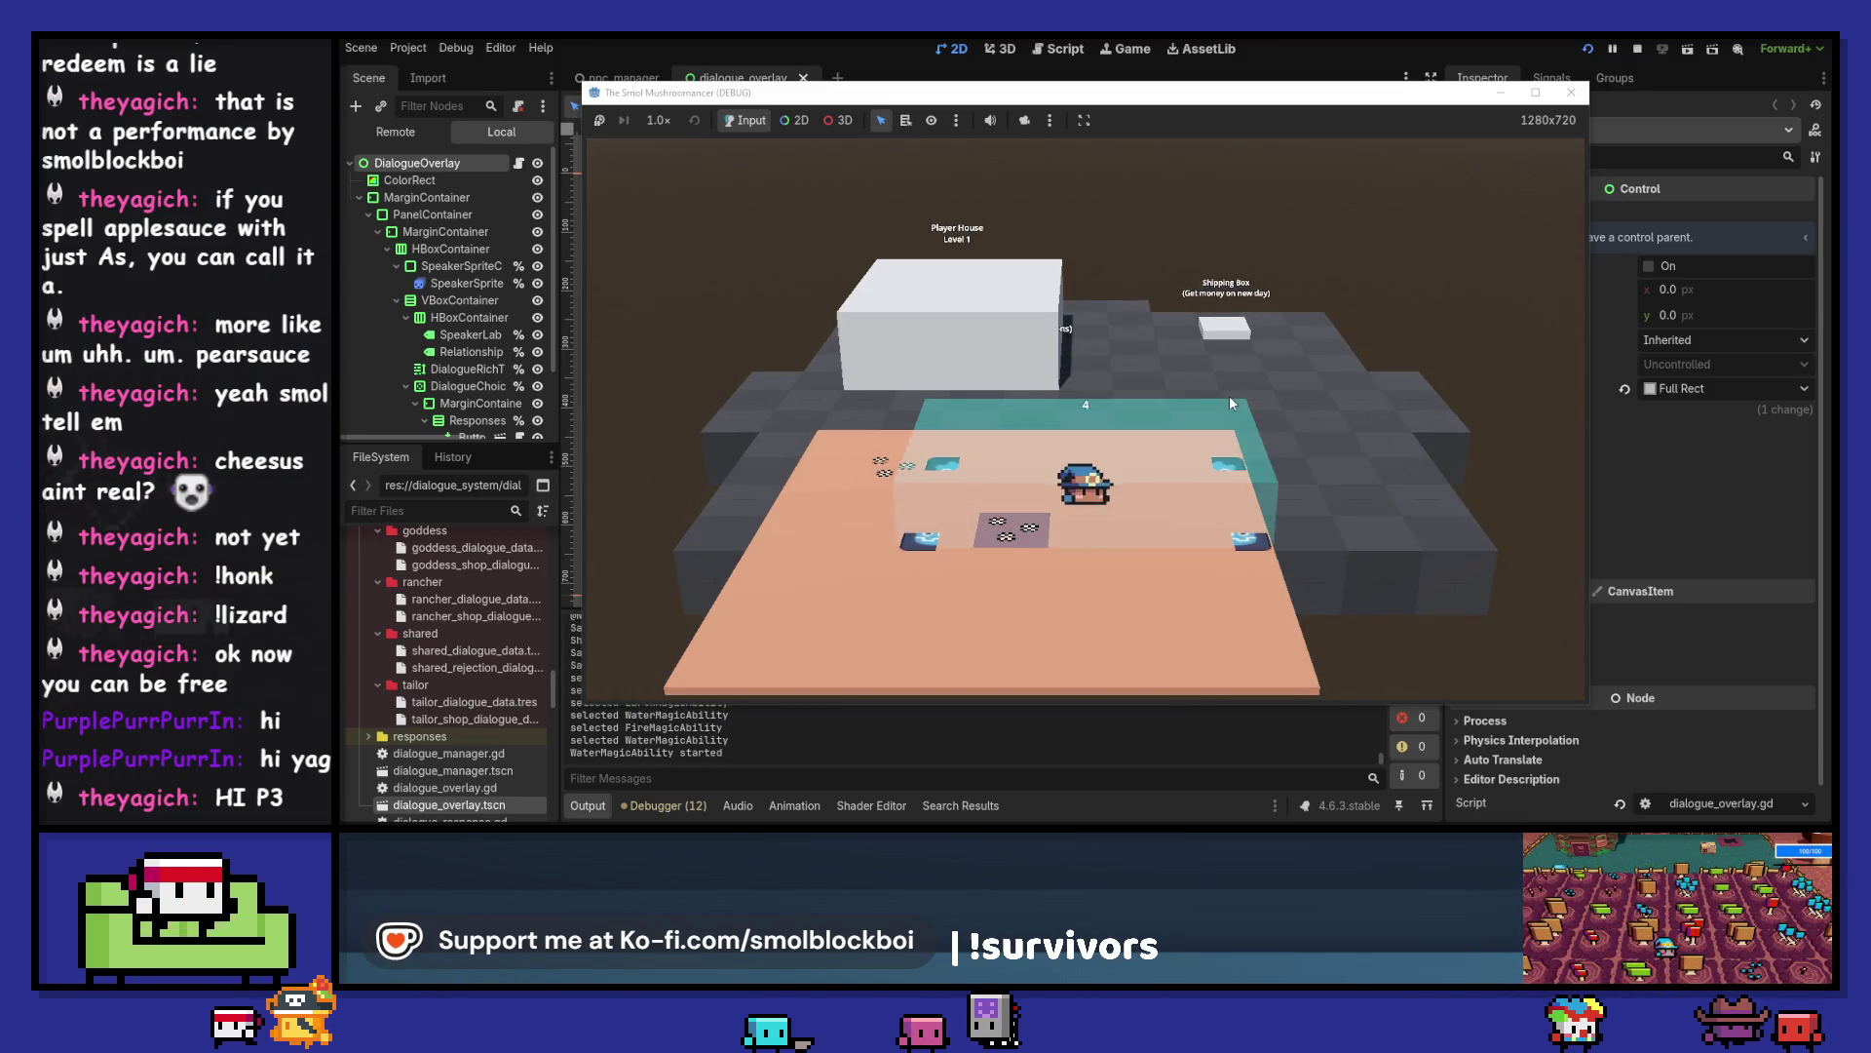
{"action": "key", "text": "s"}
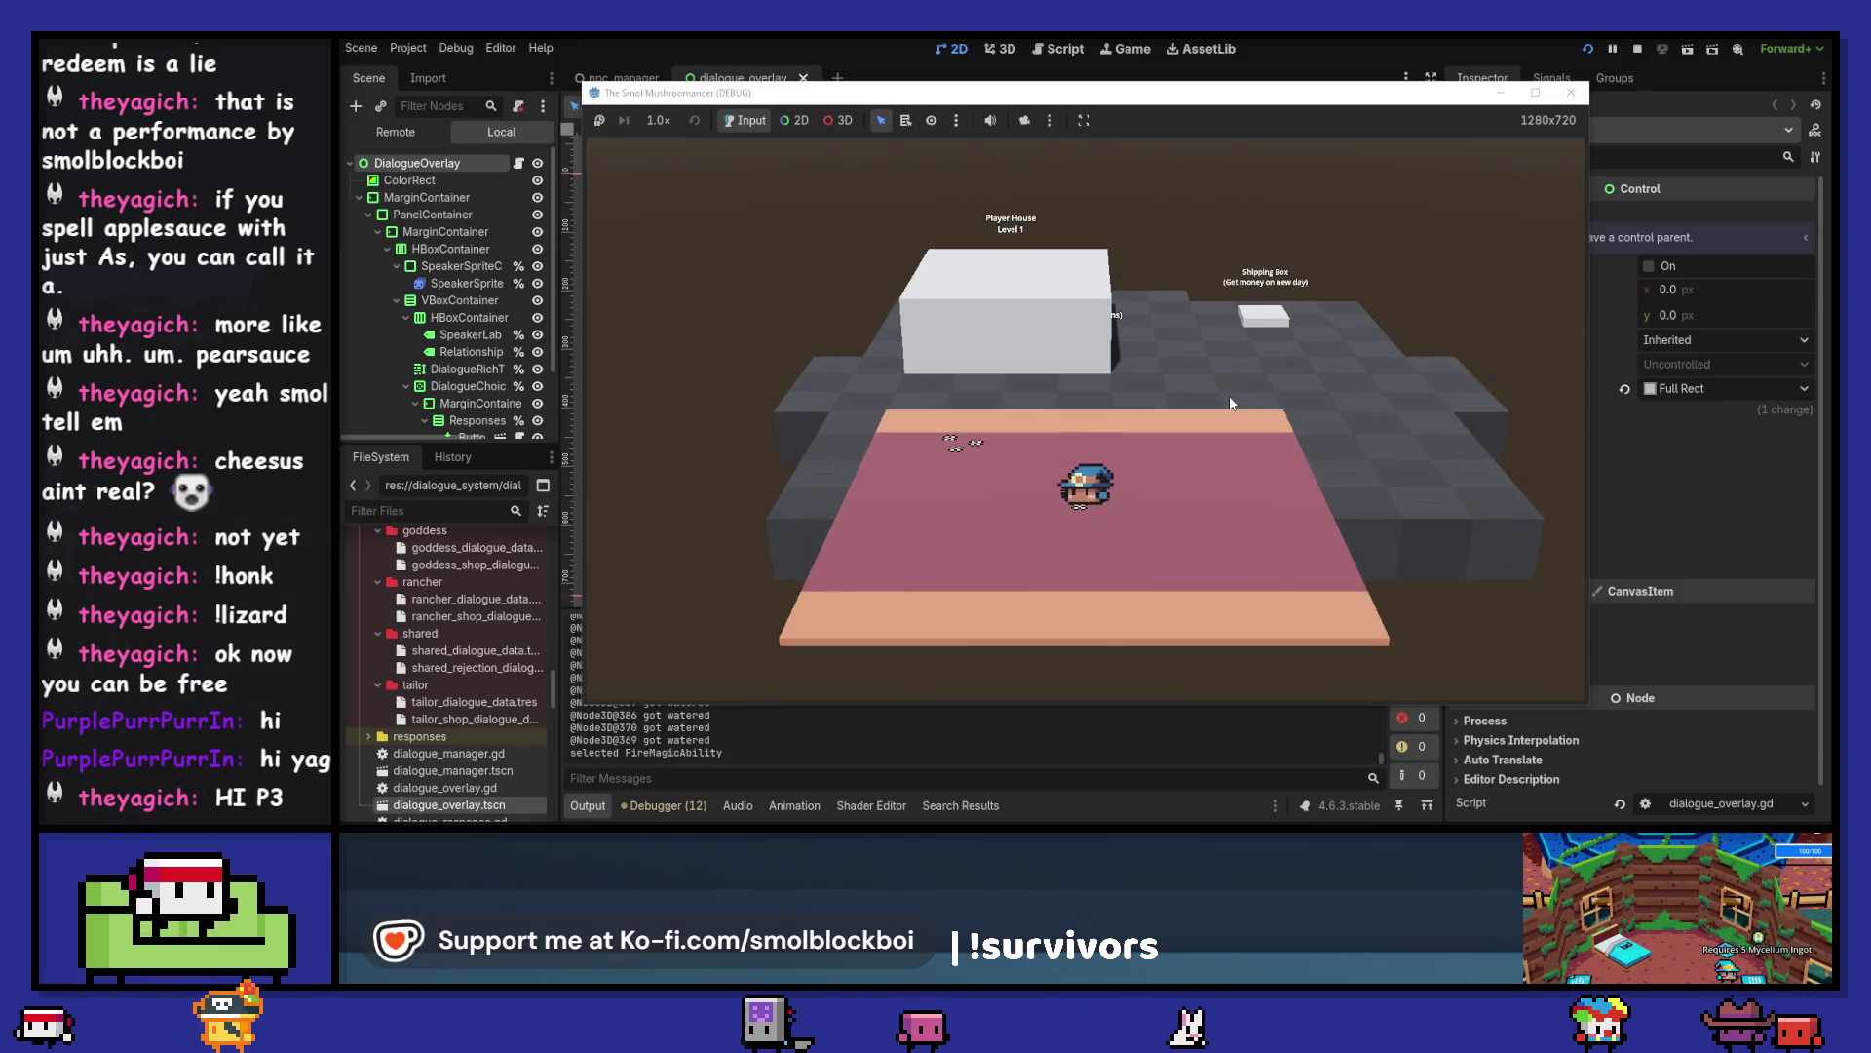
{"action": "scroll", "coordinate": [1230, 402], "scroll_direction": "down", "scroll_amount": 1}
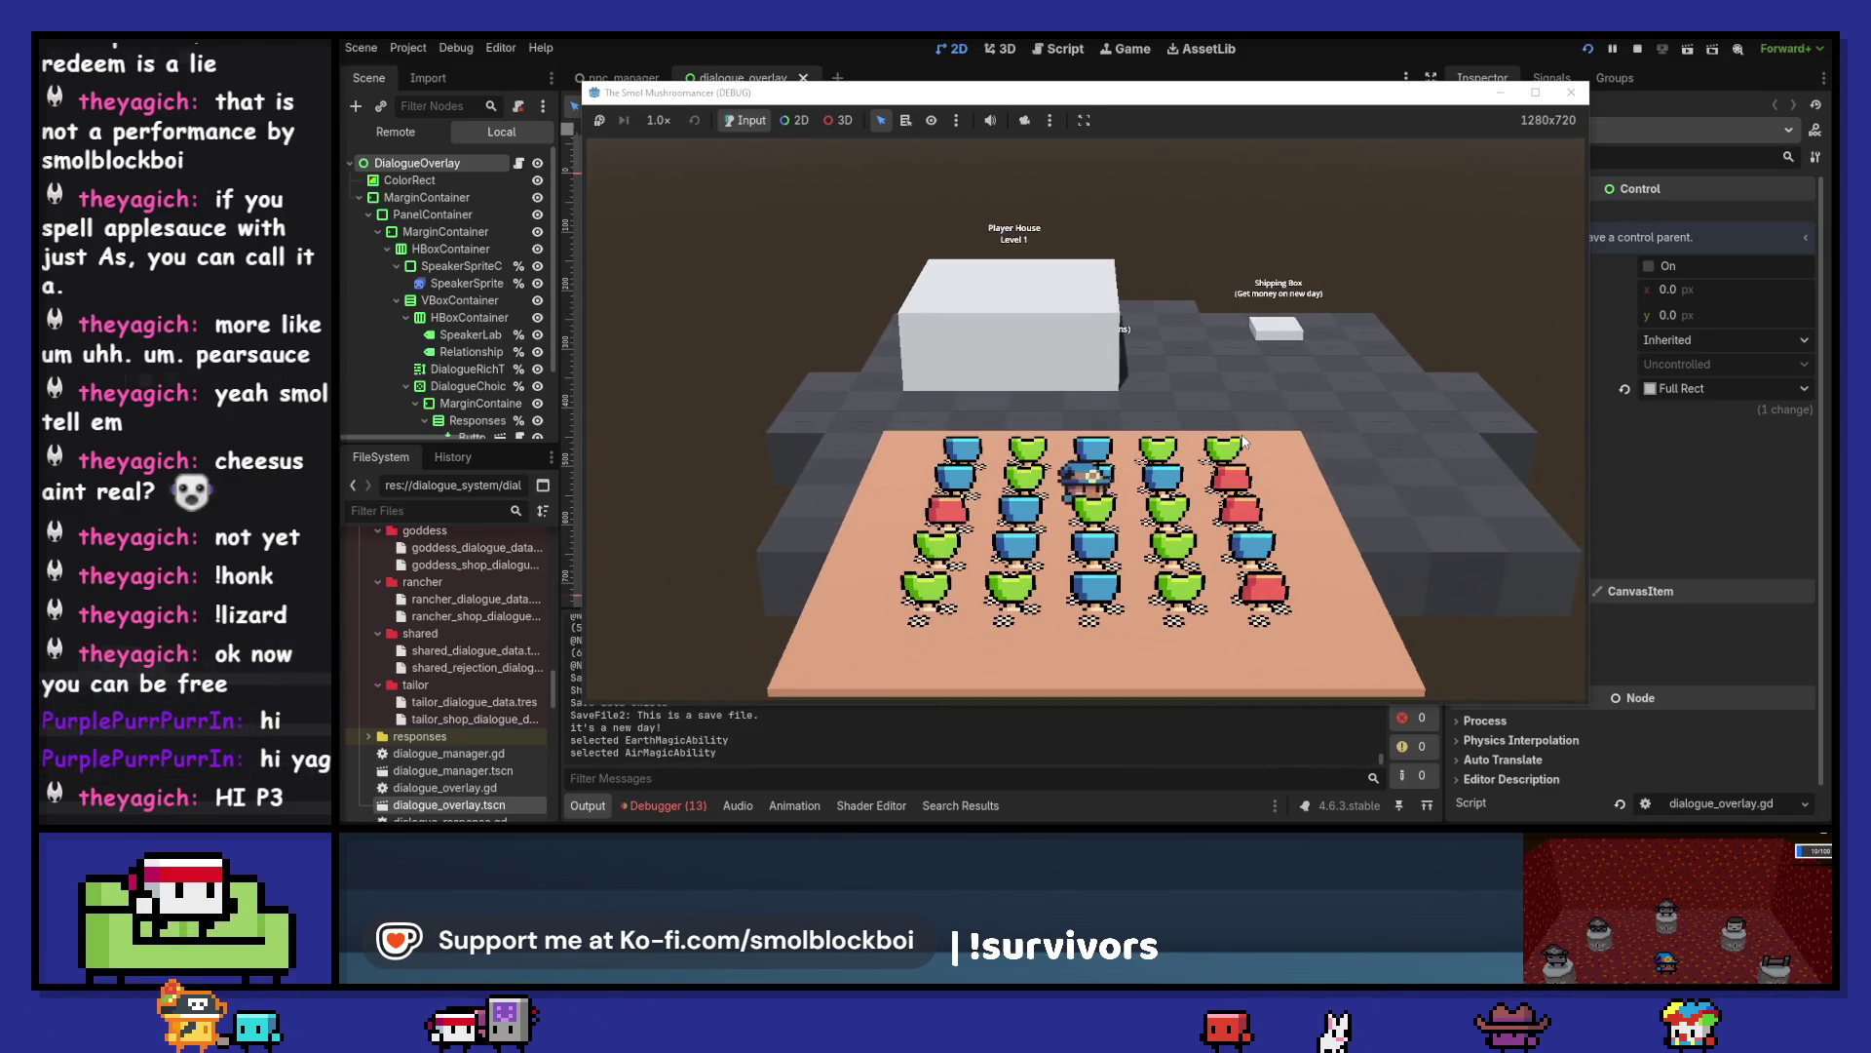
{"action": "left_click", "coordinate": [1242, 440]}
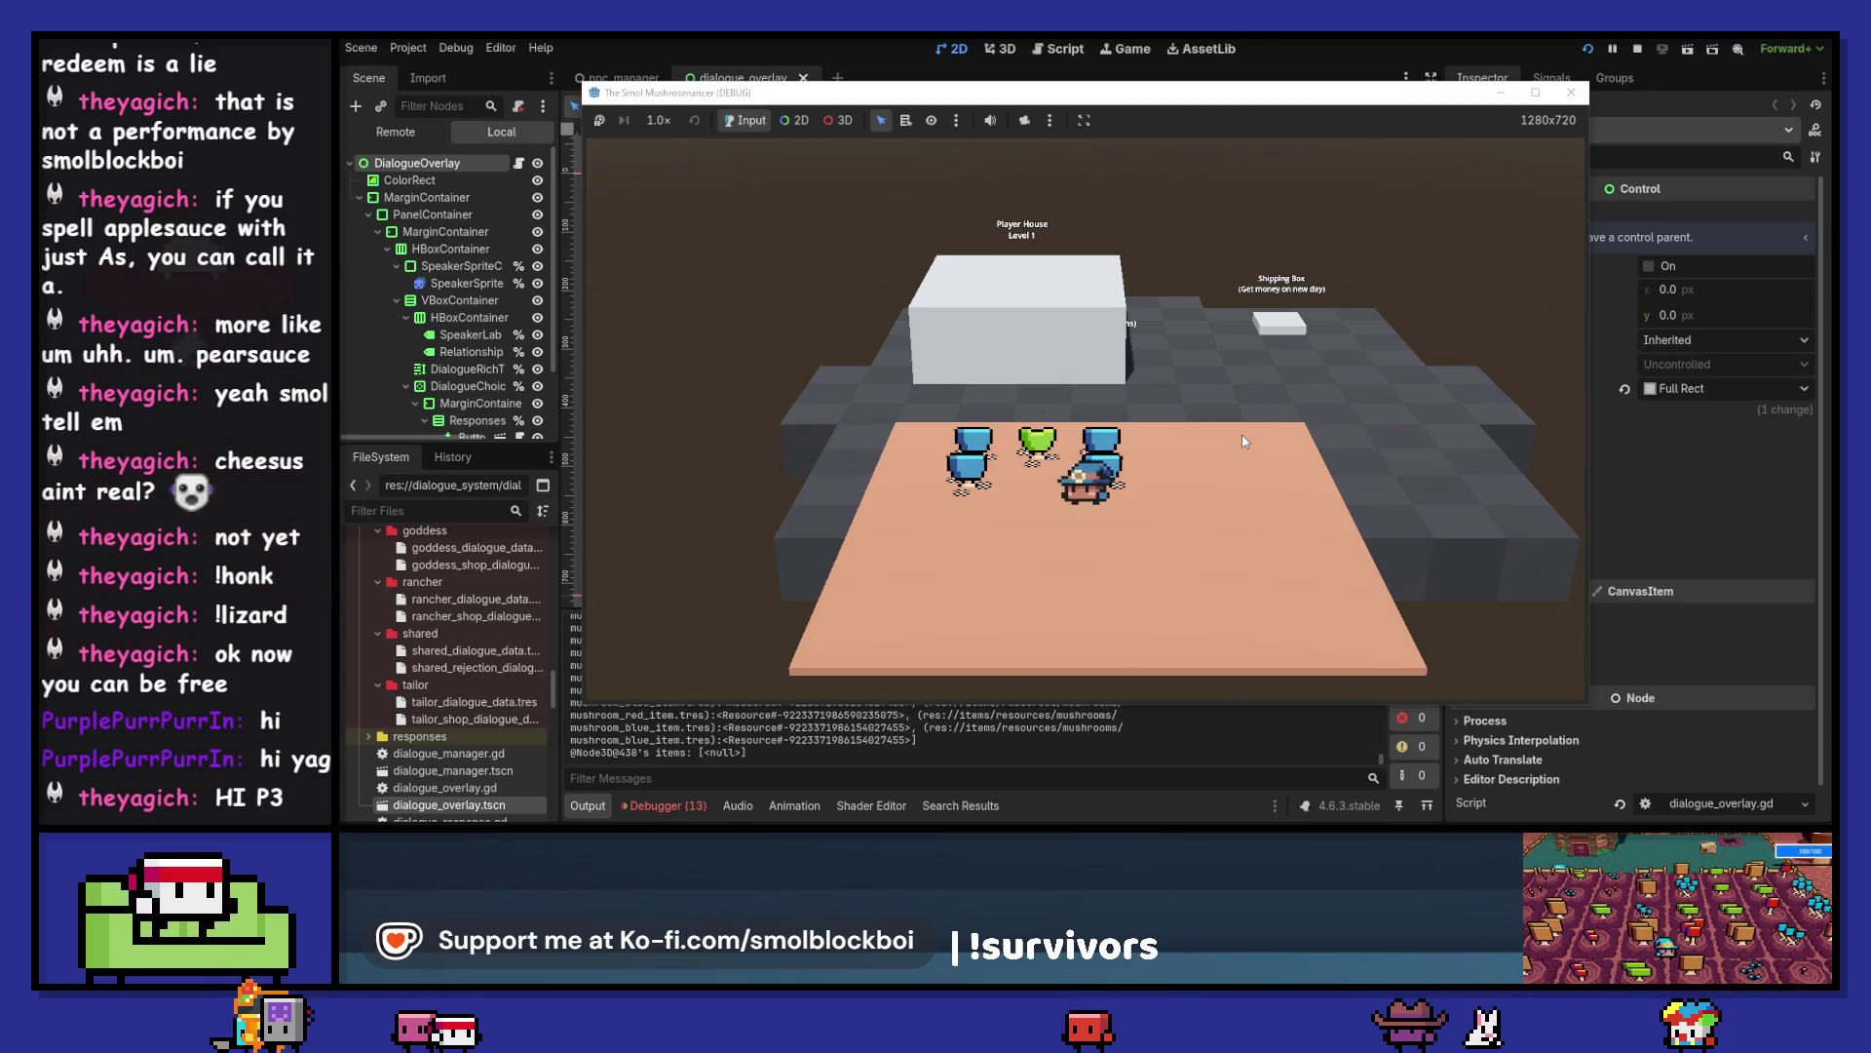
- Check the inventory, then walk to the potion station and open it
{"action": "key", "text": "i"}
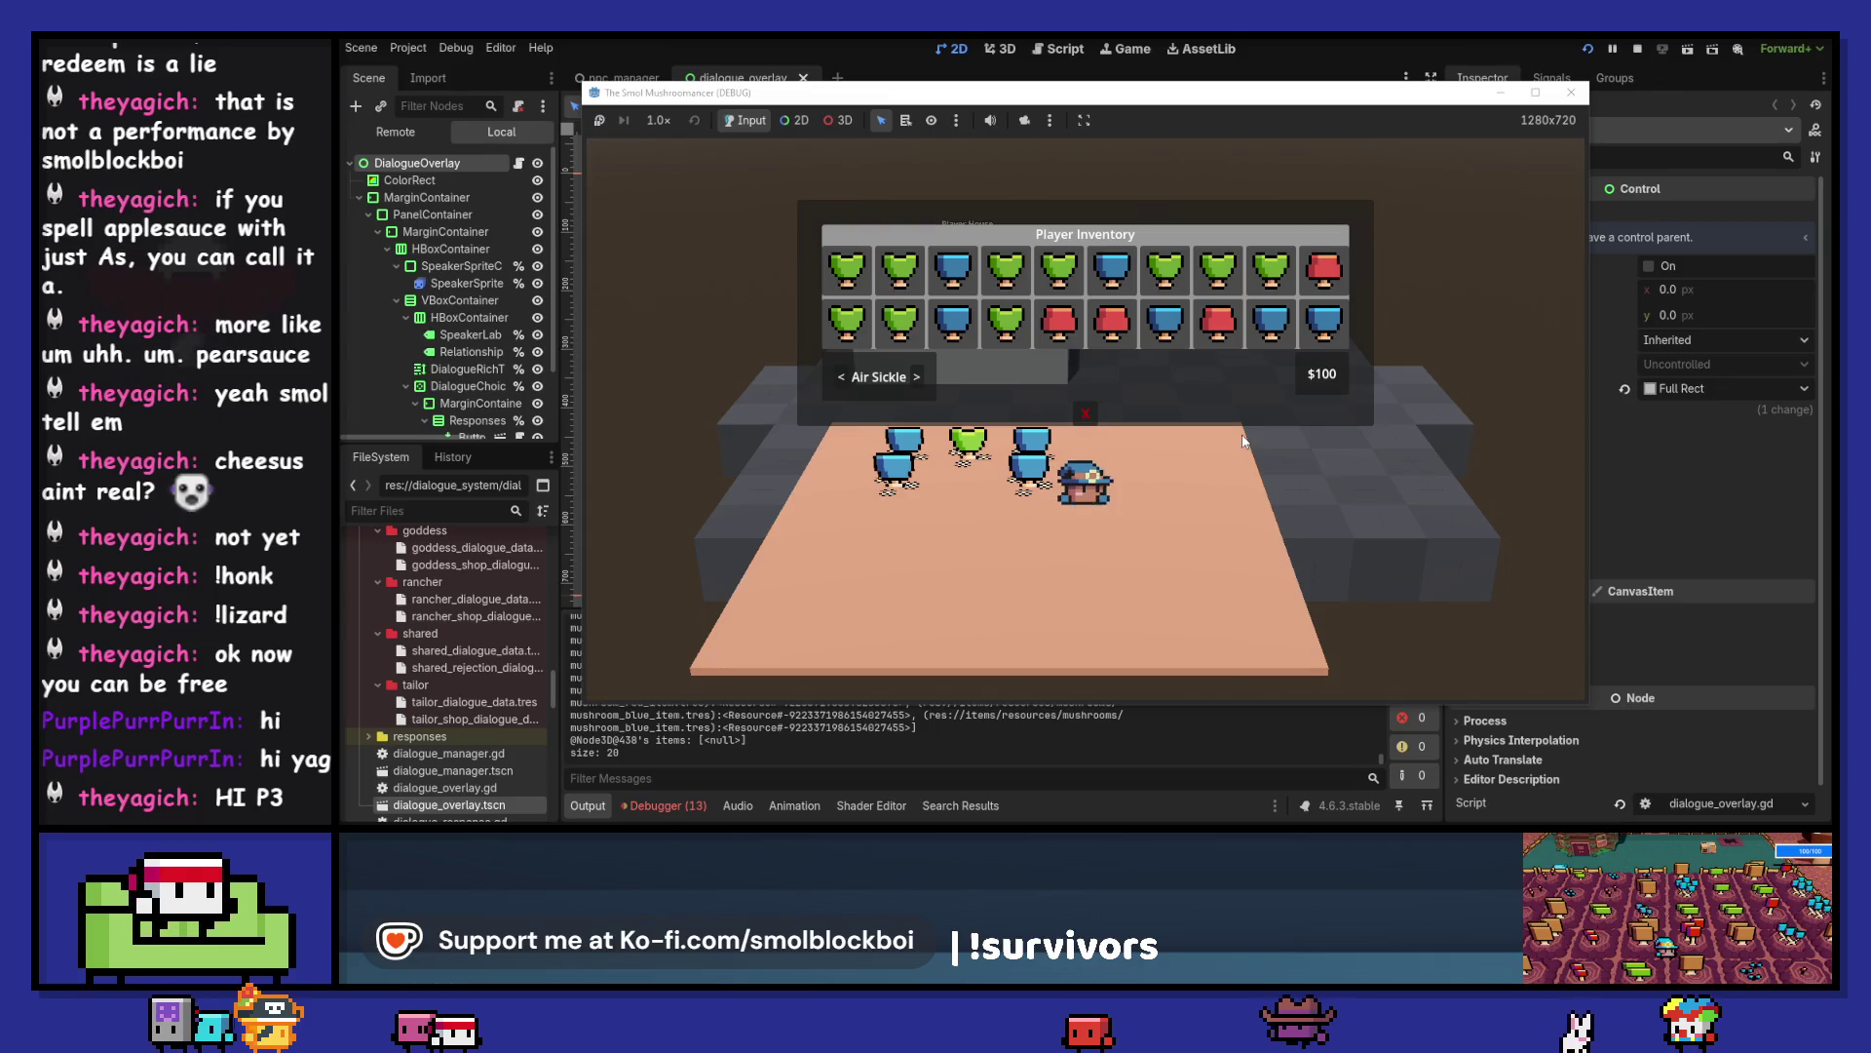
{"action": "key", "text": "i"}
{"action": "key", "text": "w"}
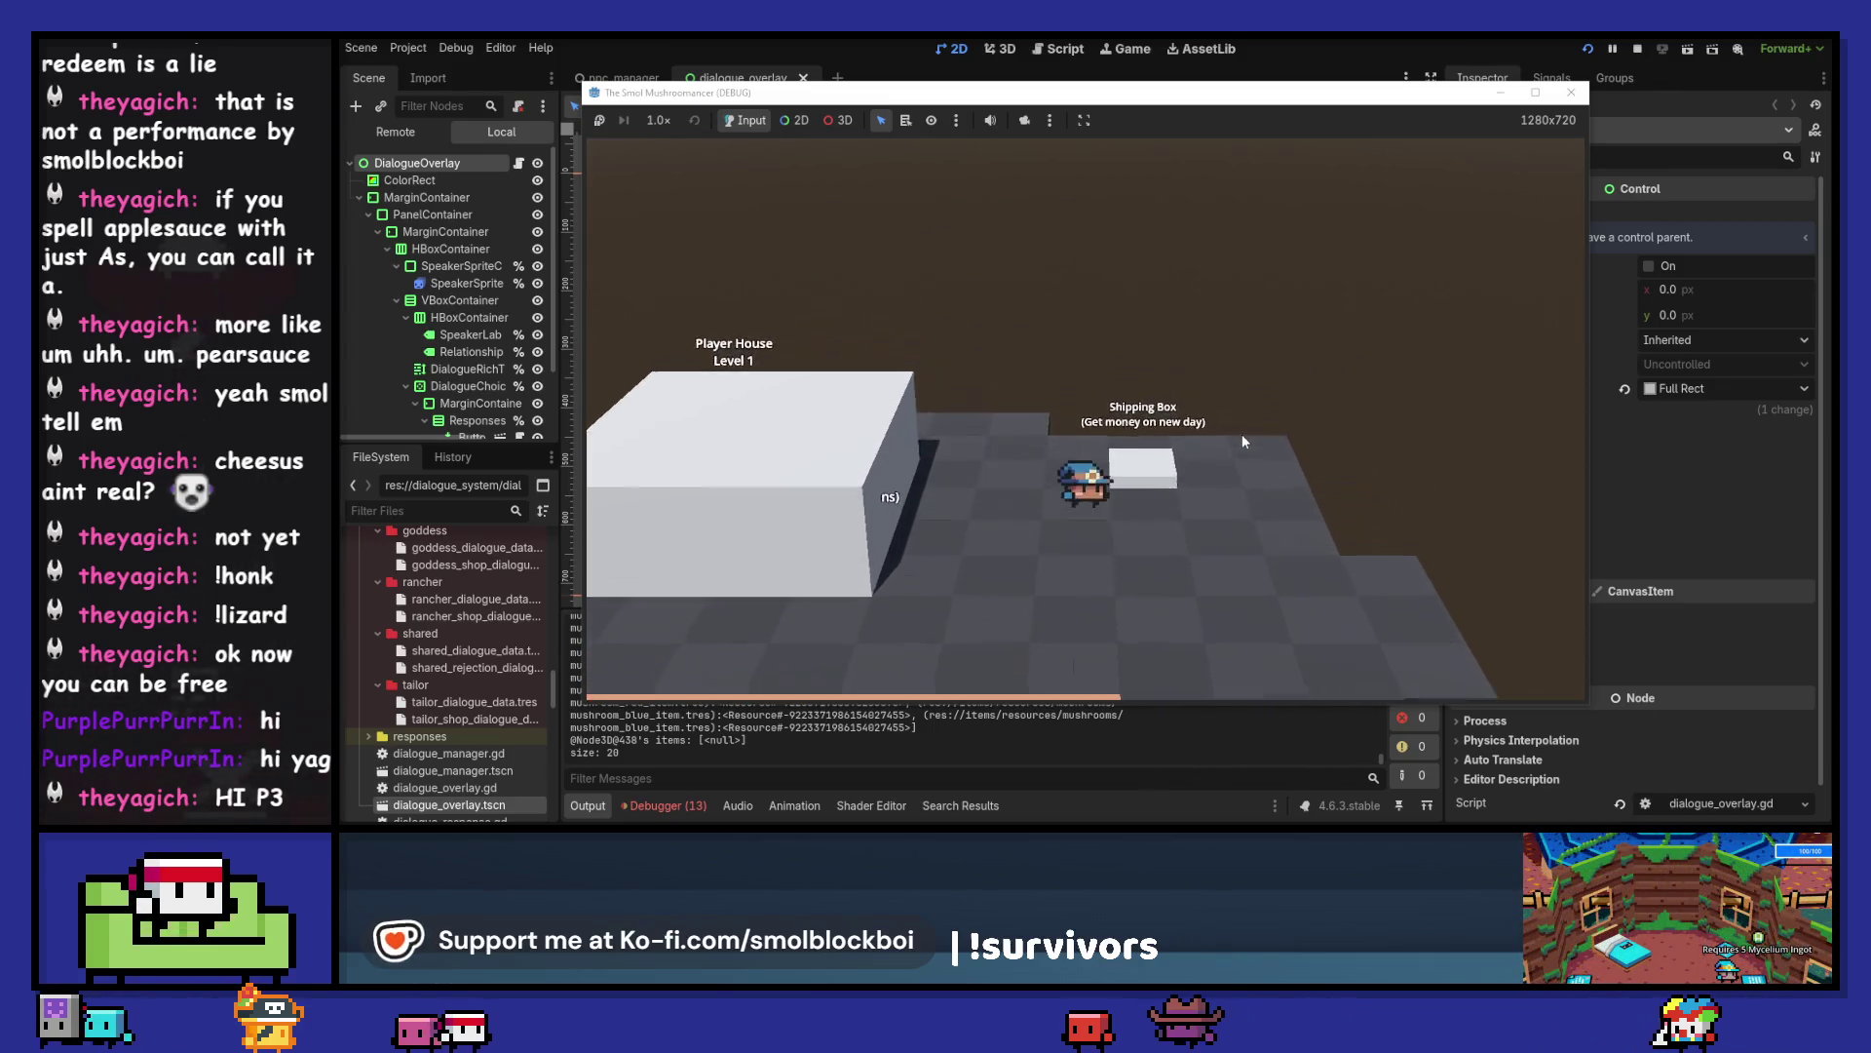
{"action": "key", "text": "a"}
{"action": "key", "text": "e"}
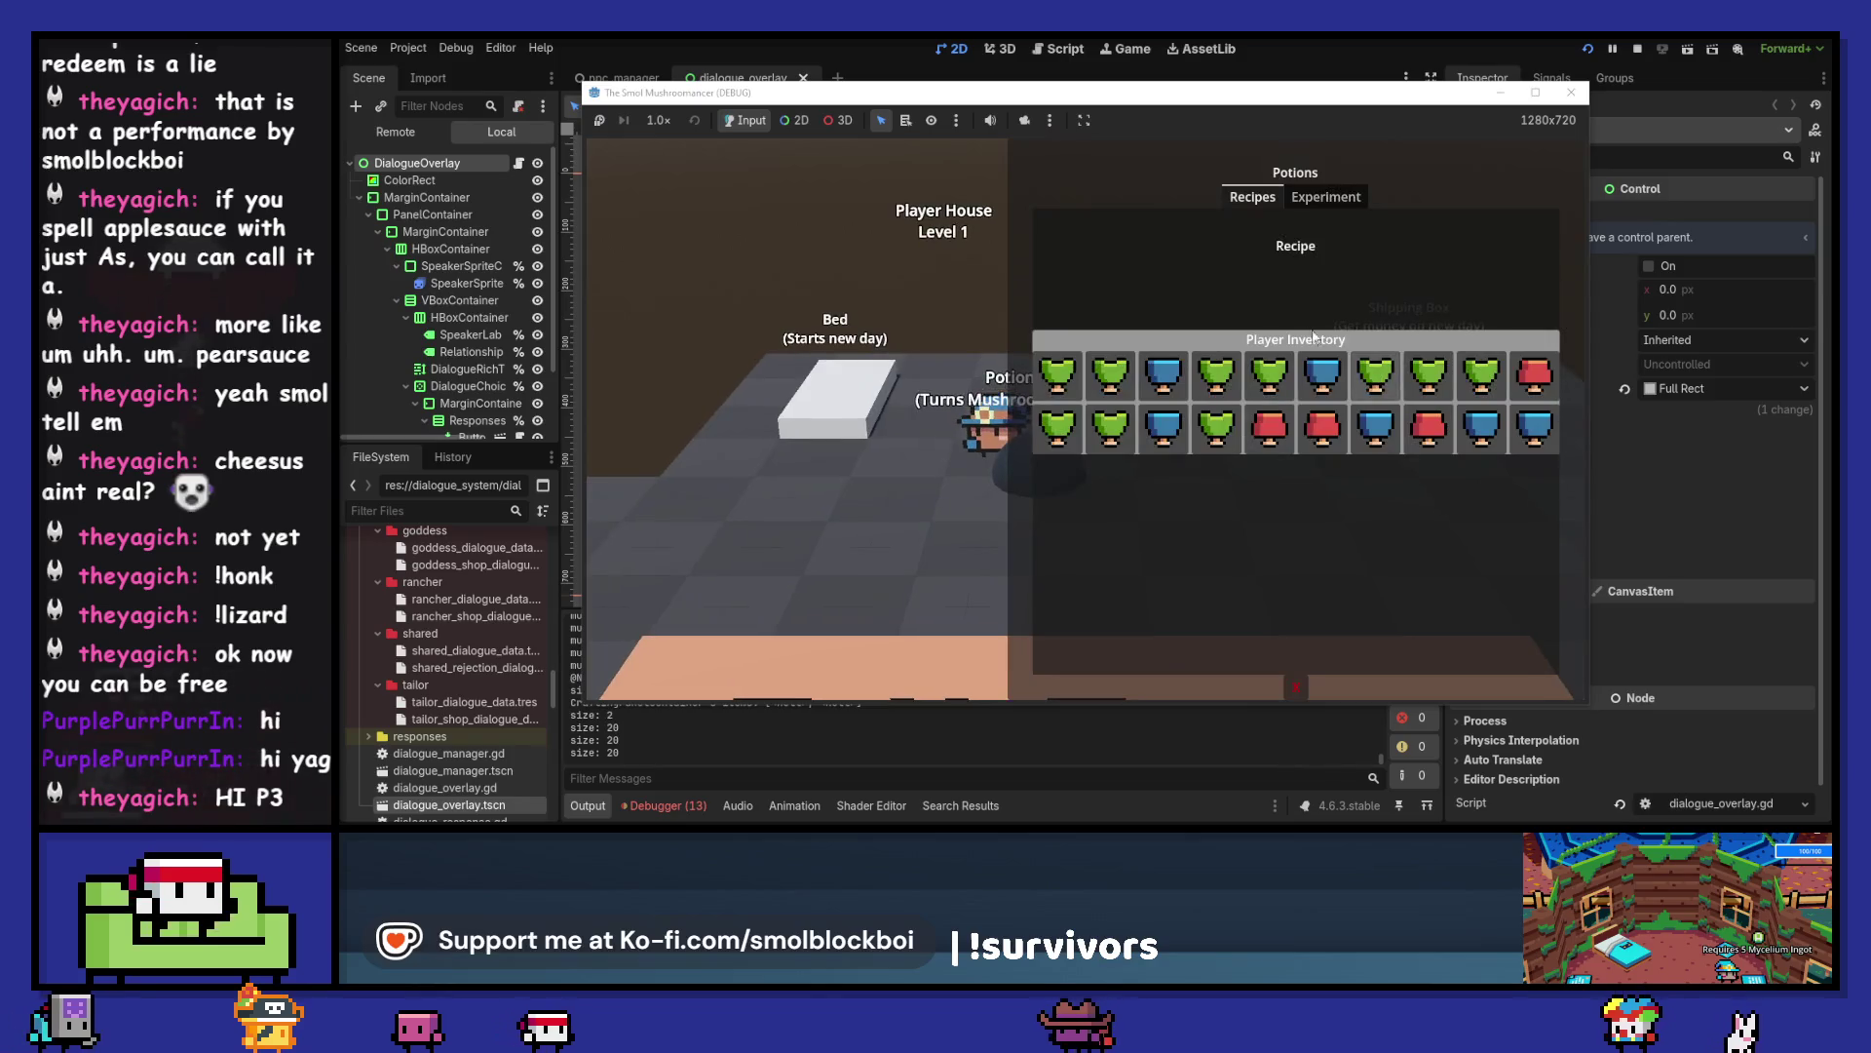
- Test green and red mushrooms under Experiment, brew green potions from Recipes, then open the shipping box
{"action": "left_click", "coordinate": [1326, 197]}
{"action": "left_click", "coordinate": [1070, 402]}
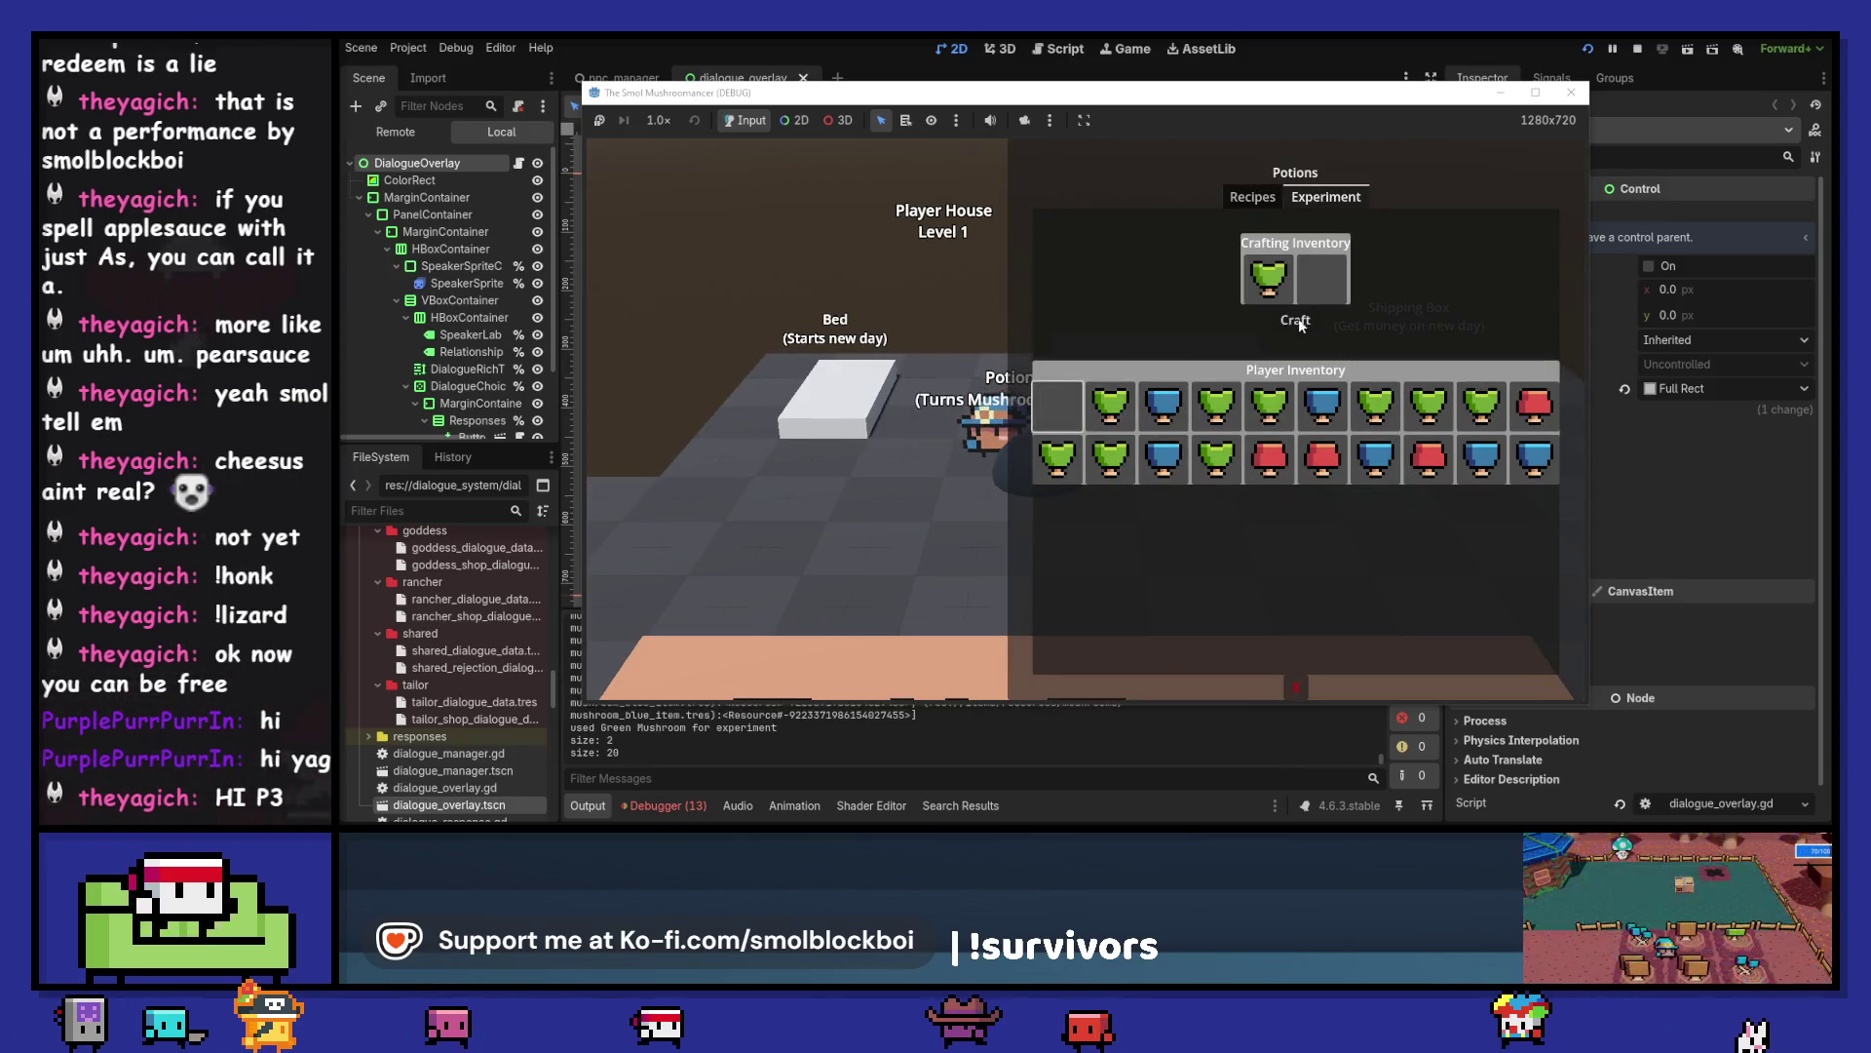
{"action": "left_click", "coordinate": [1533, 408]}
{"action": "left_click", "coordinate": [1257, 198]}
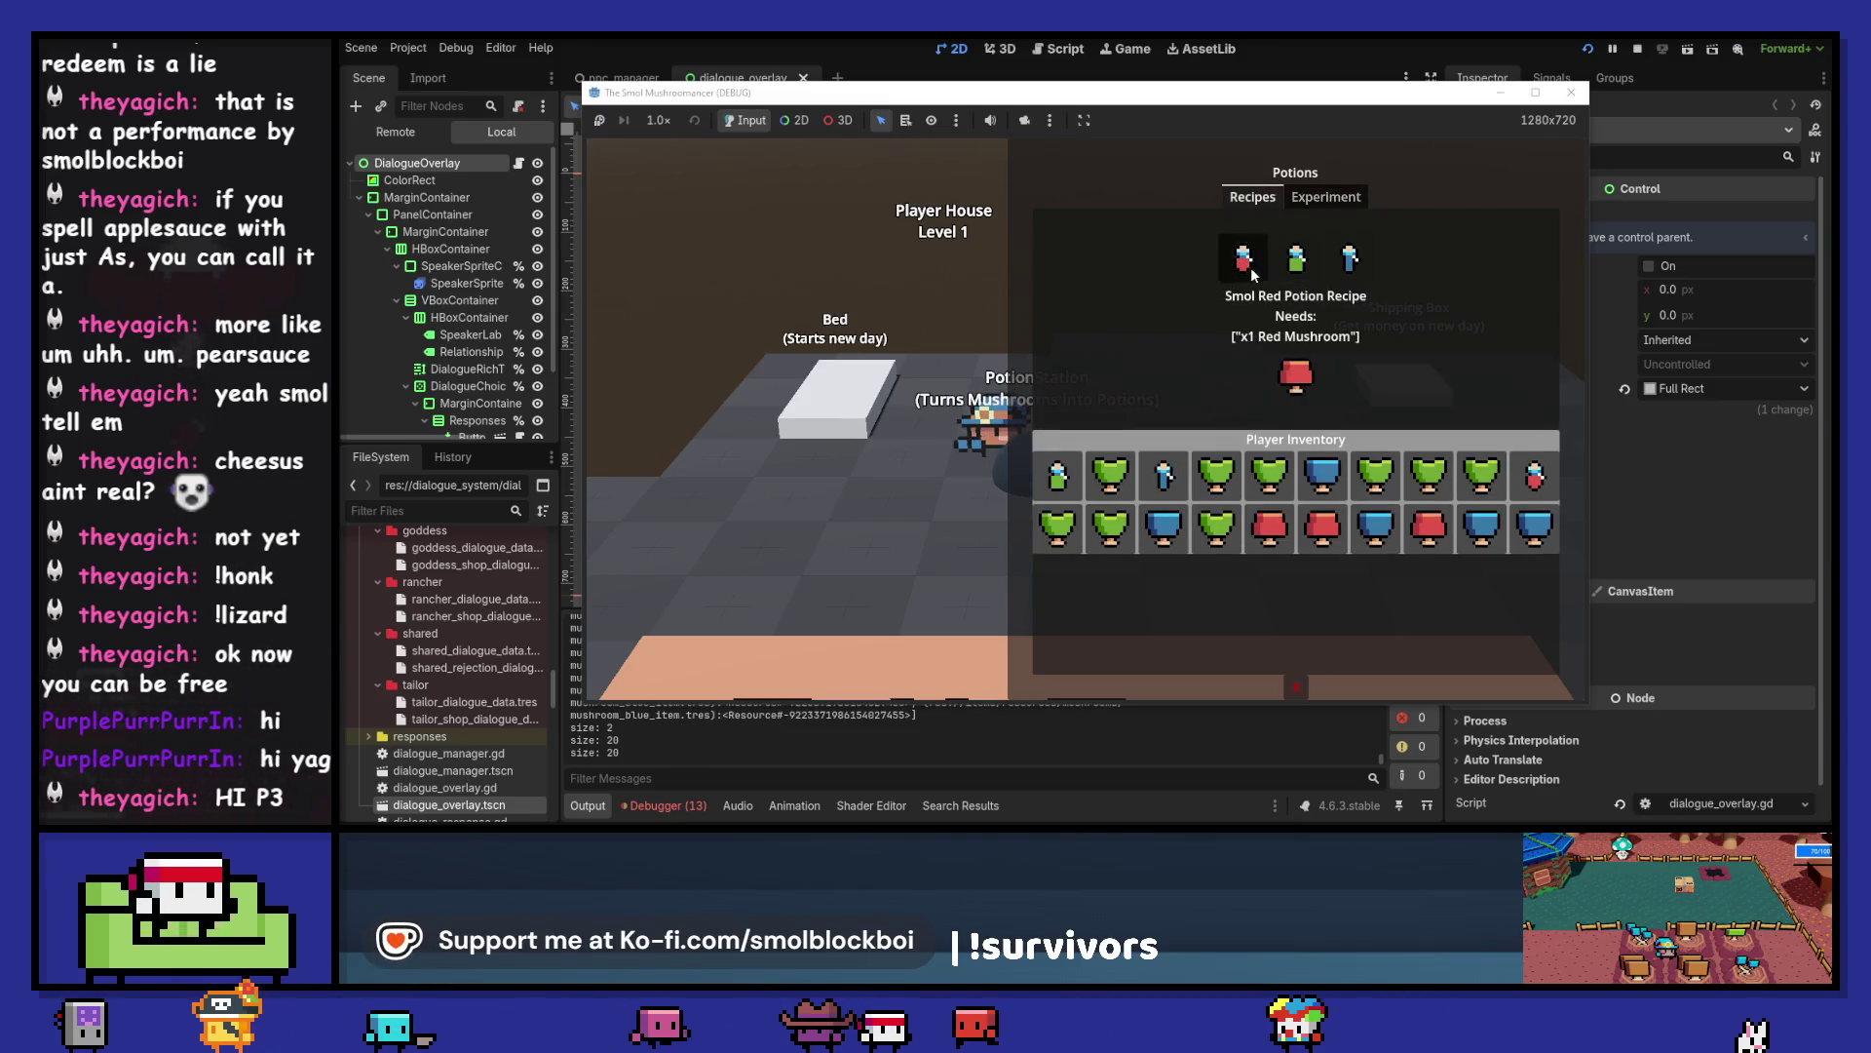
{"action": "left_click", "coordinate": [1286, 266]}
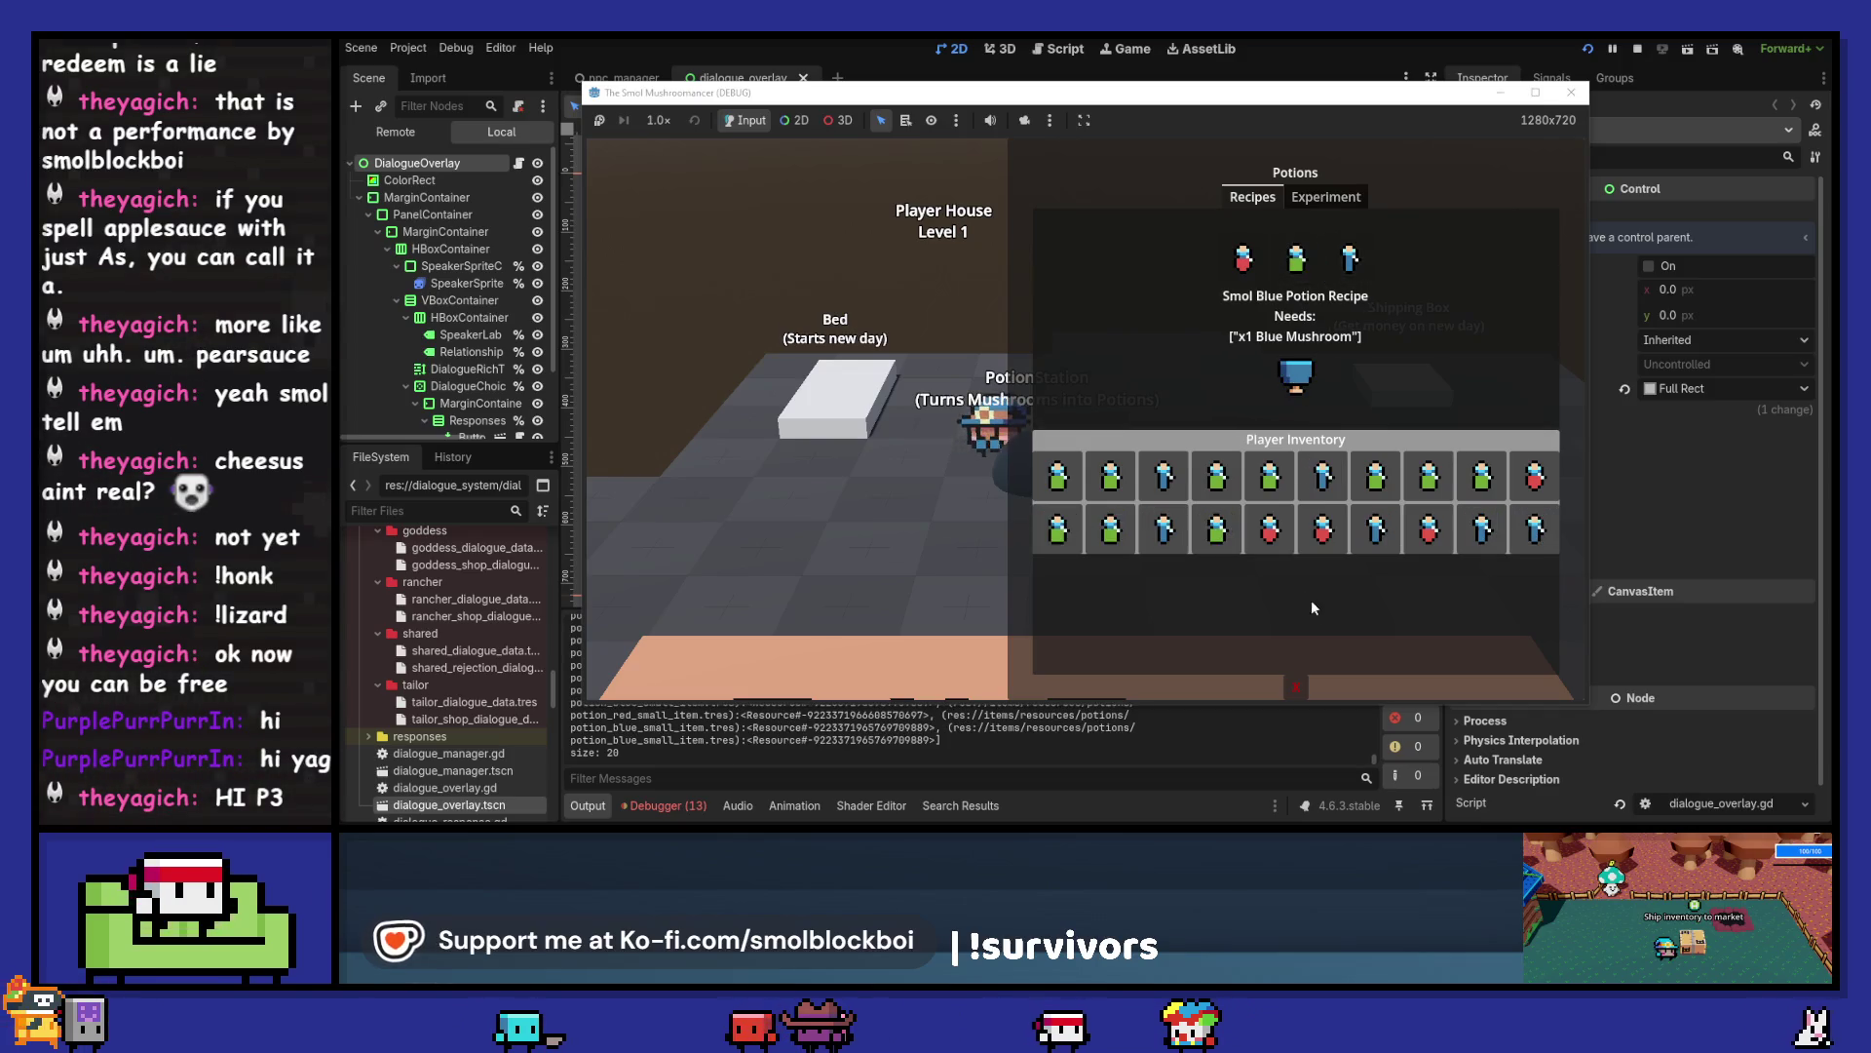
{"action": "left_click", "coordinate": [1295, 686]}
{"action": "left_click", "coordinate": [1333, 447]}
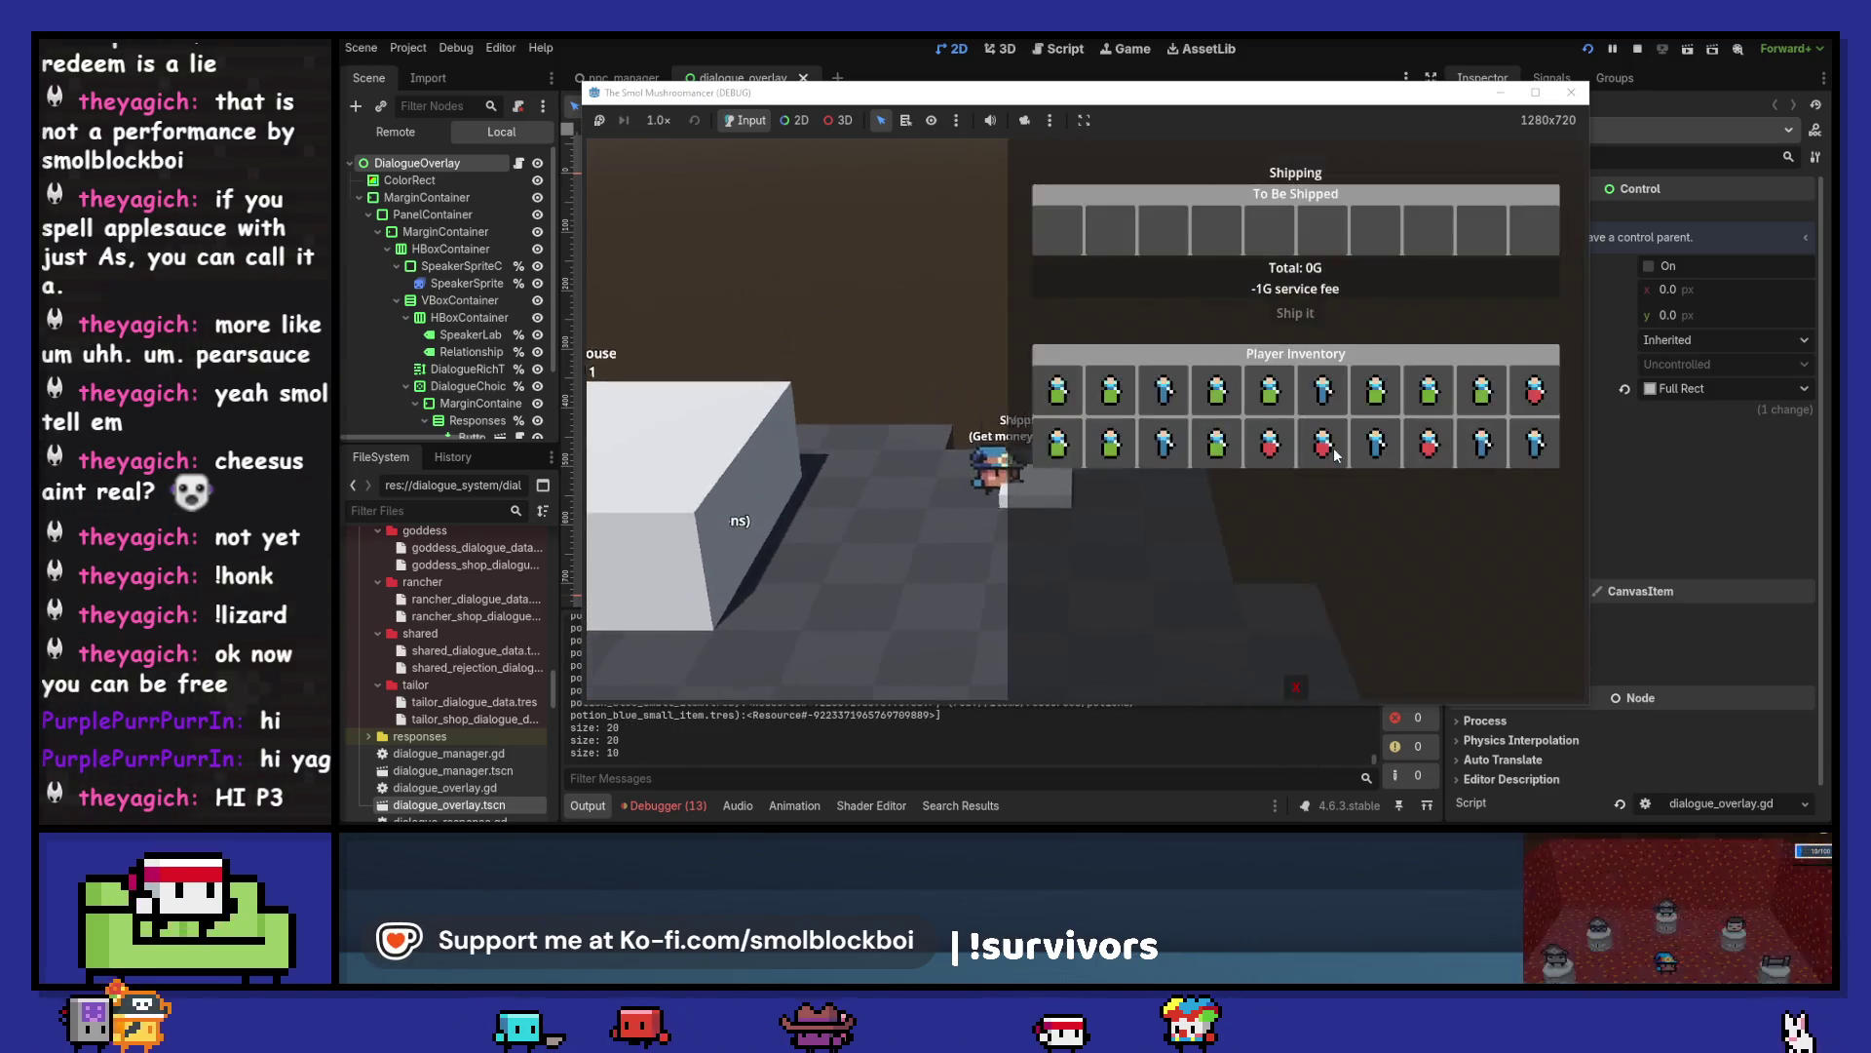
- Move the first row of potions into shipping for 690G, then open the task sheet's Status filter
{"action": "key", "text": "Return"}
{"action": "key", "text": "Return"}
{"action": "key", "text": "Return"}
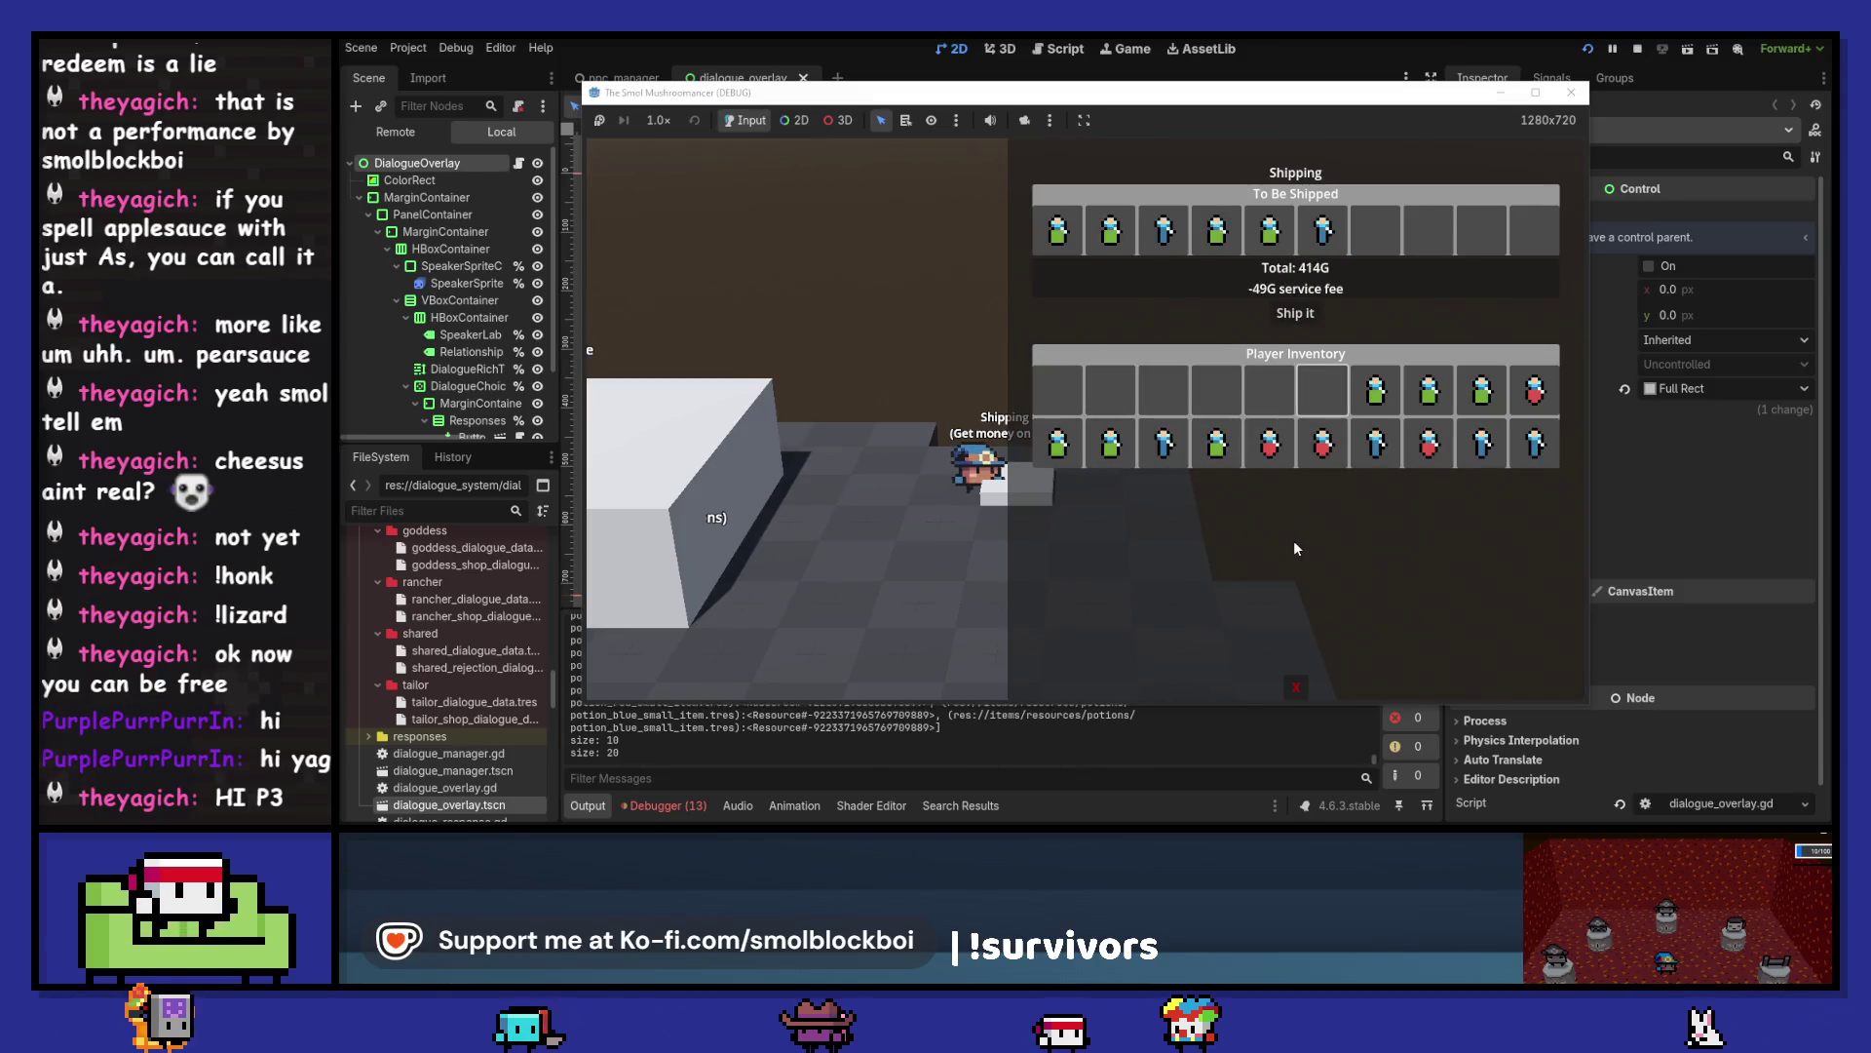
{"action": "key", "text": "Down"}
{"action": "key", "text": "Return"}
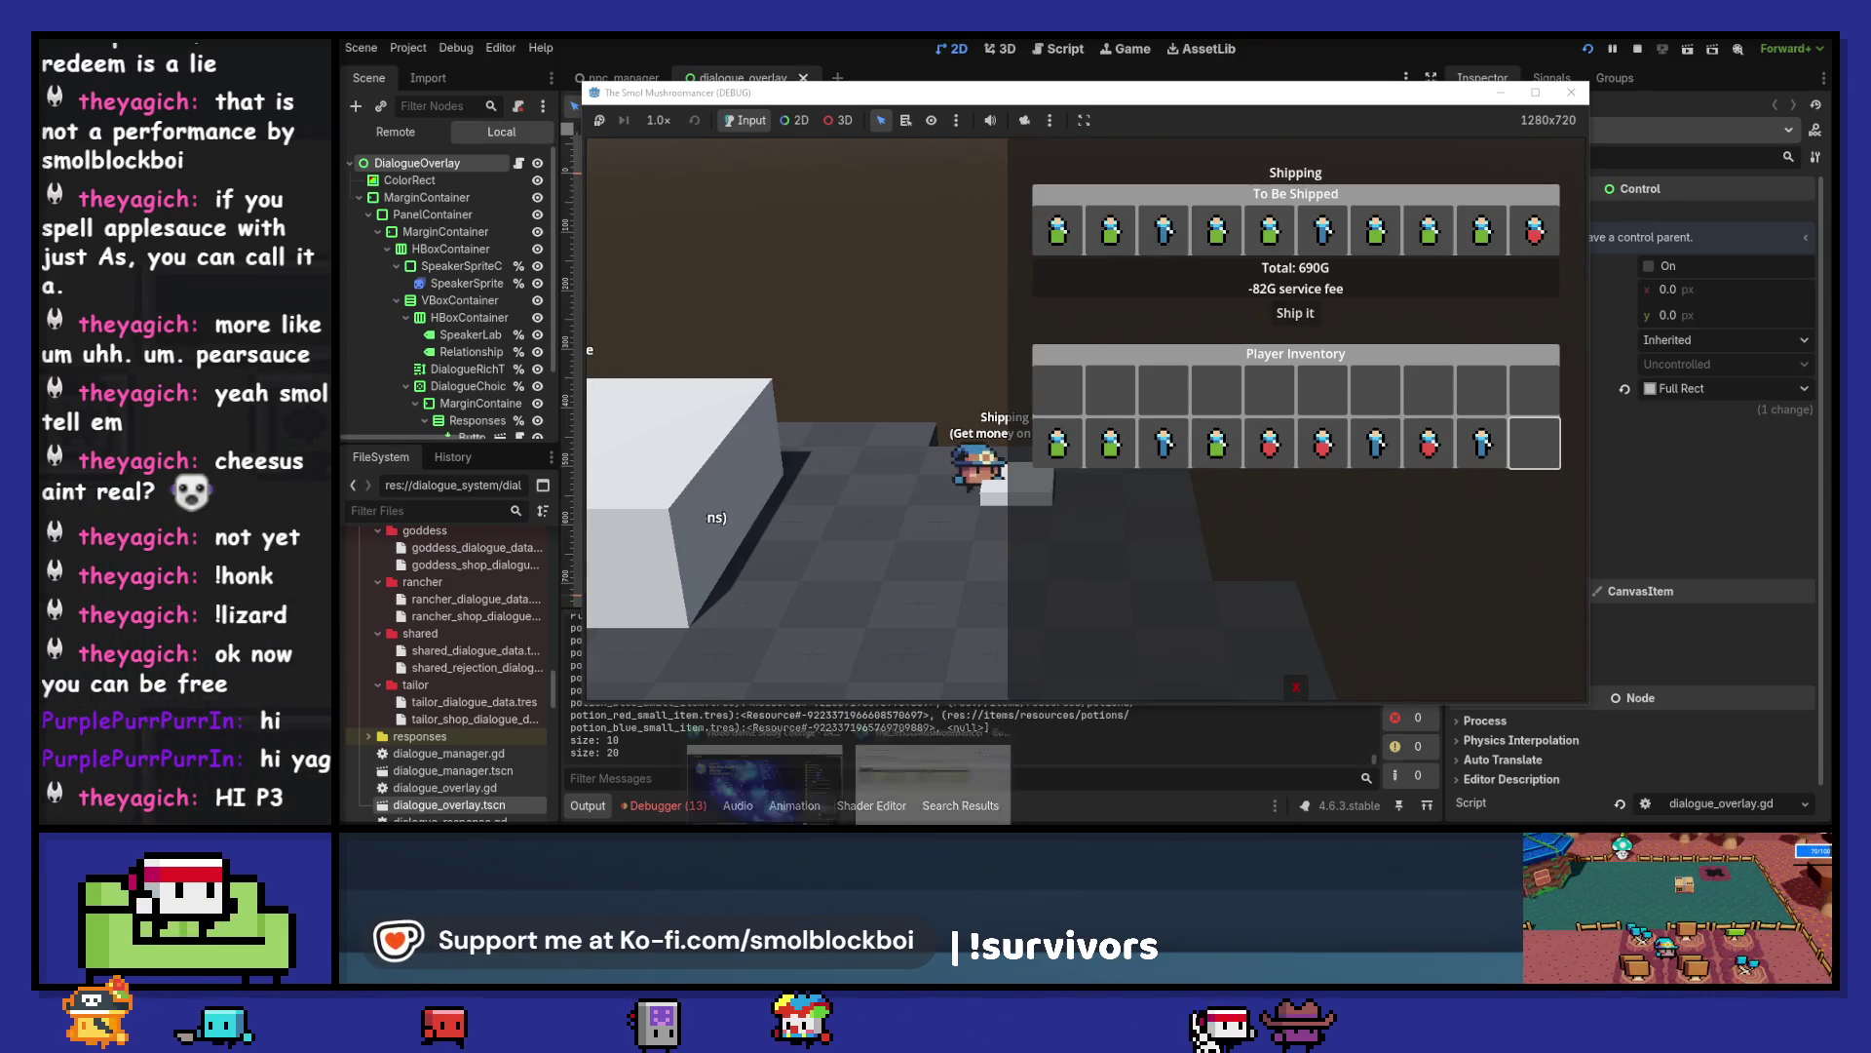
{"action": "key", "text": "alt+Tab"}
{"action": "left_click", "coordinate": [1419, 264]}
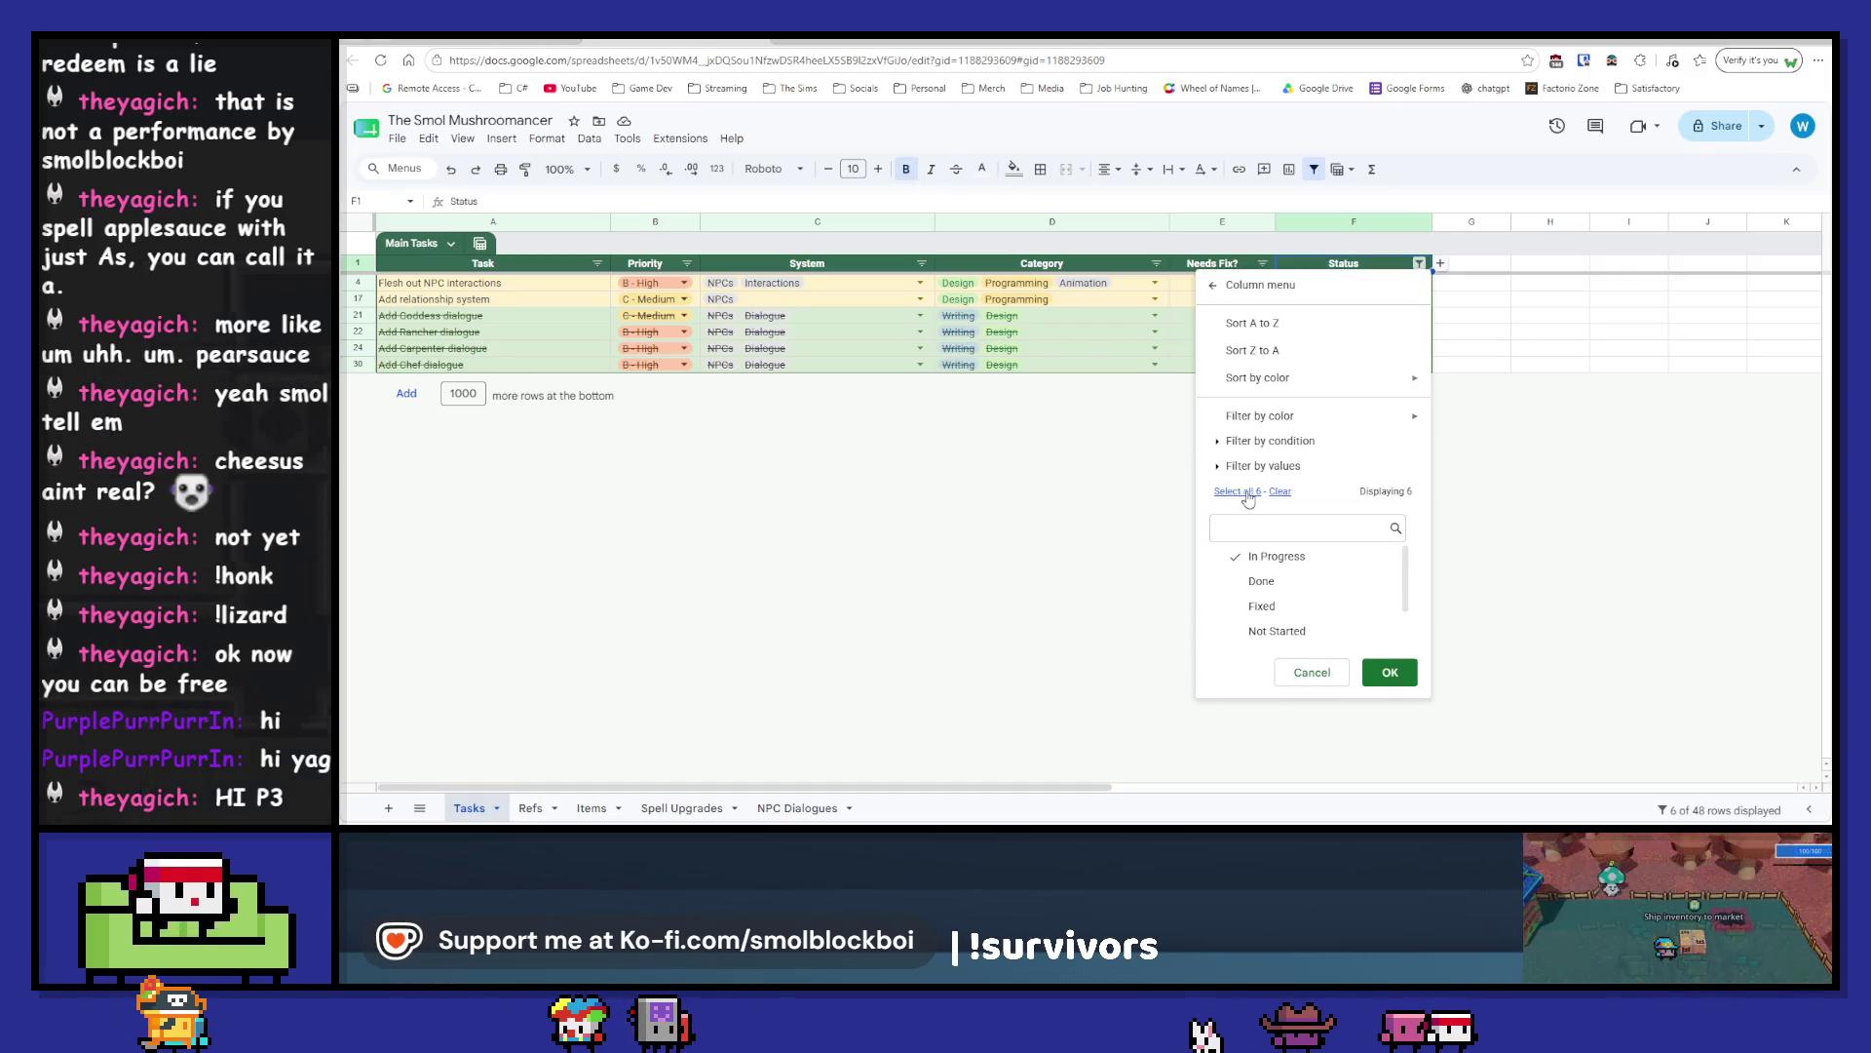
- Select all statuses in the Status filter so all 48 tasks, including Not Started, are listed
{"action": "left_click", "coordinate": [1243, 286]}
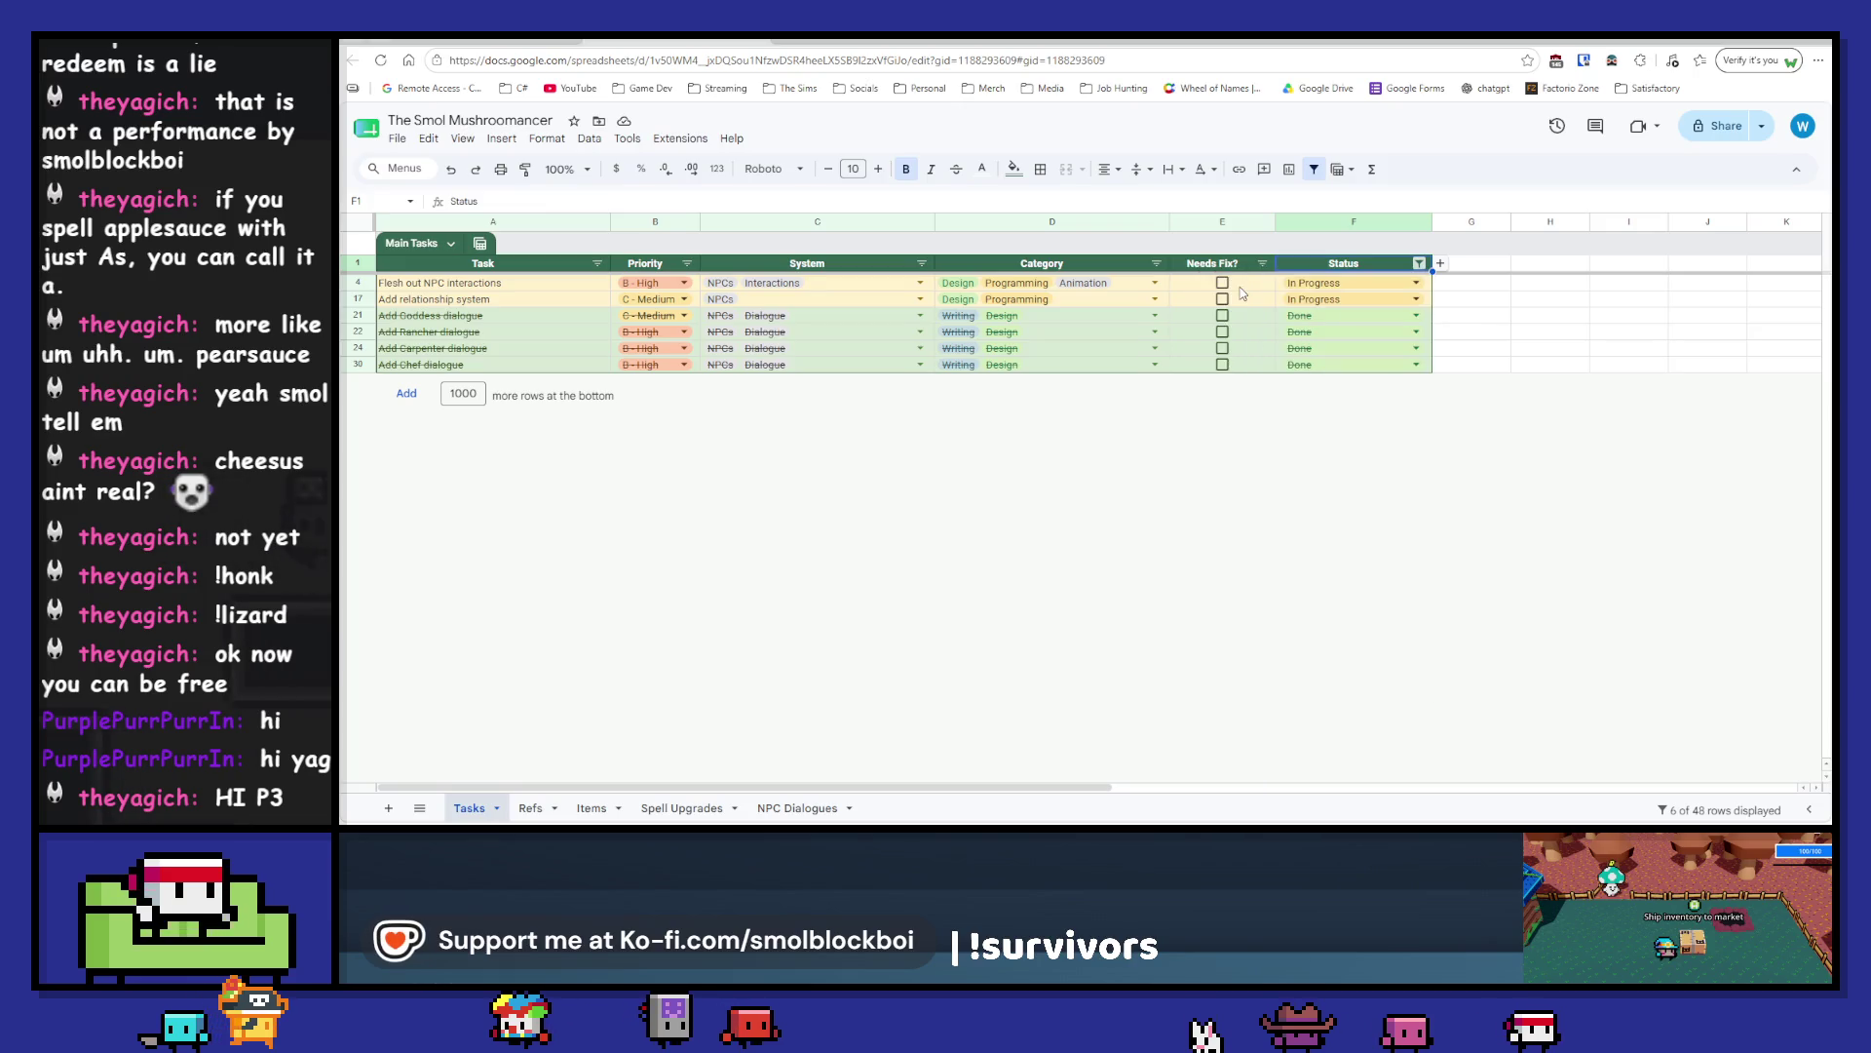
{"action": "left_click", "coordinate": [1420, 265]}
{"action": "left_click", "coordinate": [1391, 672]}
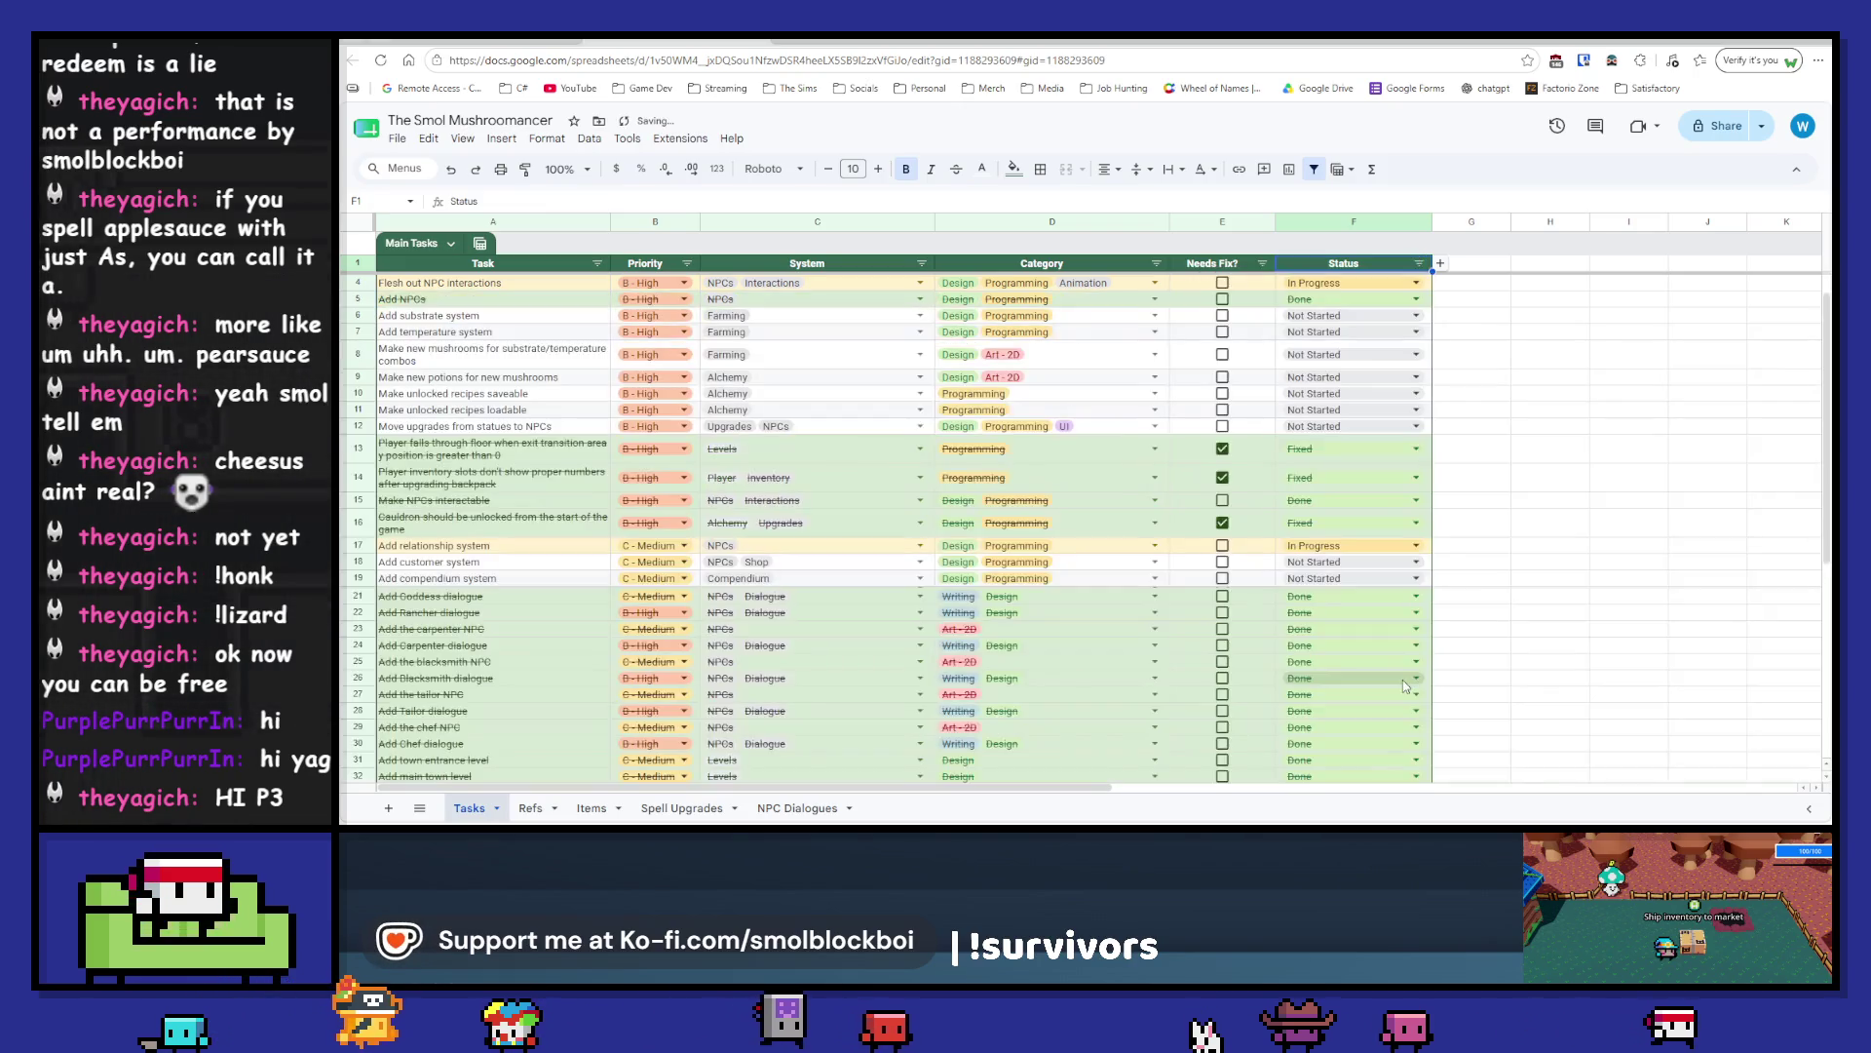
{"action": "scroll", "coordinate": [830, 612], "scroll_direction": "down", "scroll_amount": 5}
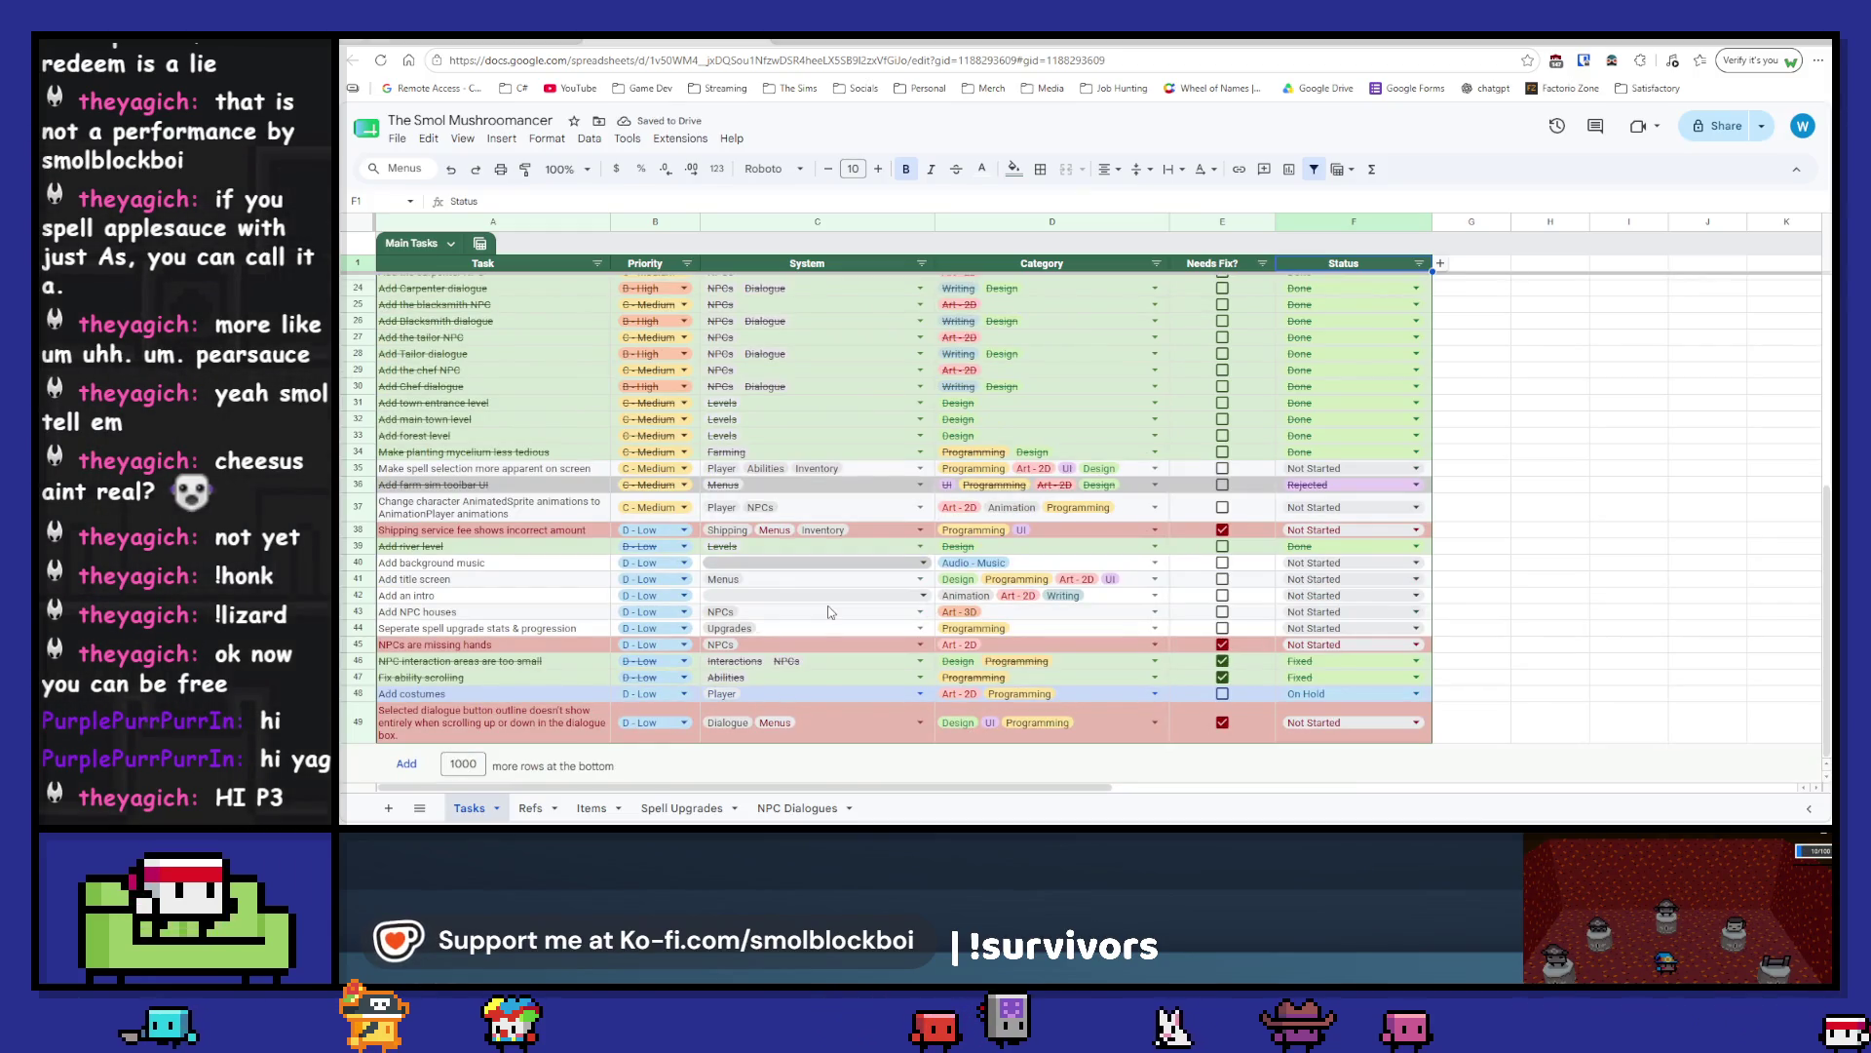
- Insert row 39 with the bug: navigating the player inventory with a full shipping box loses items
{"action": "left_click", "coordinate": [369, 536]}
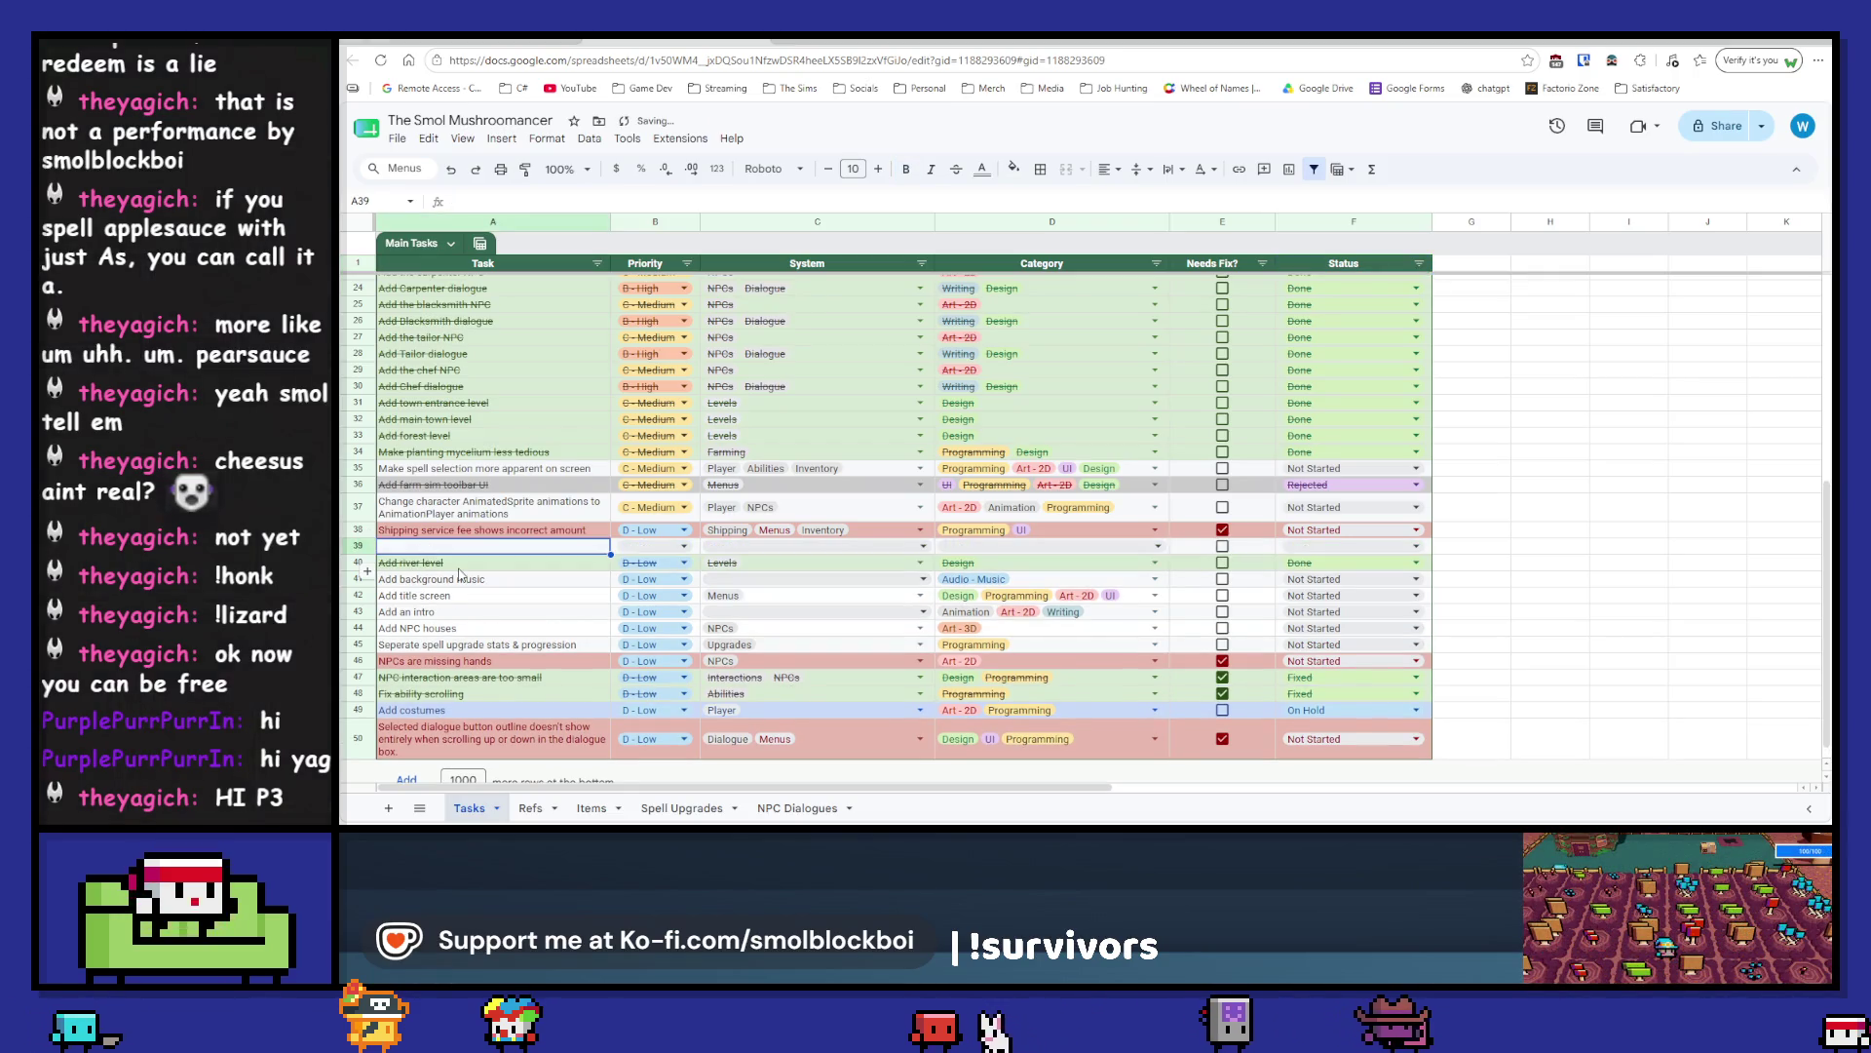
{"action": "key", "text": "BackSpace"}
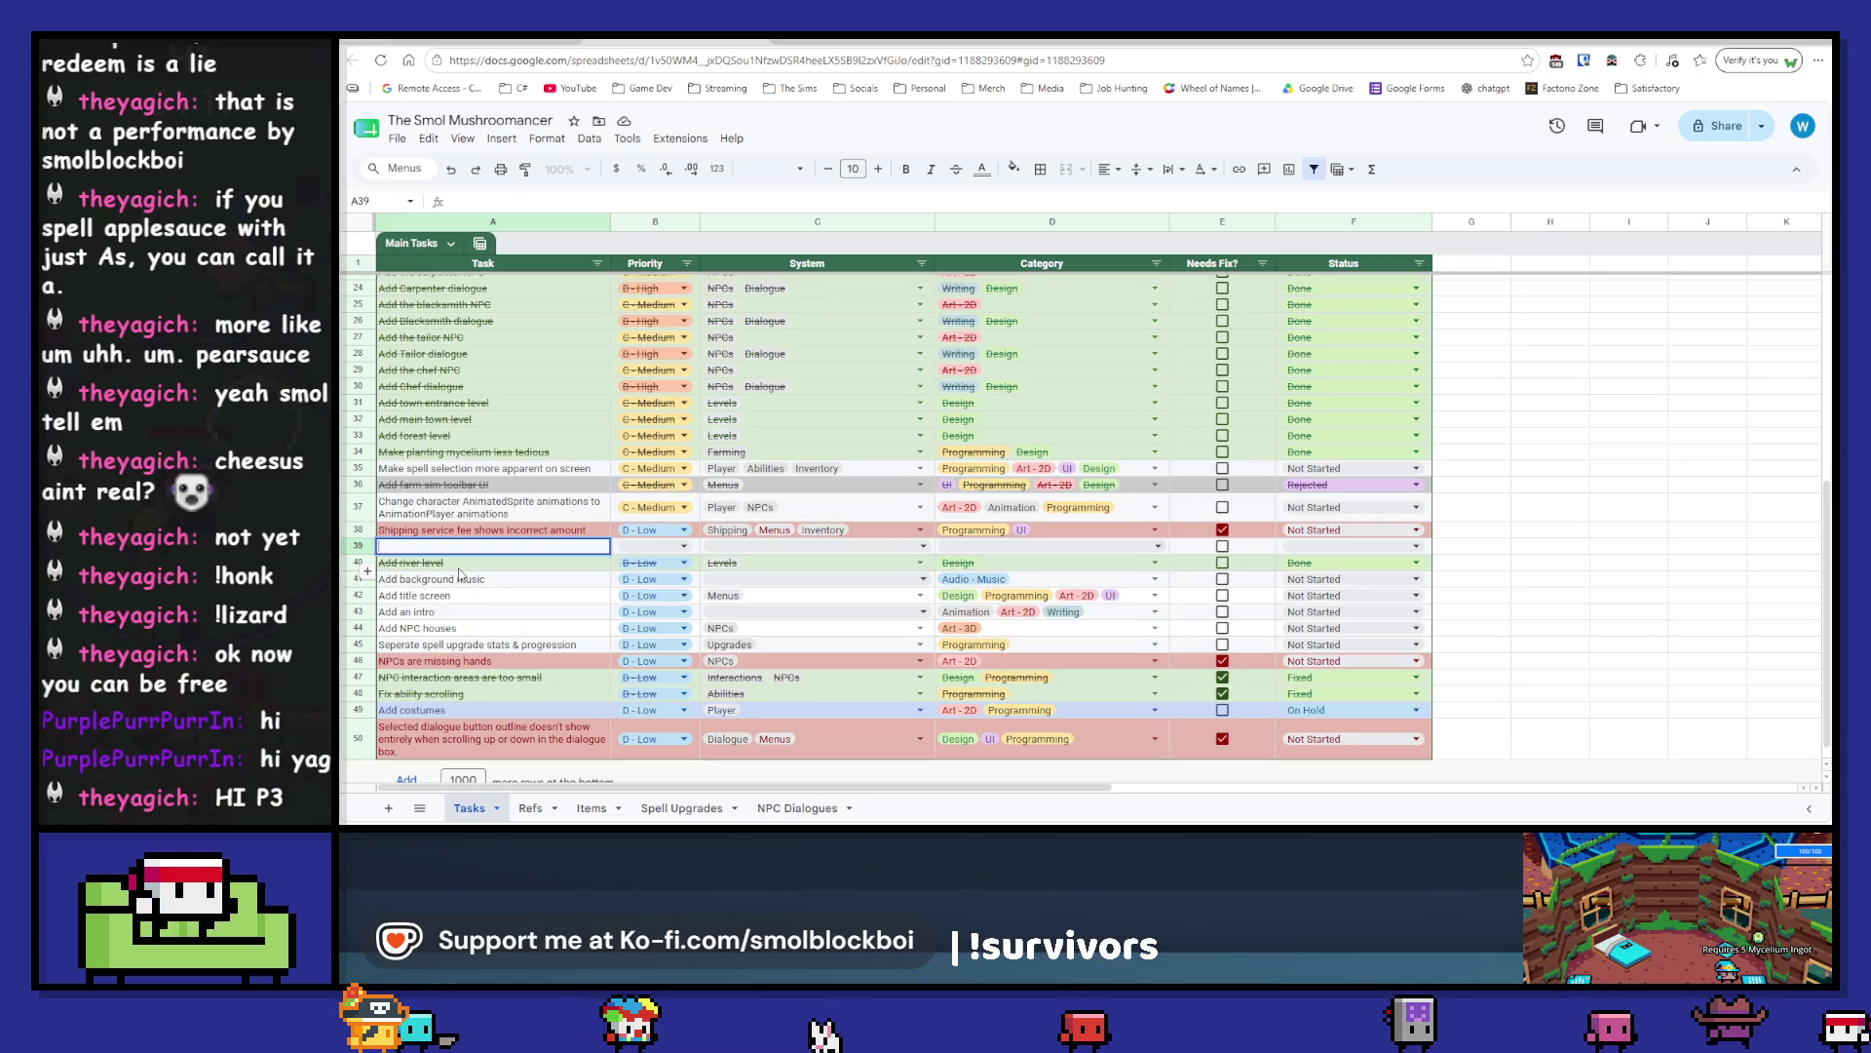
{"action": "type", "text": "Navigatin"}
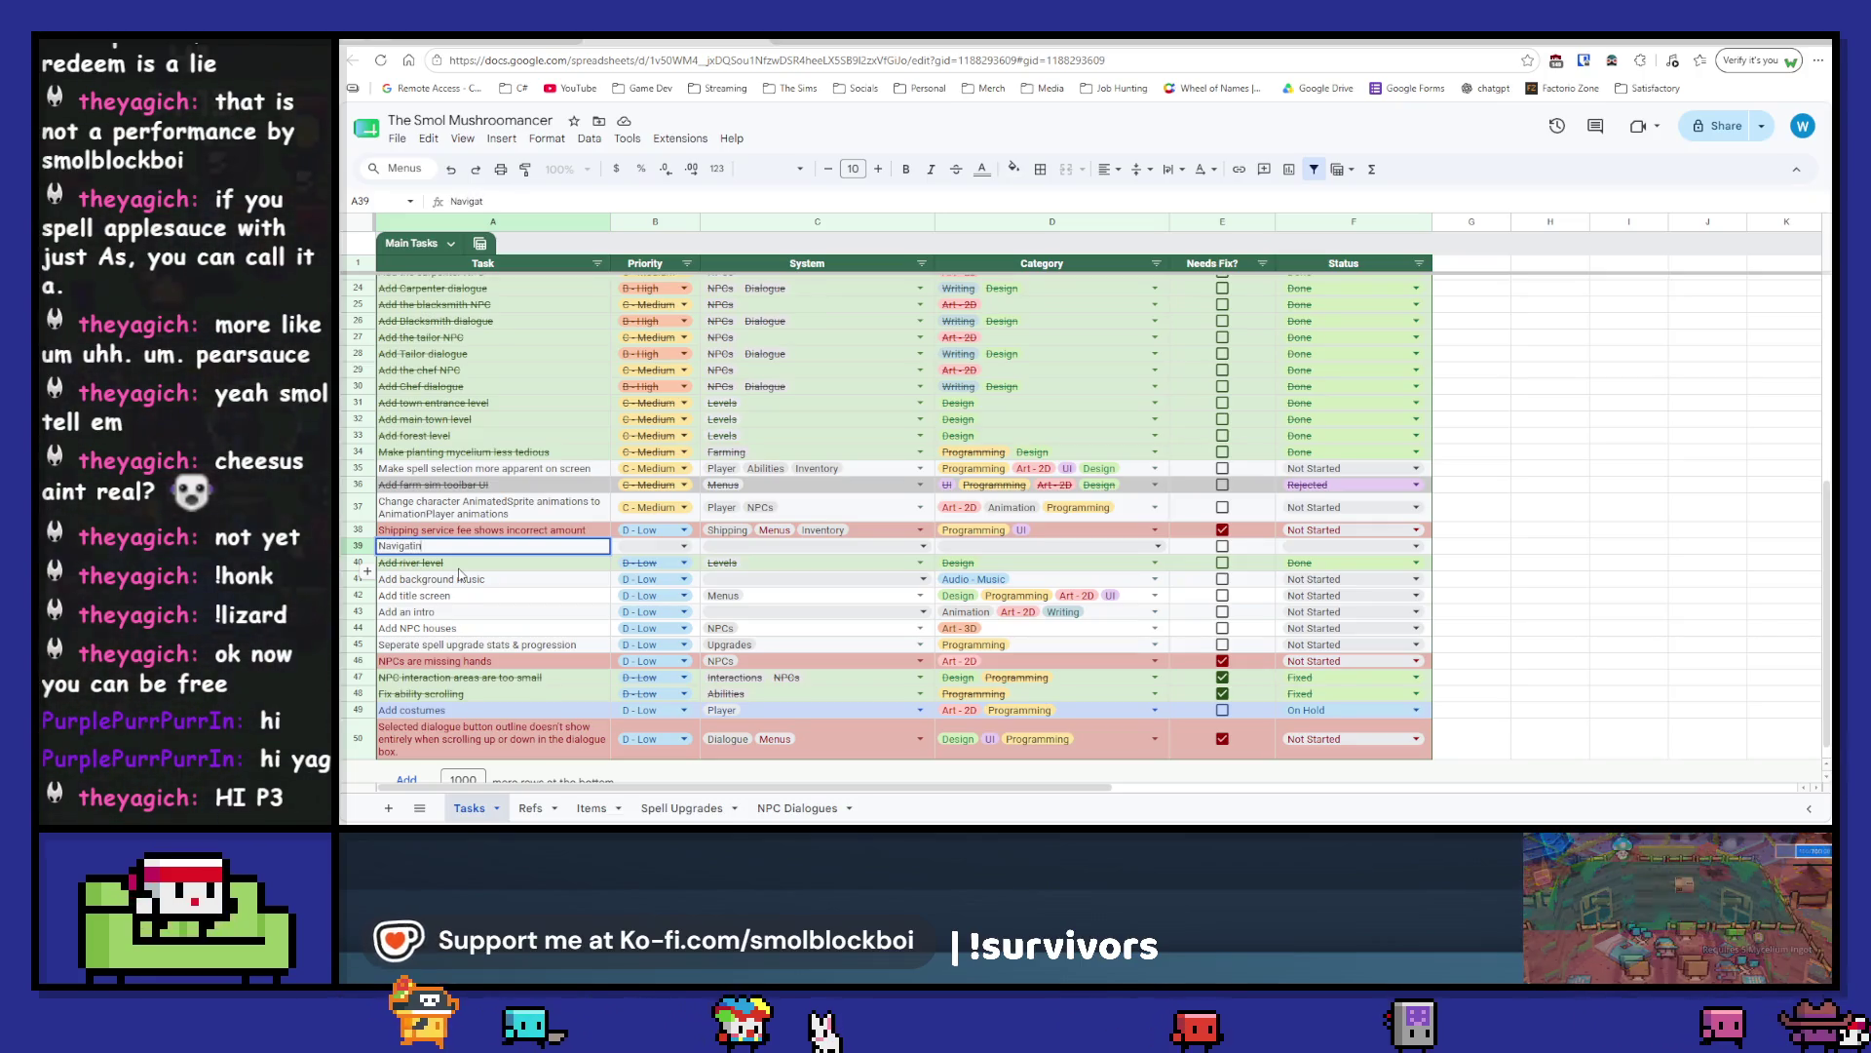
{"action": "type", "text": "g player inventory while"}
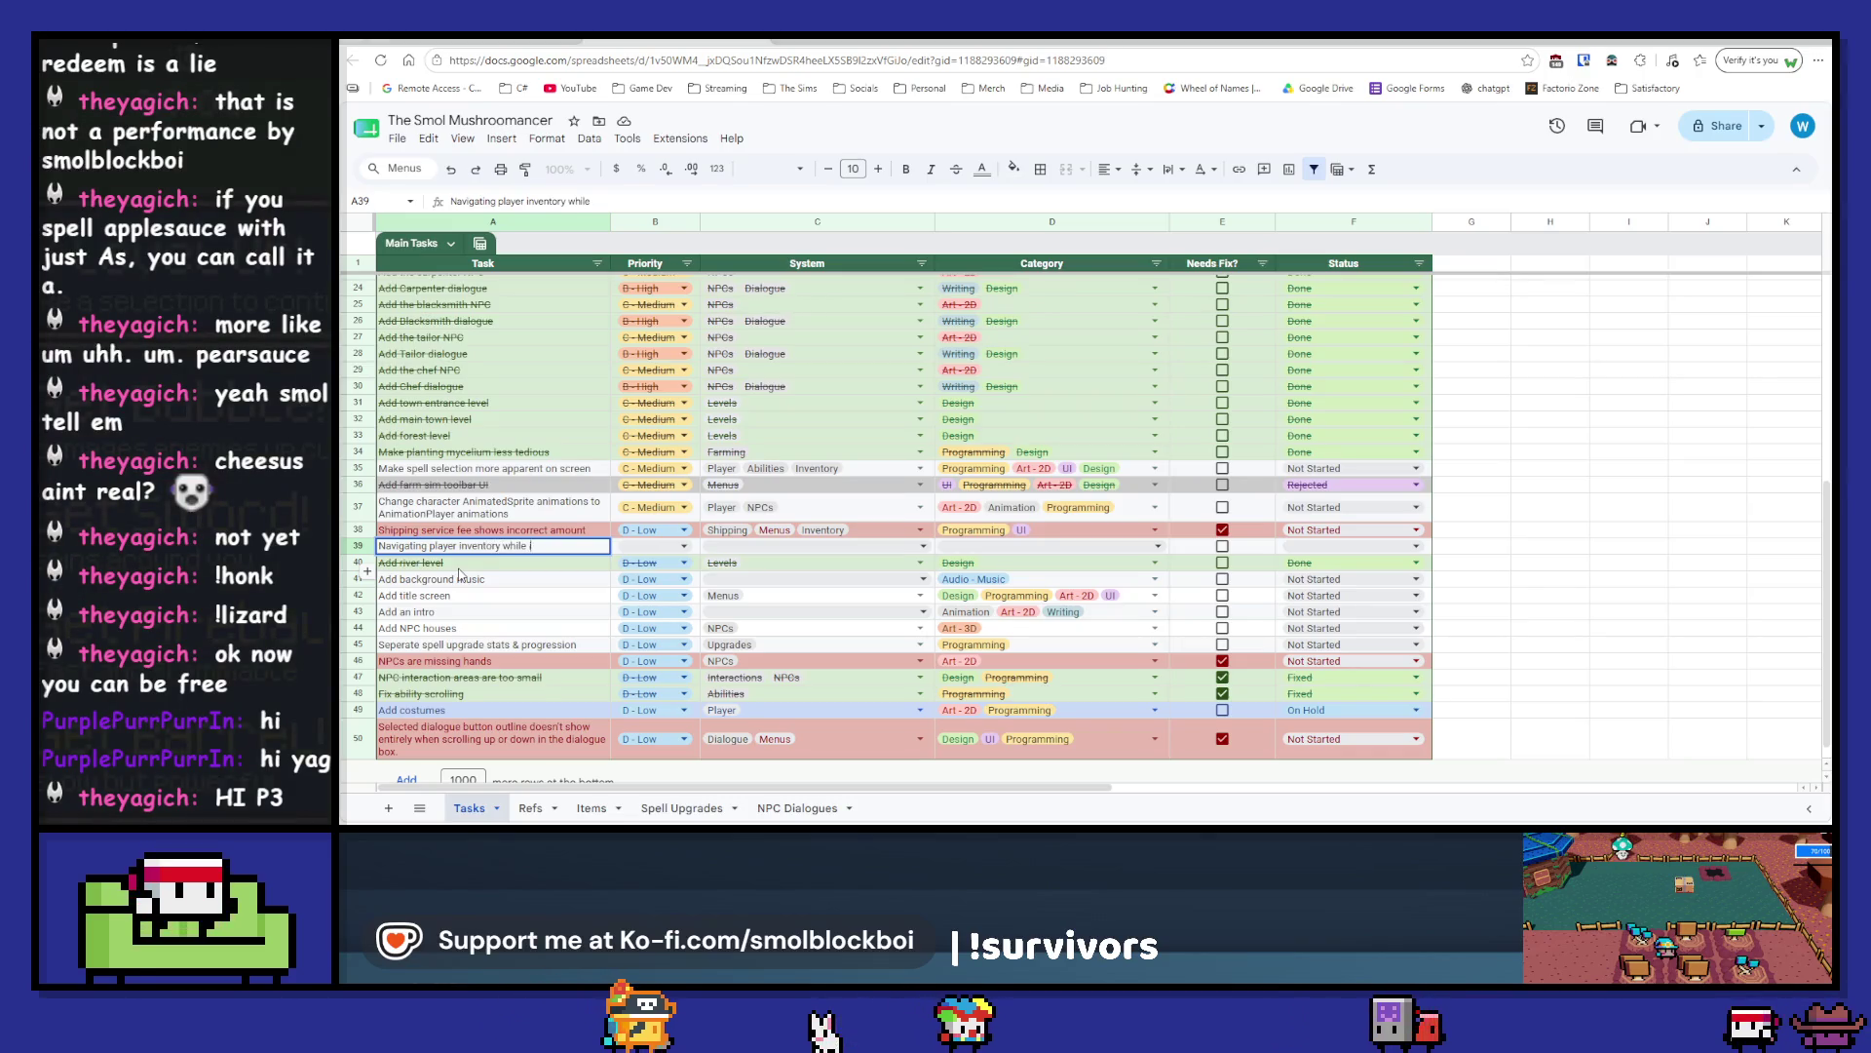
{"action": "key", "text": "BackSpace"}
{"action": "key", "text": "BackSpace"}
{"action": "key", "text": "BackSpace"}
{"action": "type", "text": "ope"}
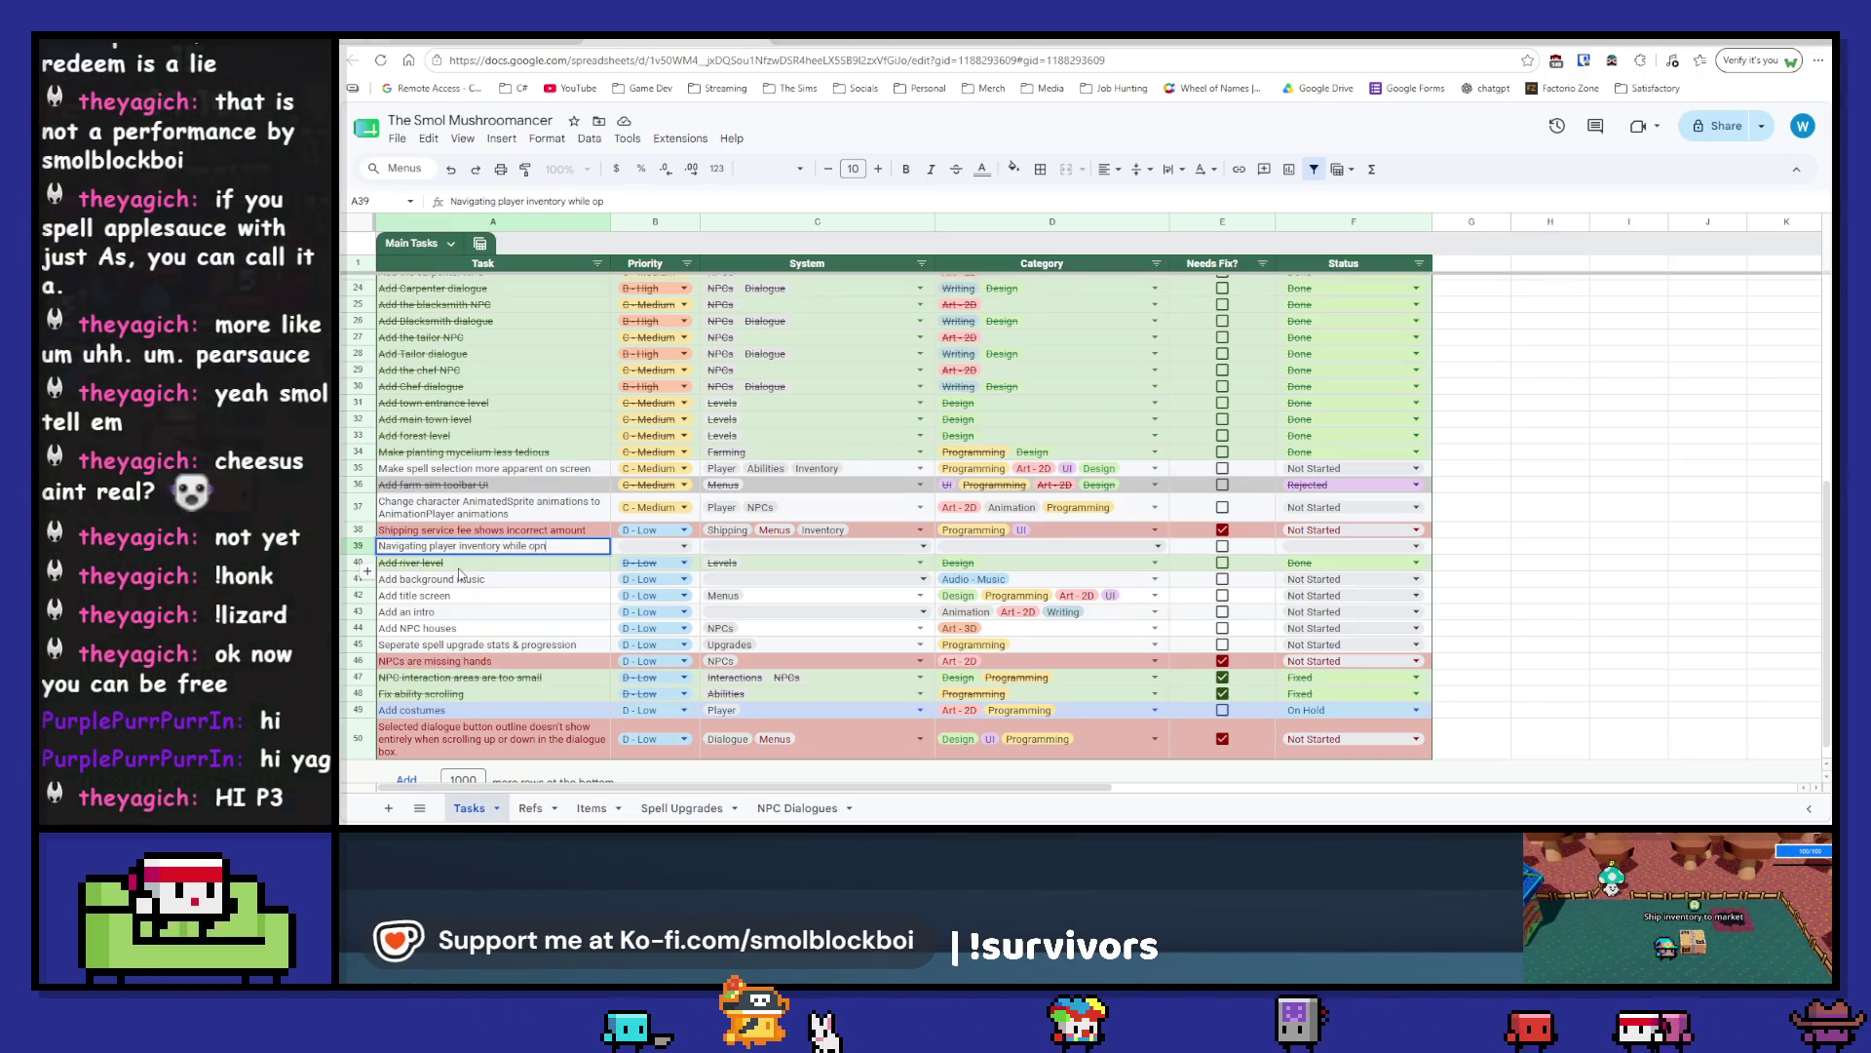
{"action": "key", "text": "BackSpace"}
{"action": "key", "text": "BackSpace"}
{"action": "type", "text": "ened shipping box inventory is full causes item"}
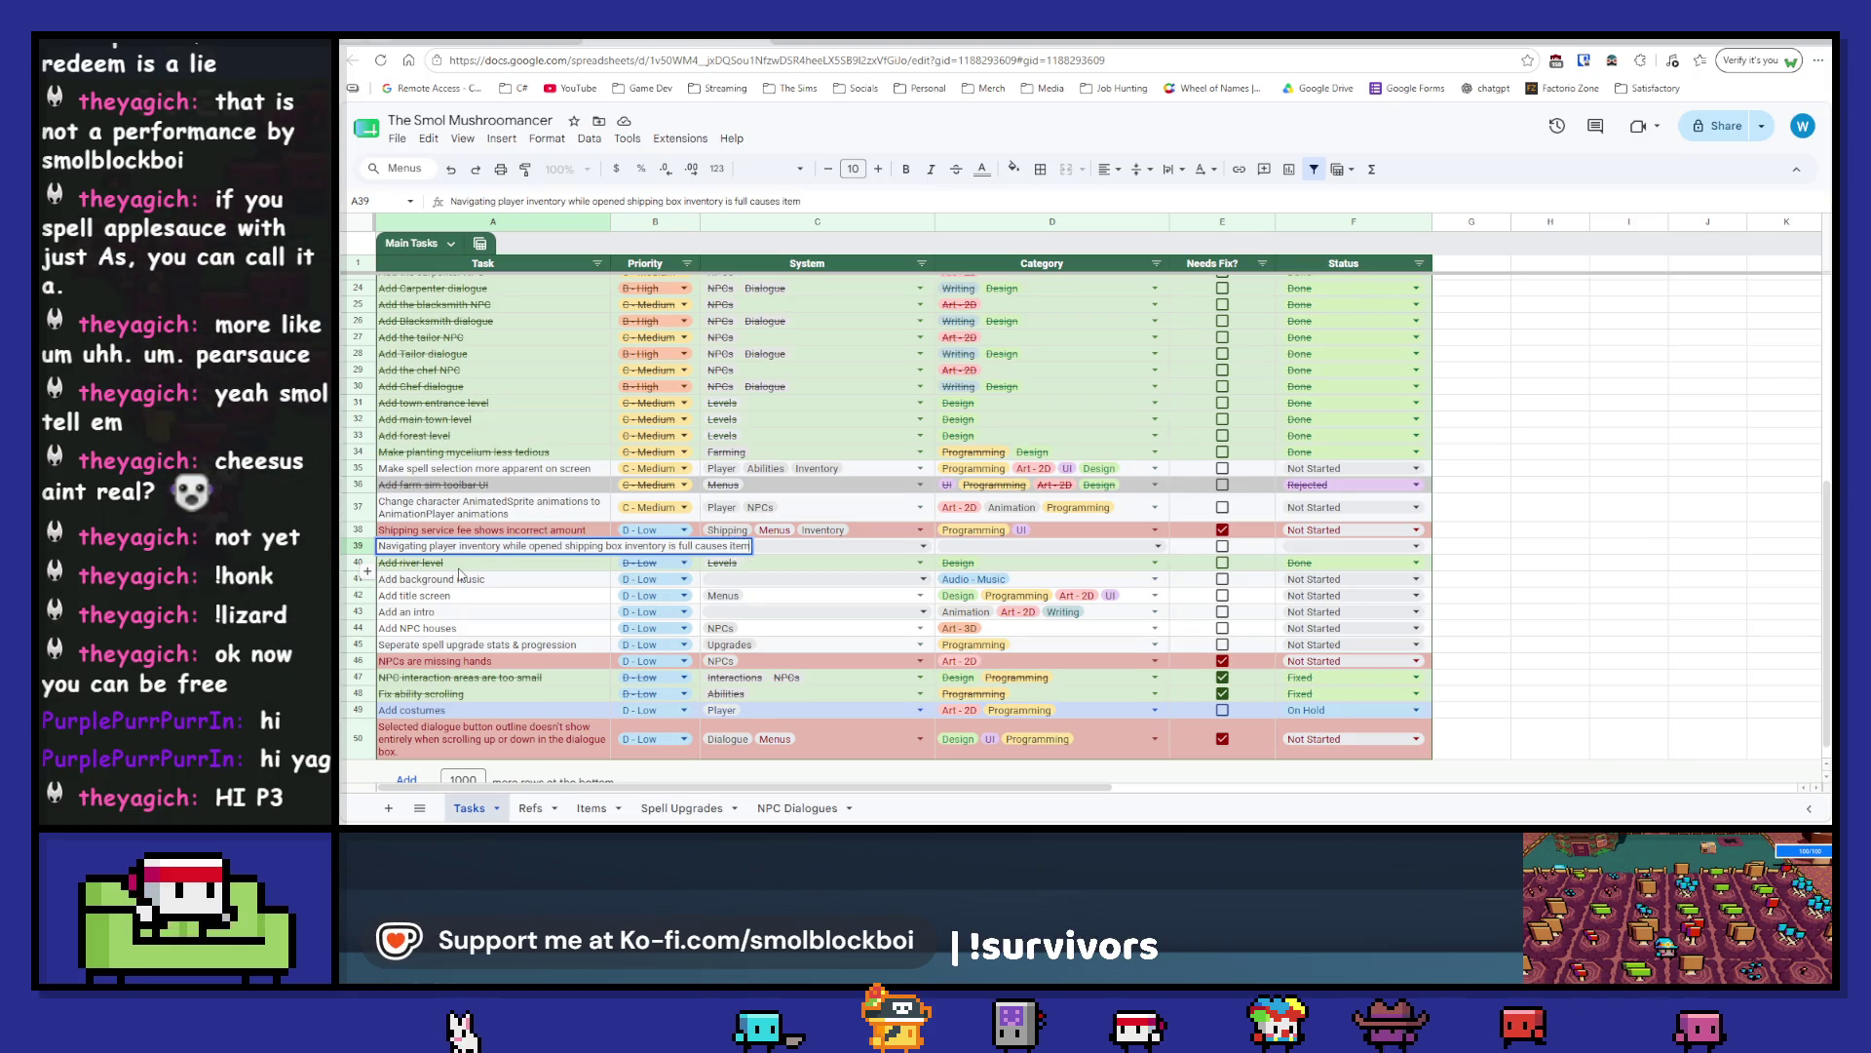
{"action": "type", "text": "s to be lost."}
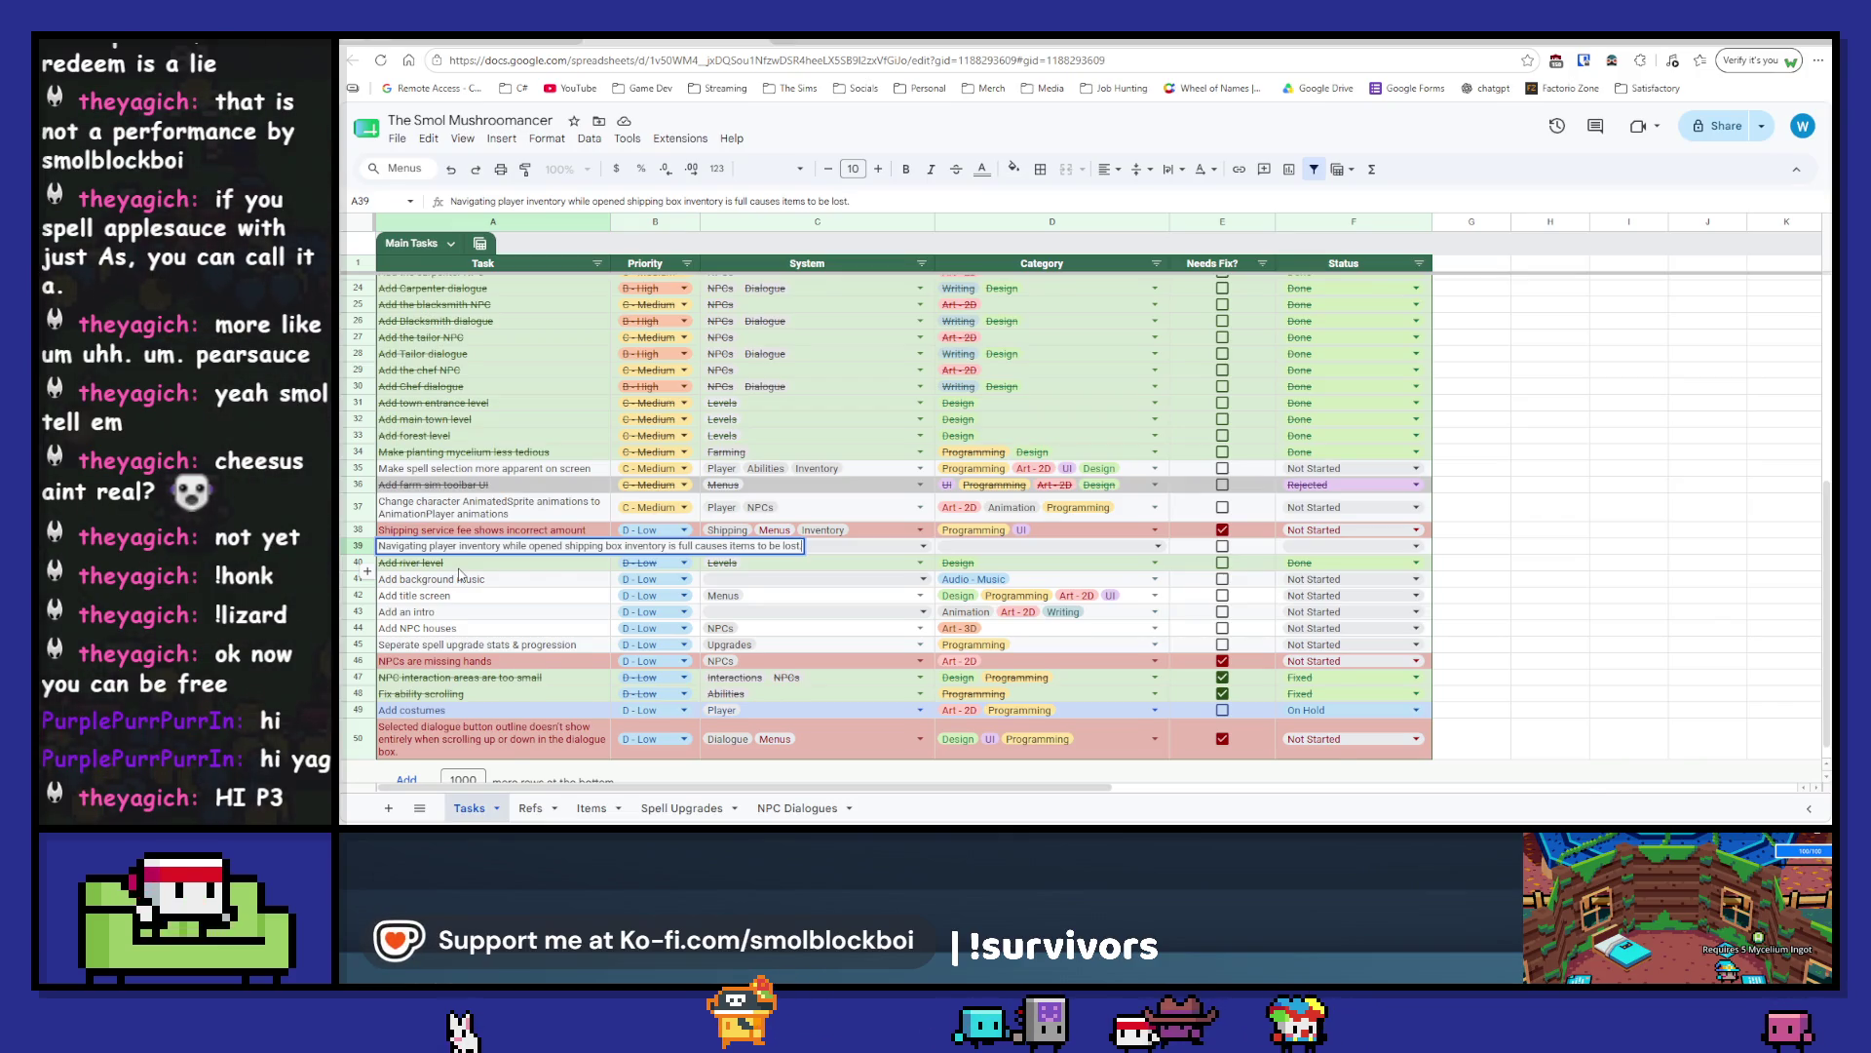
{"action": "key", "text": "Tab"}
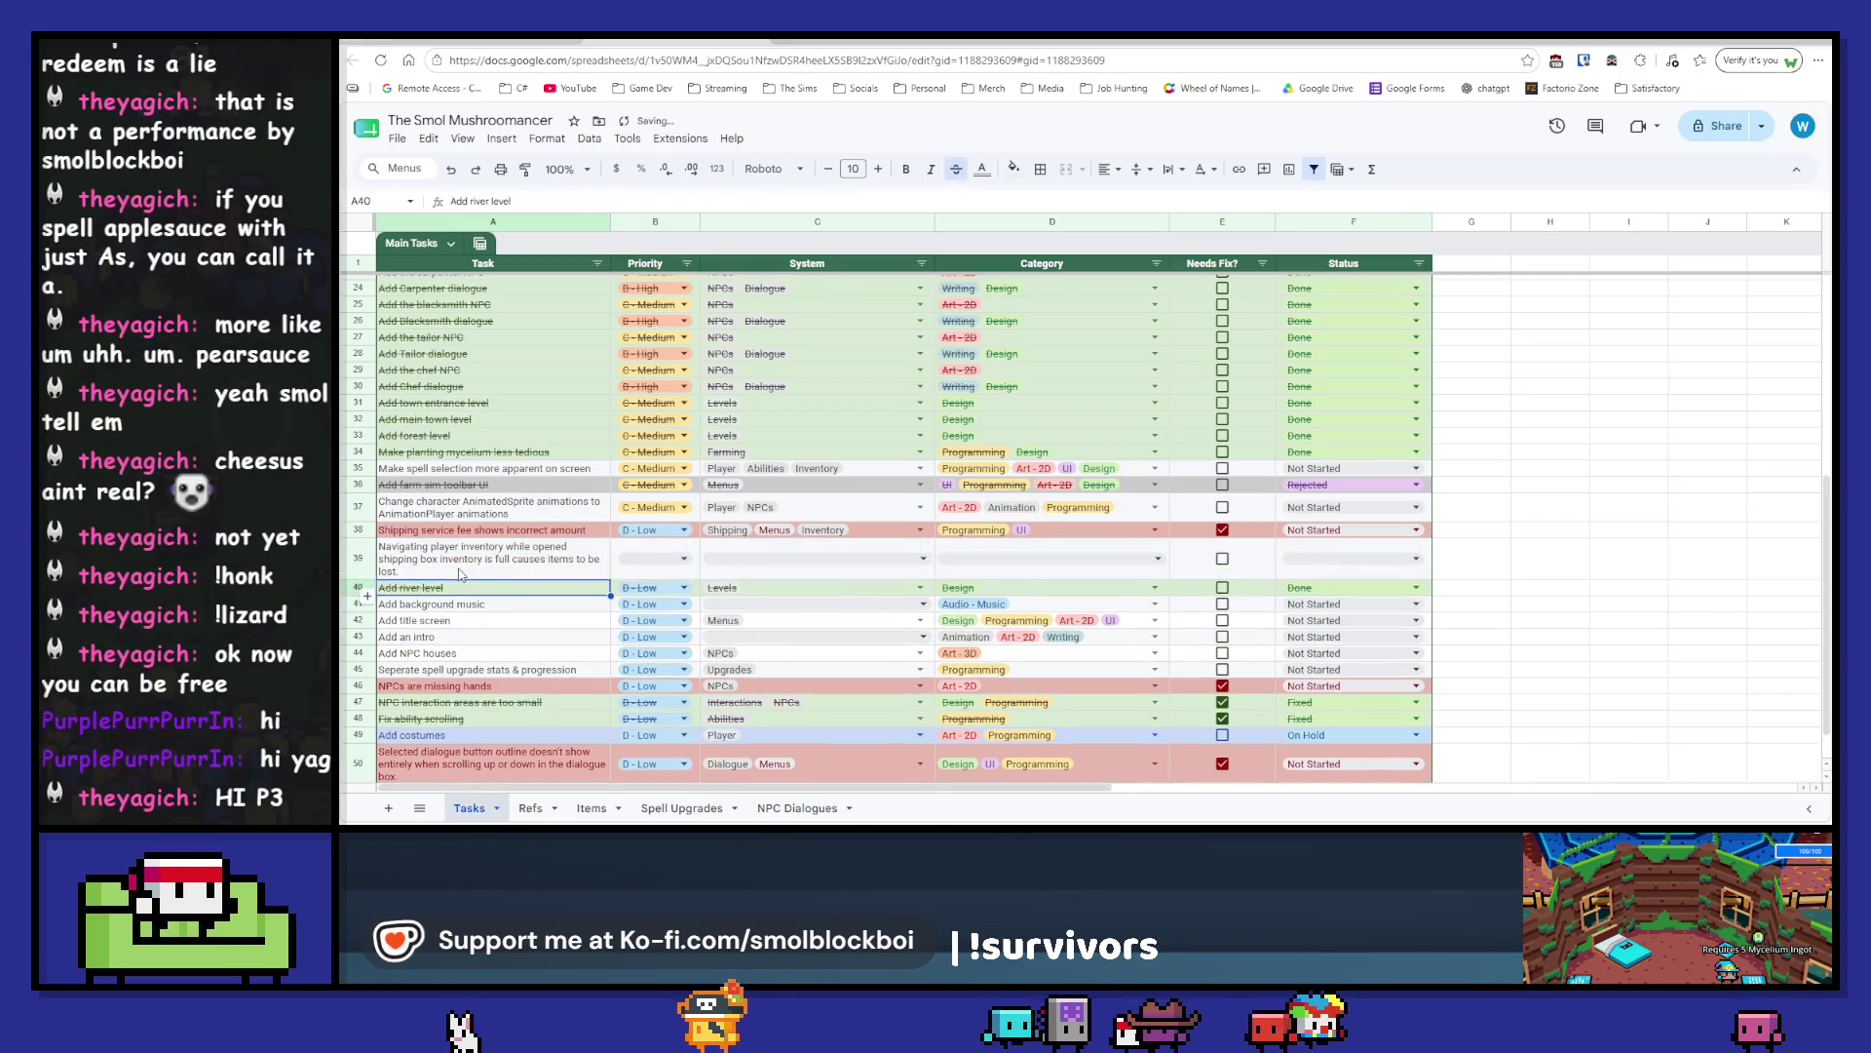
- Set row 39's priority to A - Urgent and add Shipping and Menus as systems
{"action": "type", "text": "a"}
{"action": "key", "text": "Return"}
{"action": "key", "text": "Up"}
{"action": "key", "text": "Right"}
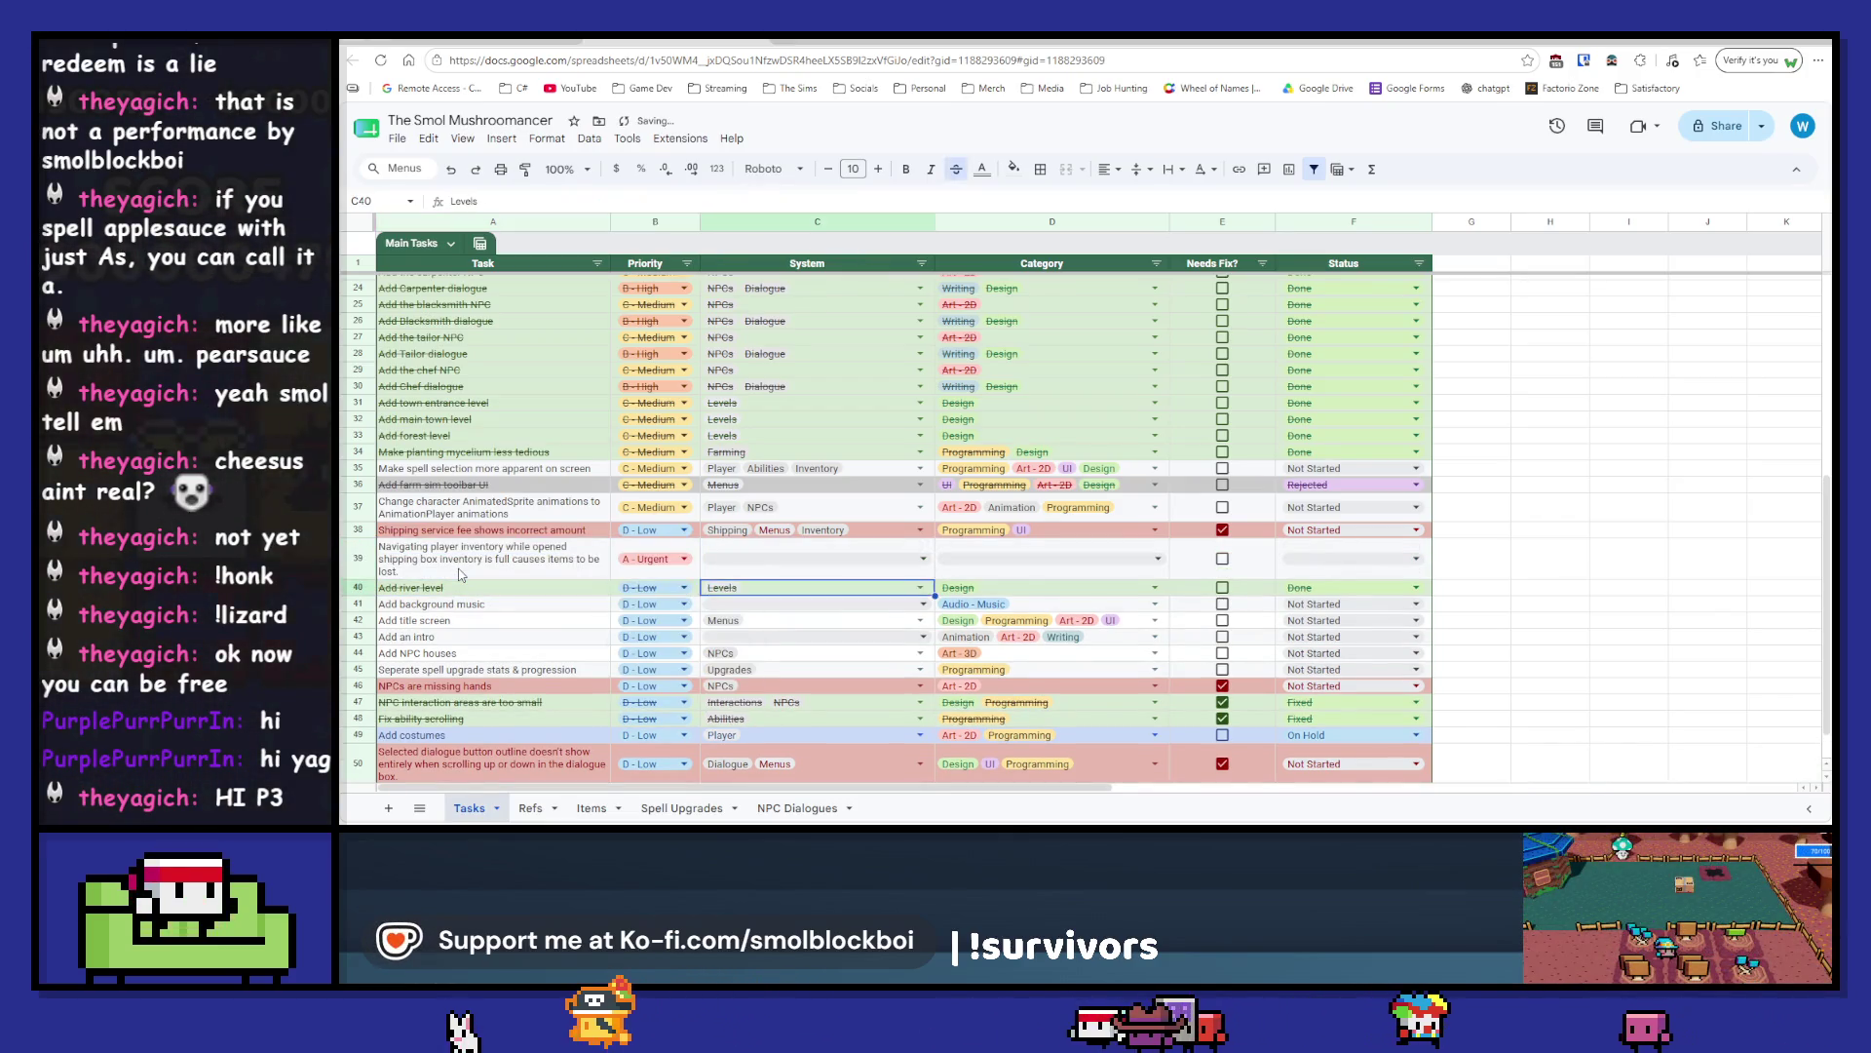
{"action": "key", "text": "Return"}
{"action": "type", "text": "ship"}
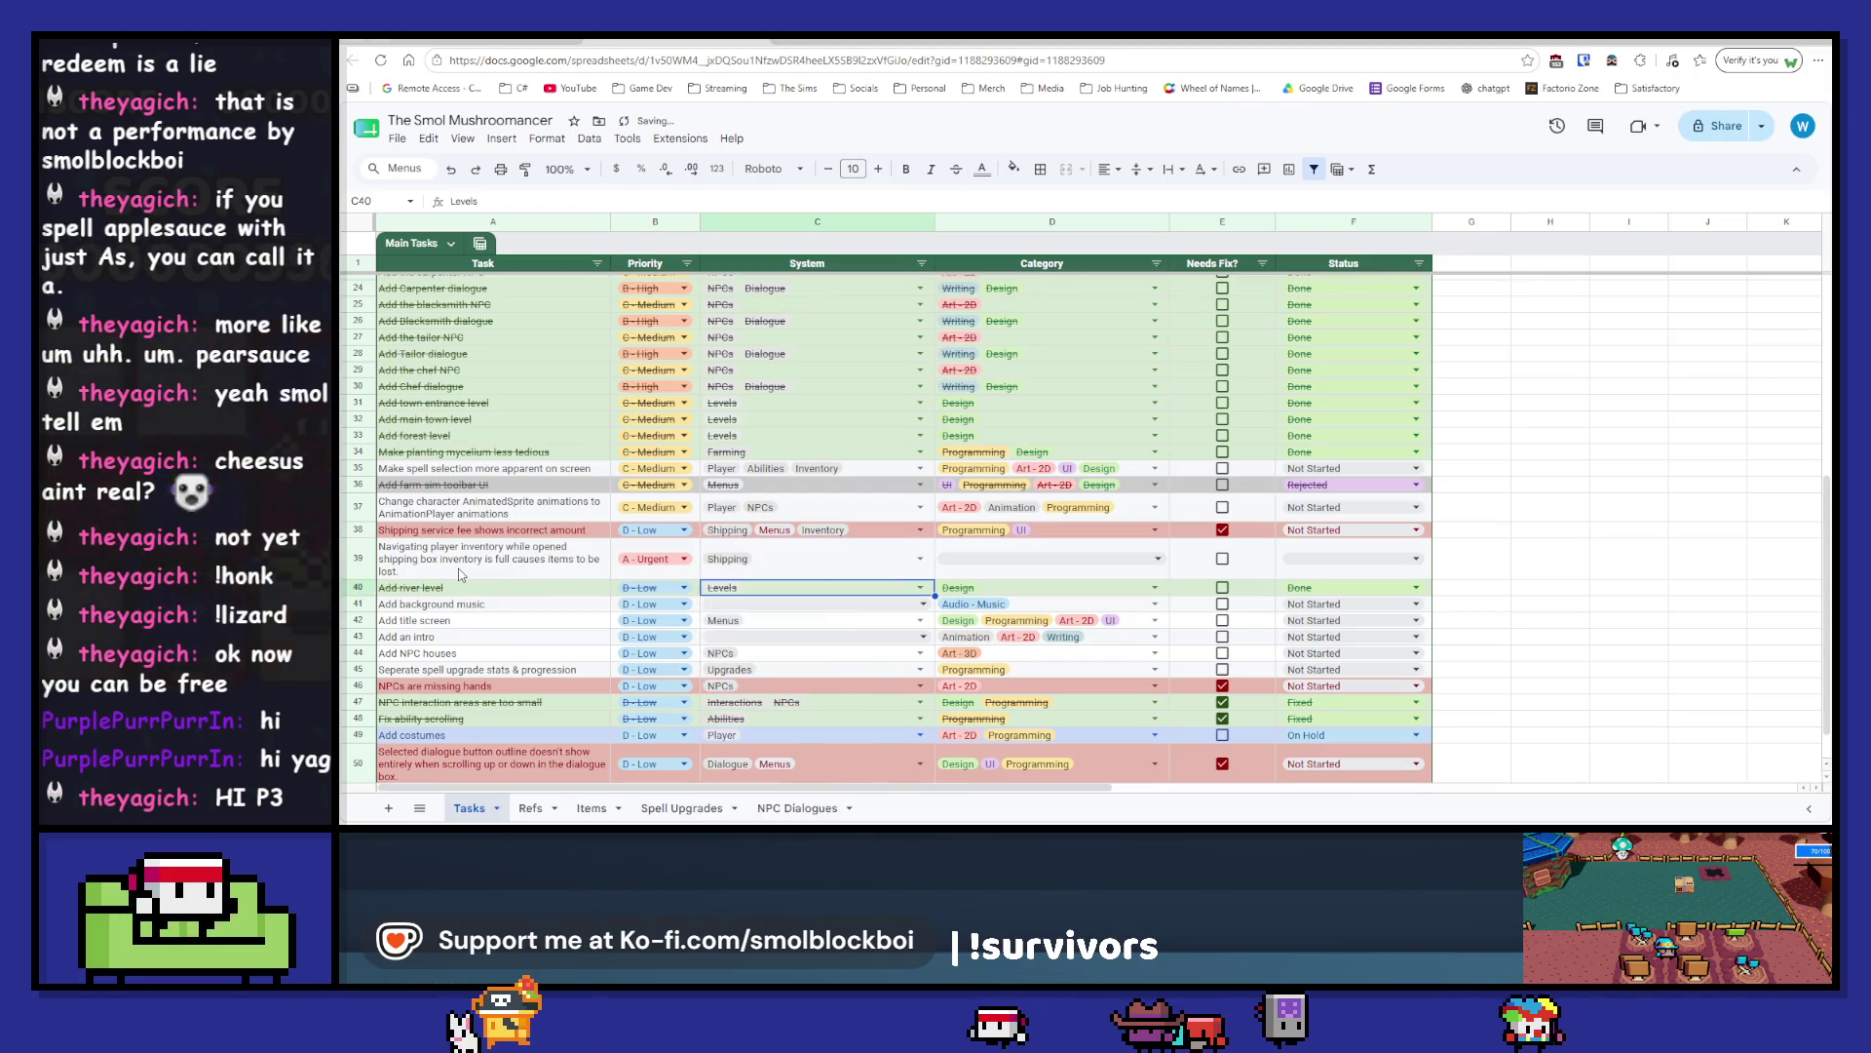
{"action": "key", "text": "Return"}
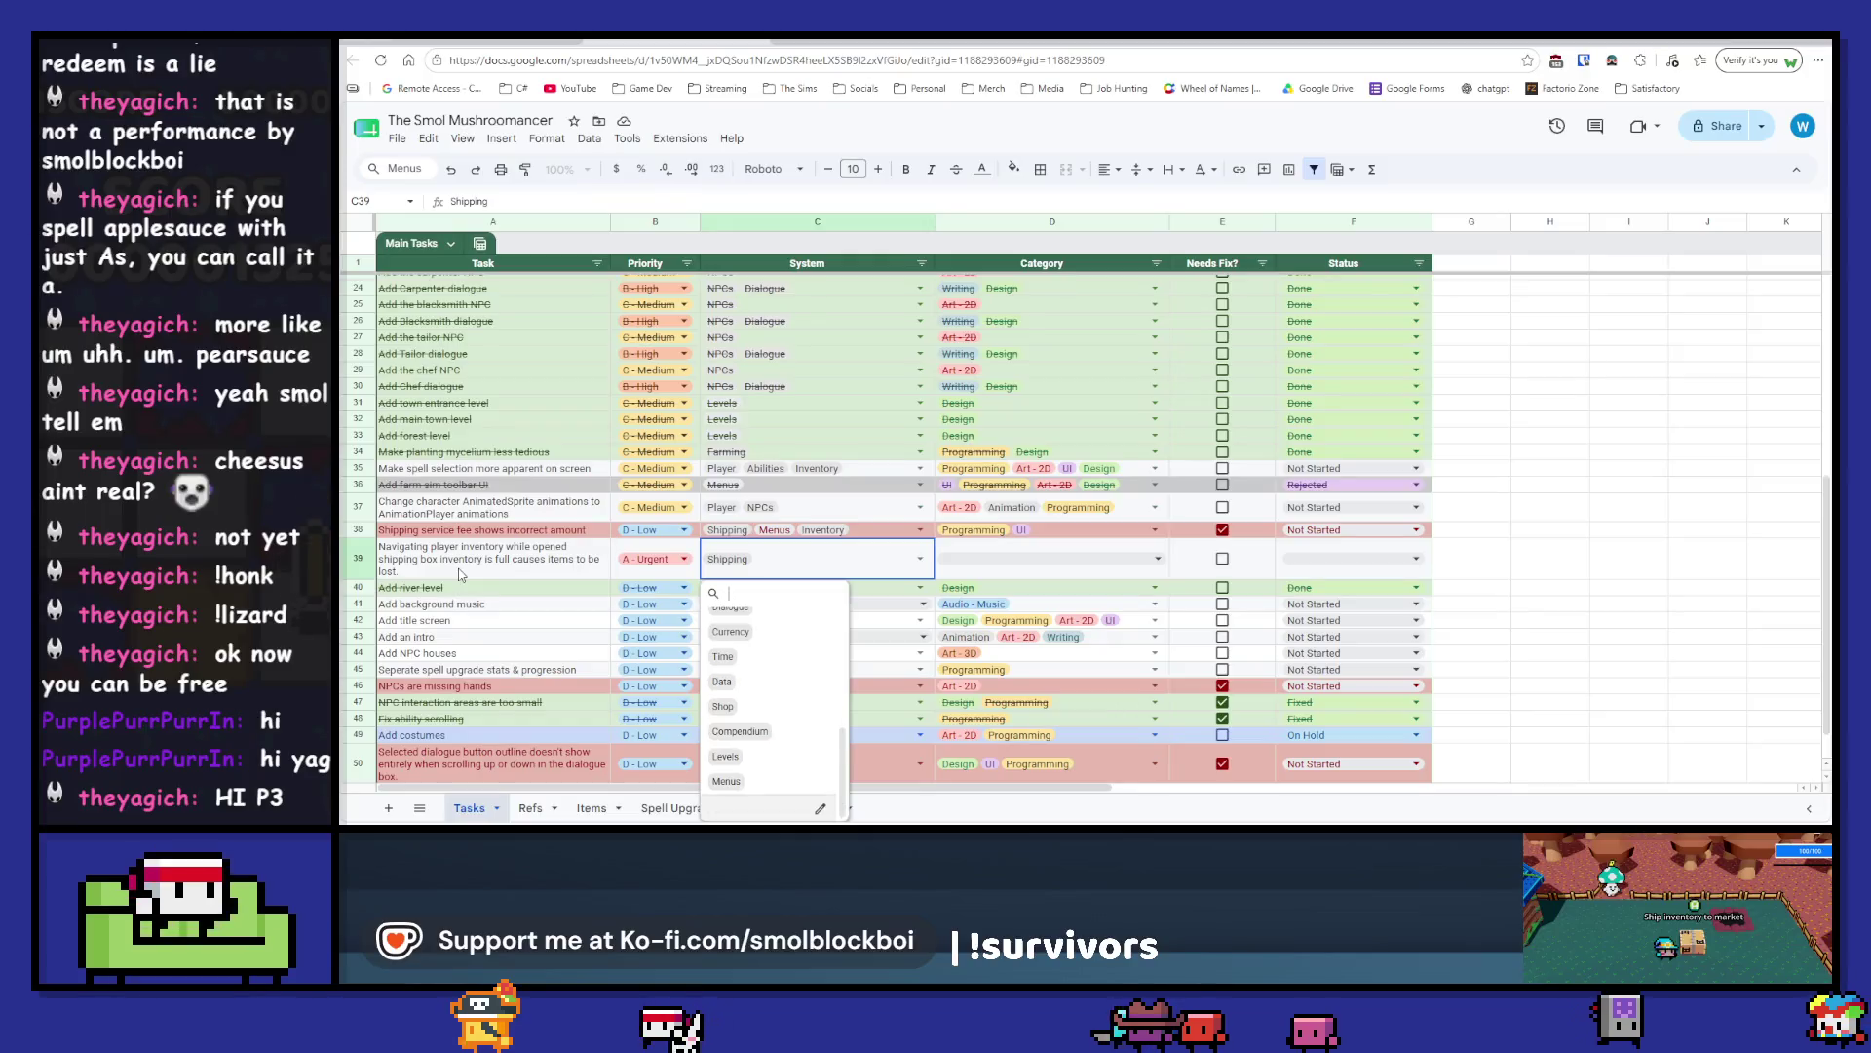
{"action": "type", "text": "menu"}
{"action": "key", "text": "Return"}
- Add Inventory and Items to the row's systems
{"action": "key", "text": "Tab"}
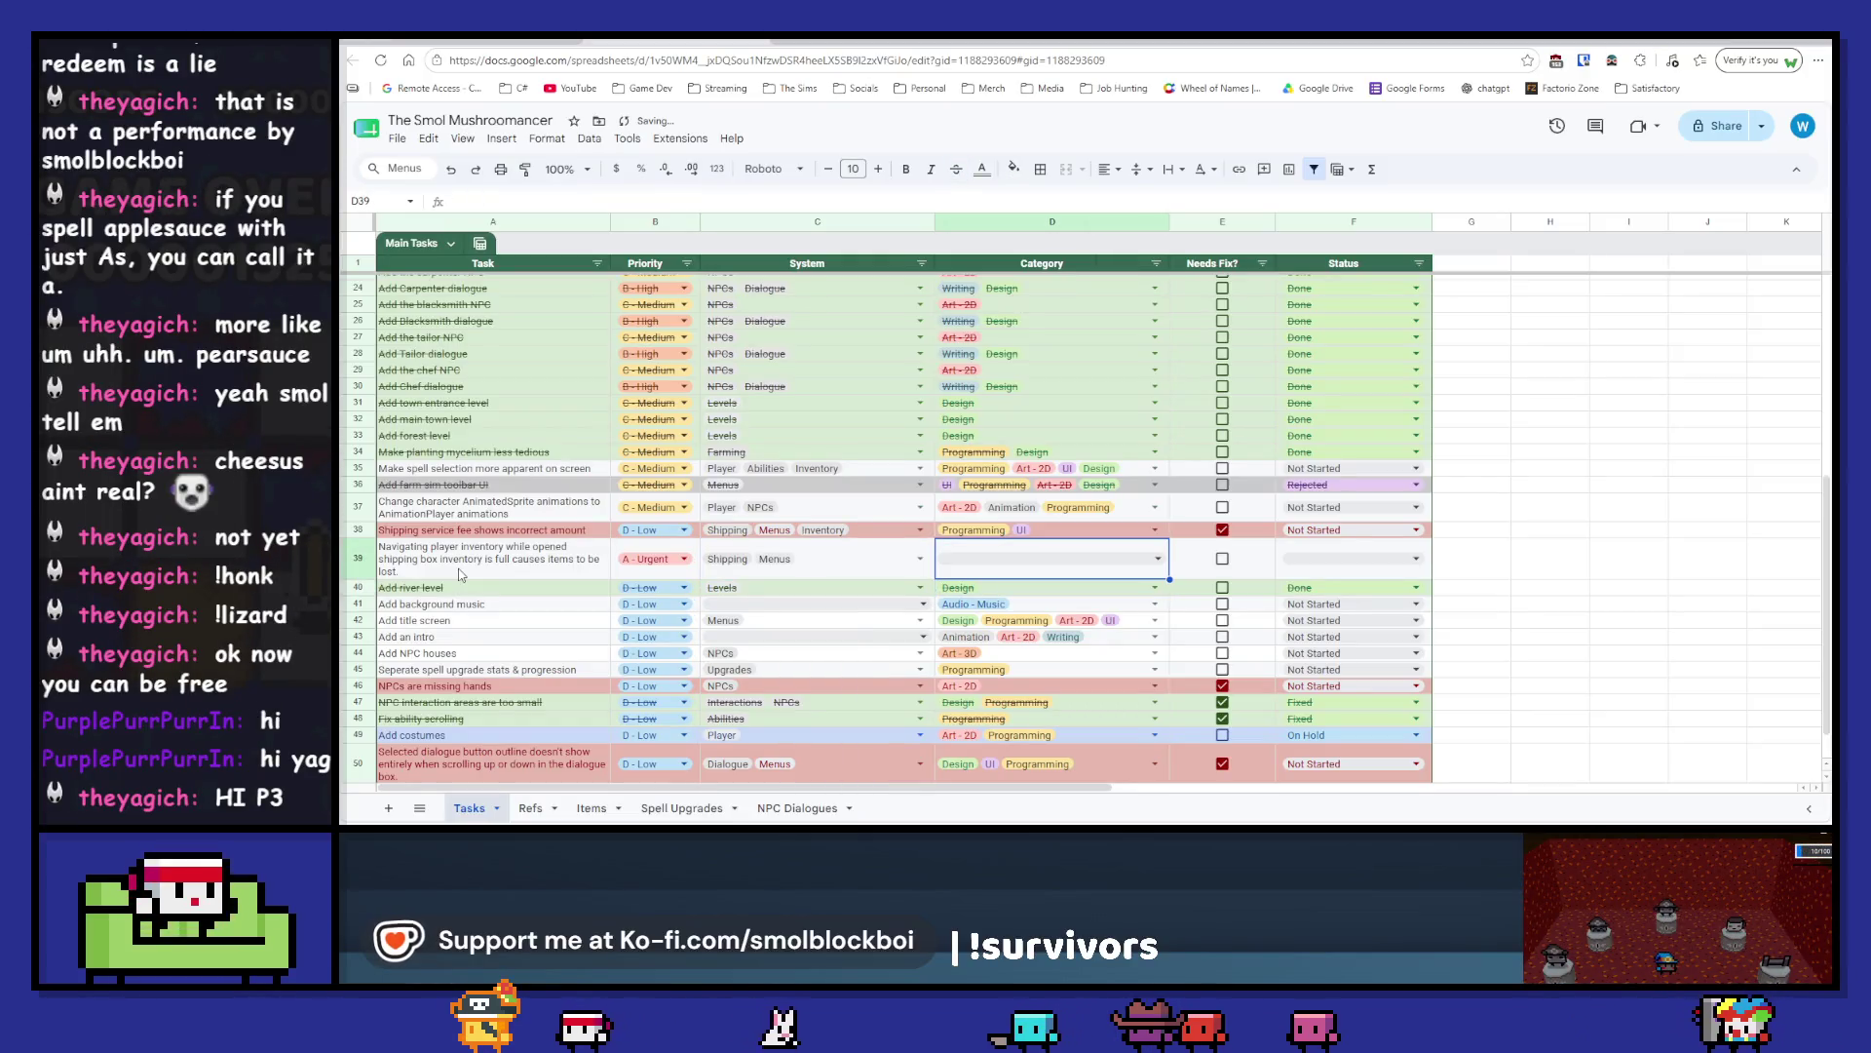
{"action": "key", "text": "Left"}
{"action": "key", "text": "Return"}
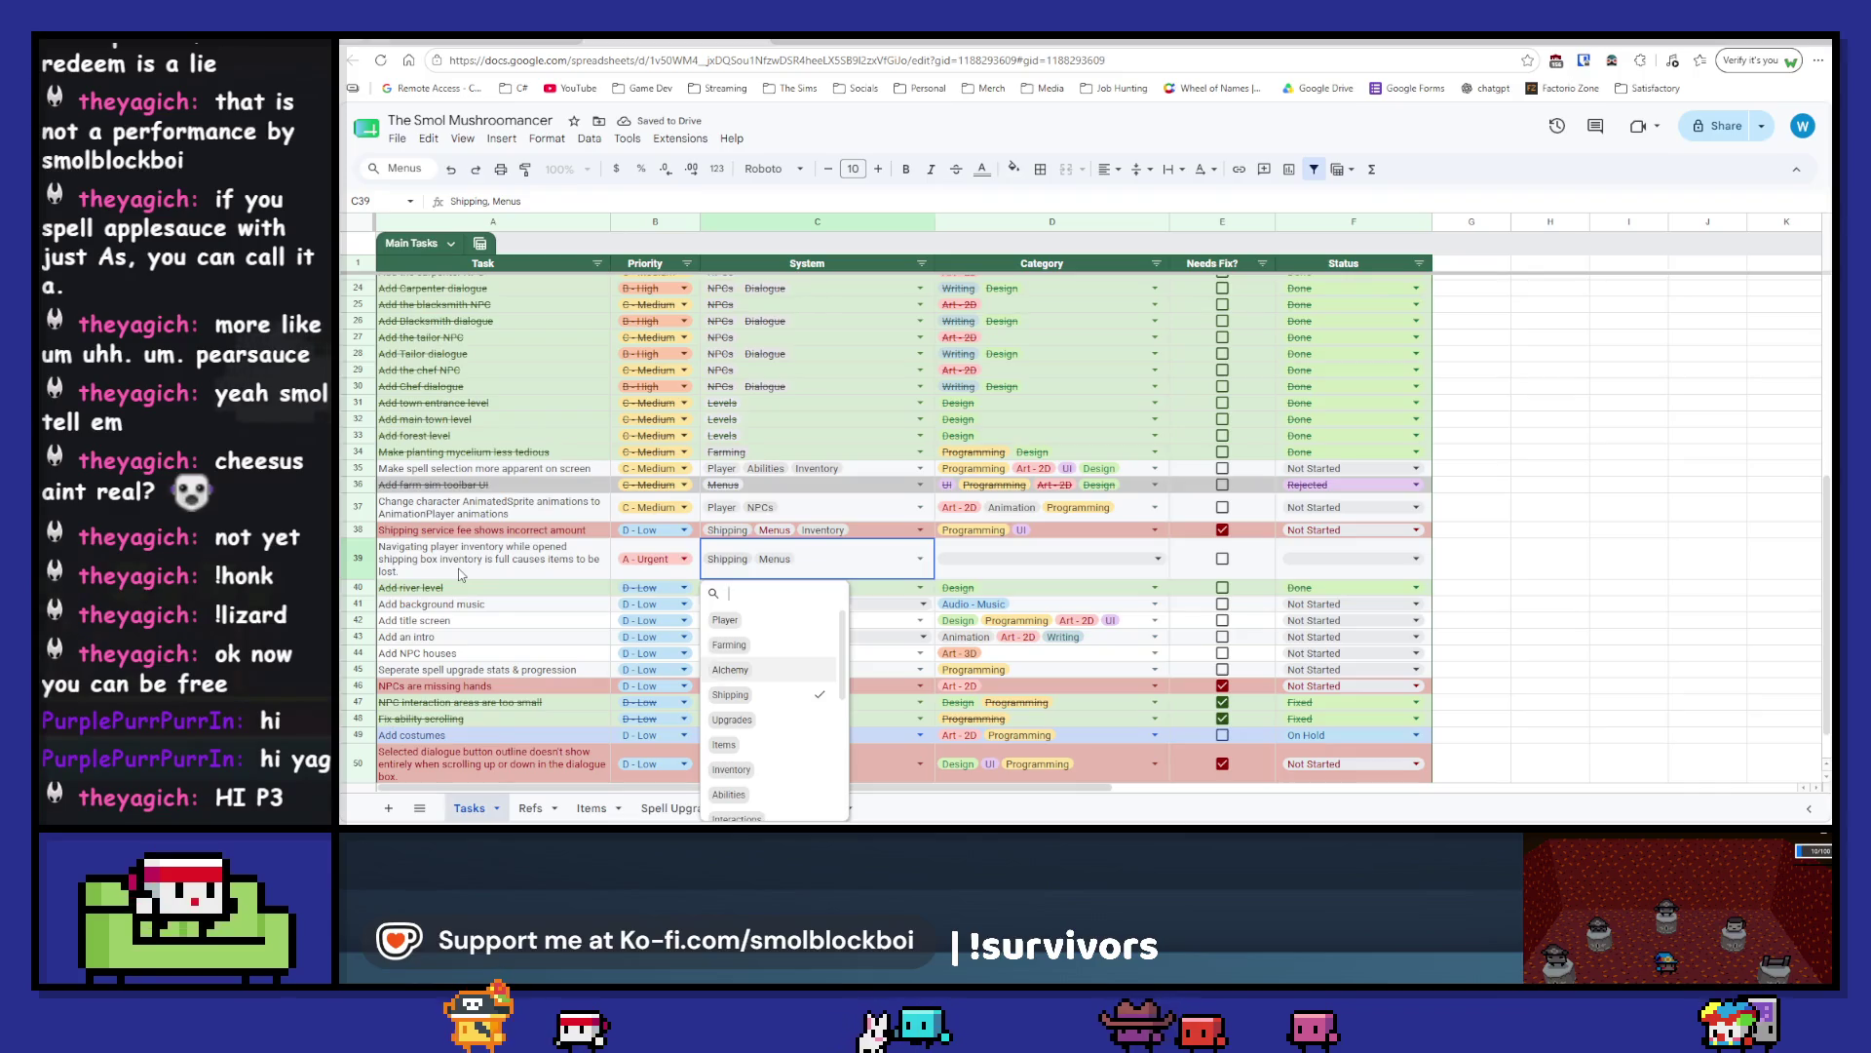
{"action": "key", "text": "Return"}
{"action": "key", "text": "Tab"}
{"action": "key", "text": "Left"}
{"action": "key", "text": "Return"}
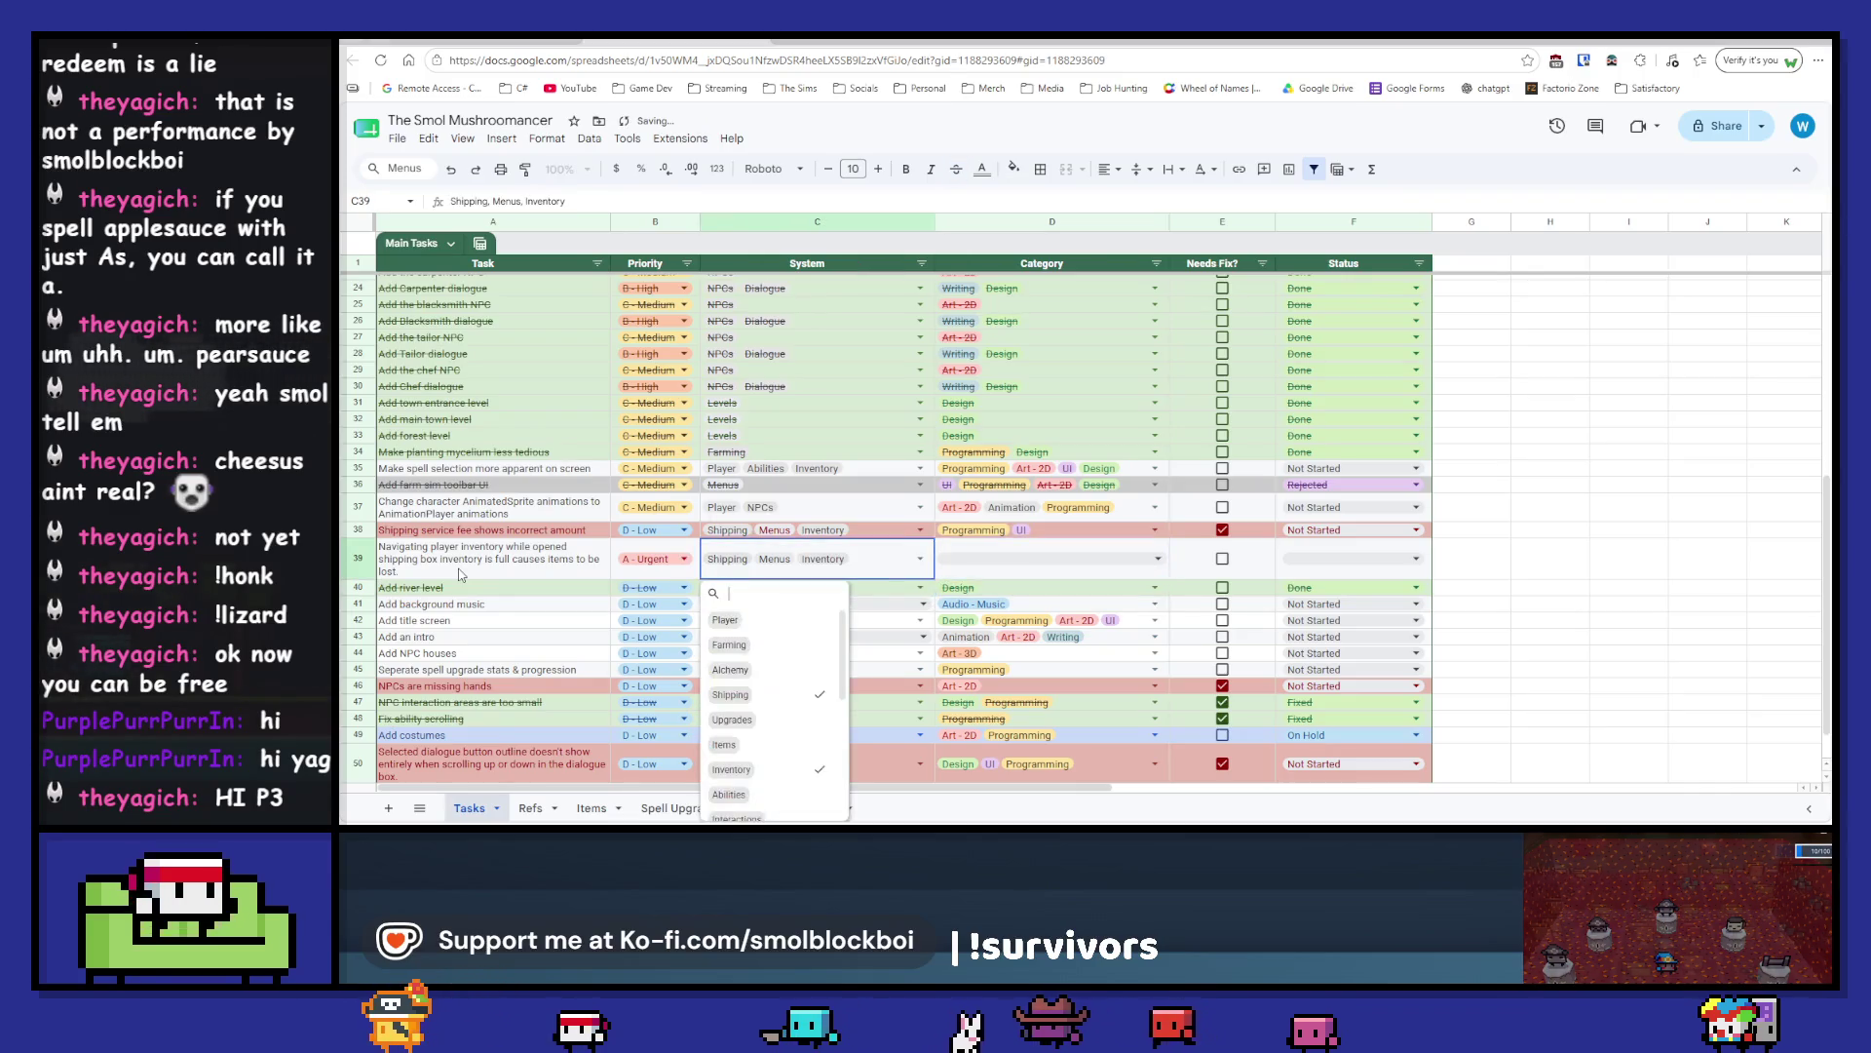
{"action": "key", "text": "Down"}
{"action": "key", "text": "Down"}
{"action": "key", "text": "Down"}
{"action": "key", "text": "Return"}
- Set the row's categories to Programming, Design and UI
{"action": "key", "text": "Tab"}
{"action": "key", "text": "Return"}
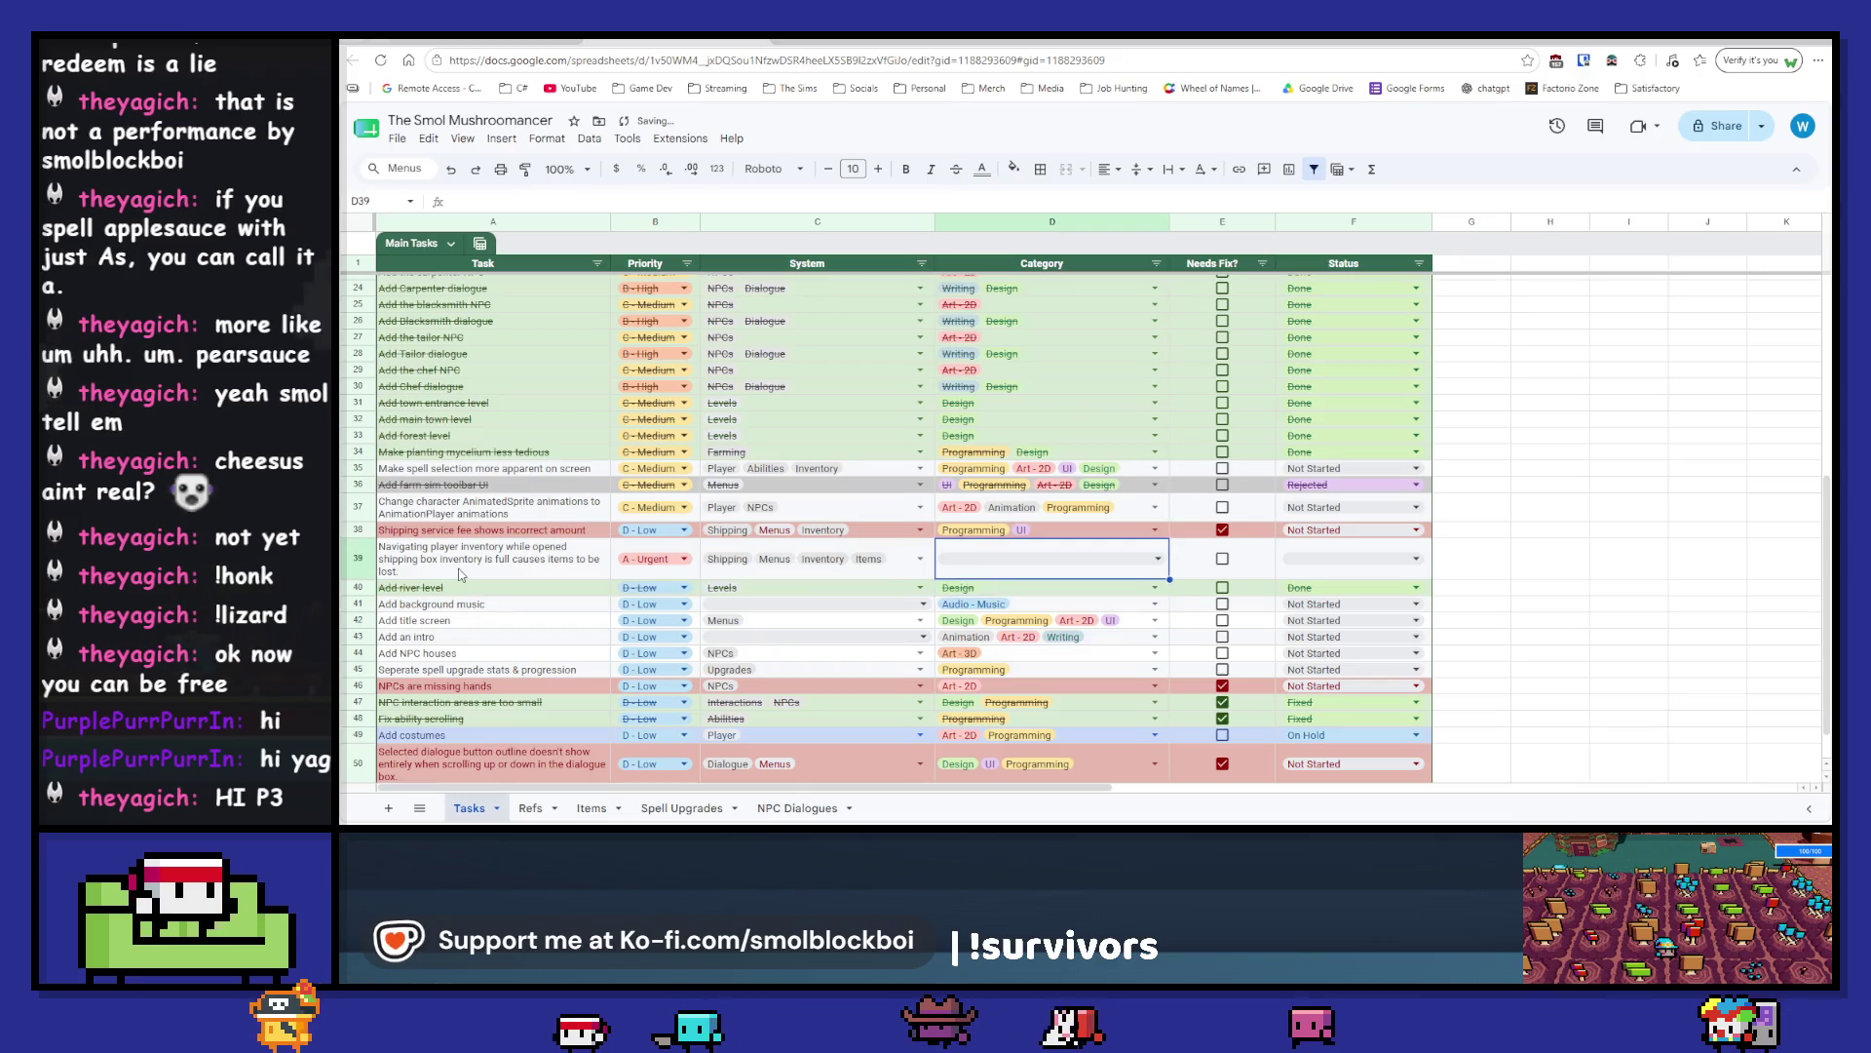
{"action": "key", "text": "Down"}
{"action": "key", "text": "Down"}
{"action": "key", "text": "Down"}
{"action": "key", "text": "Return"}
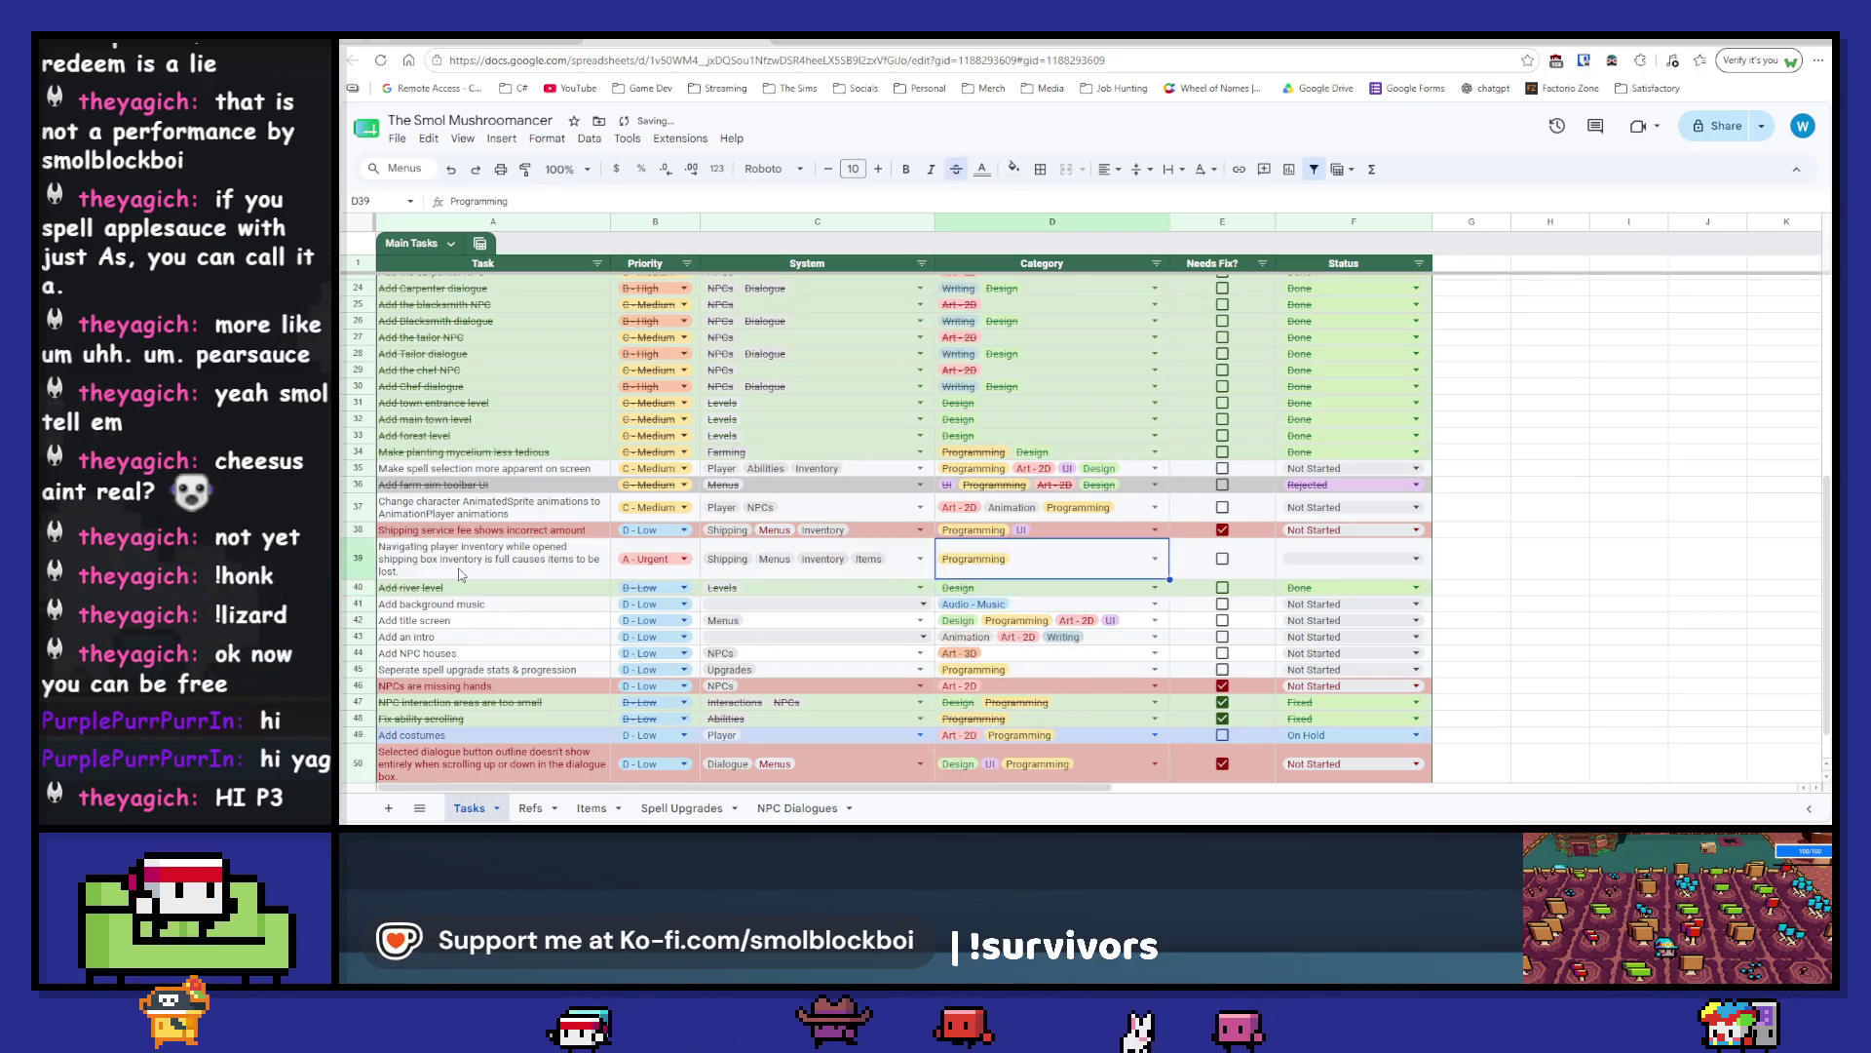
{"action": "key", "text": "Up"}
{"action": "key", "text": "Down"}
{"action": "key", "text": "Down"}
{"action": "key", "text": "Return"}
{"action": "key", "text": "Return"}
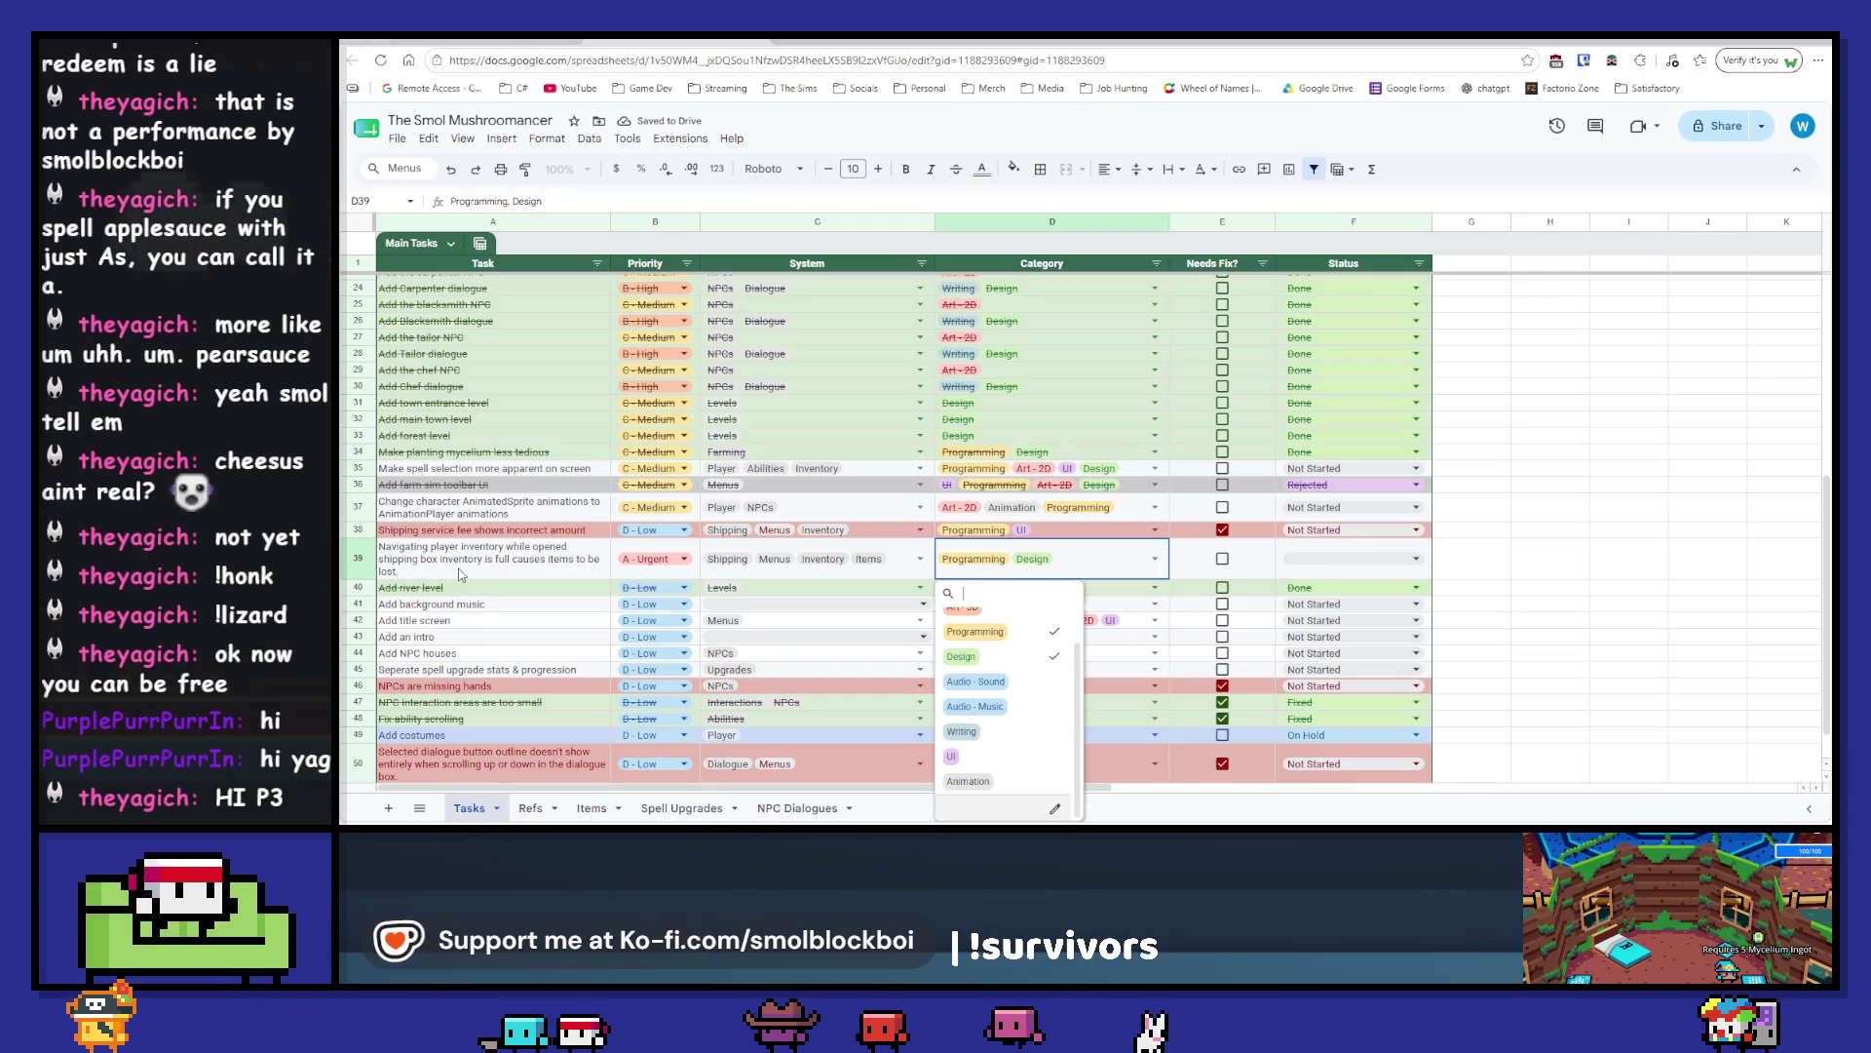
{"action": "key", "text": "Down"}
{"action": "key", "text": "Down"}
{"action": "key", "text": "Down"}
{"action": "key", "text": "Return"}
{"action": "key", "text": "Tab"}
- Tick Needs Fix for the new row, leaving its status as Not Started
{"action": "key", "text": "Down"}
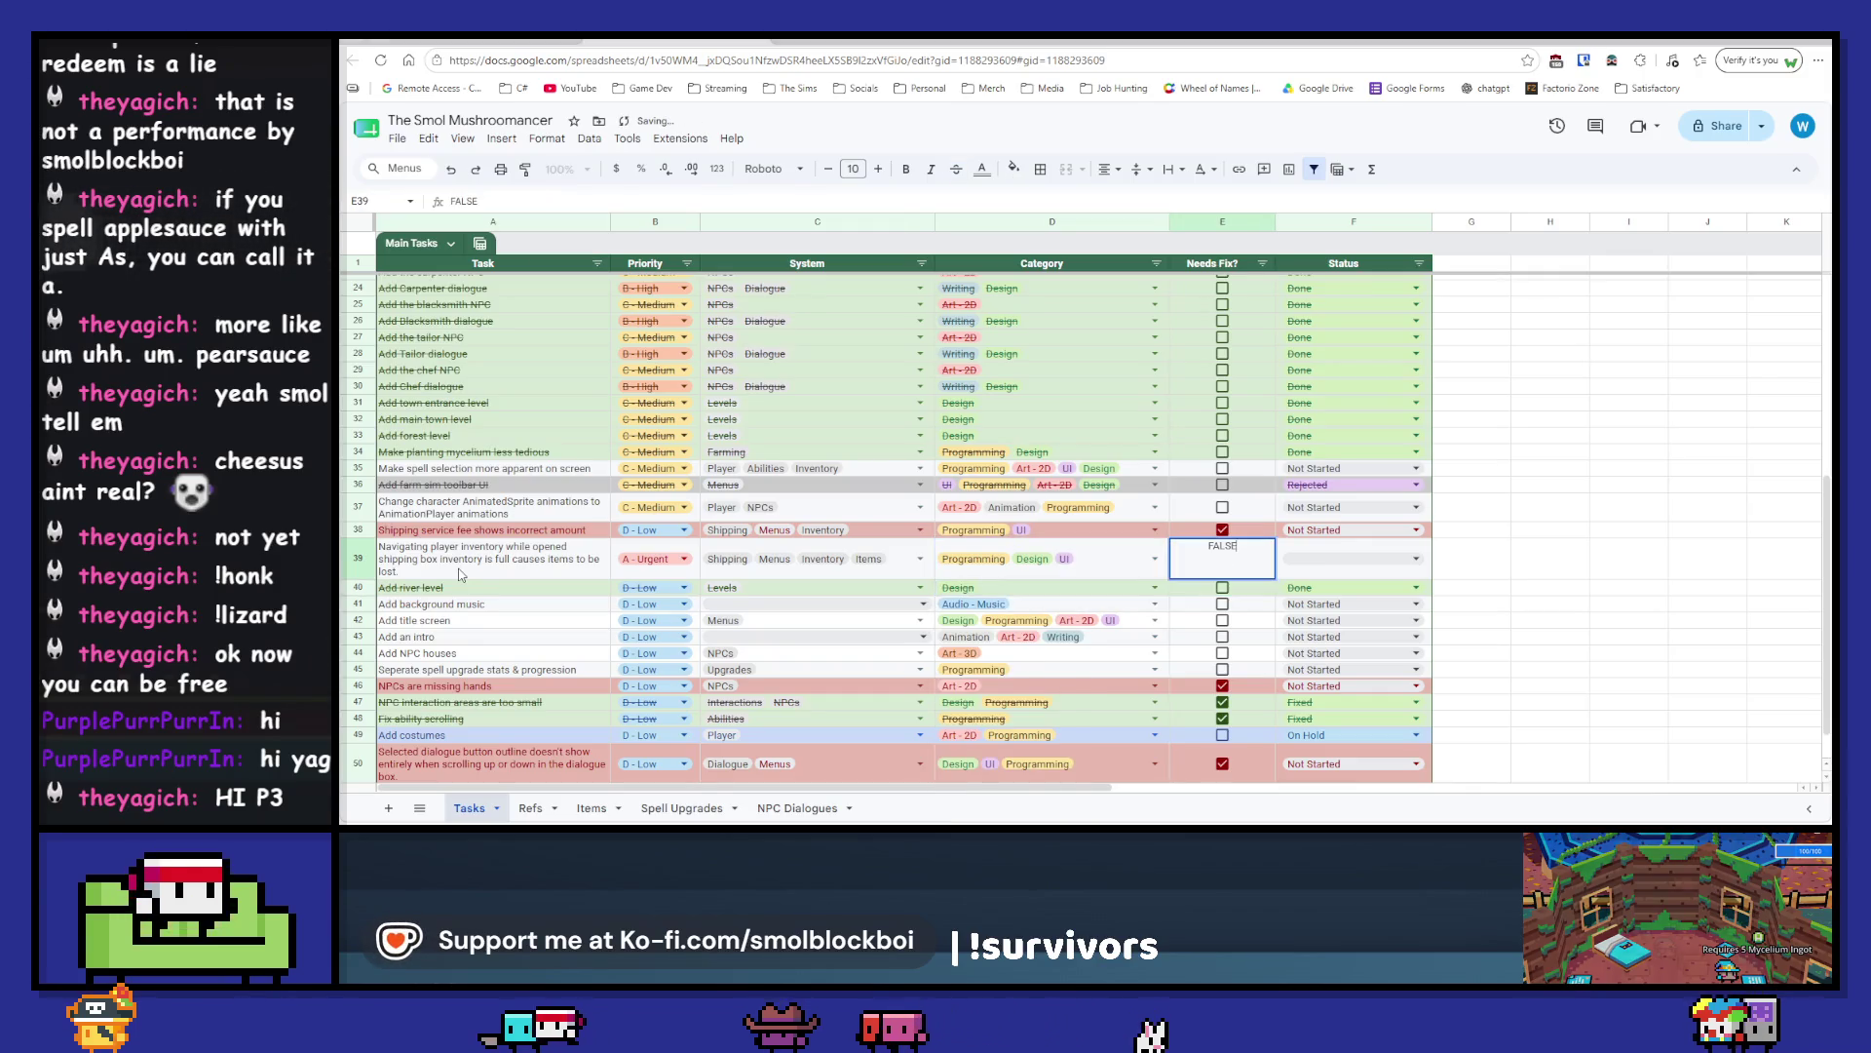
{"action": "key", "text": "ctrl+a"}
{"action": "key", "text": "Return"}
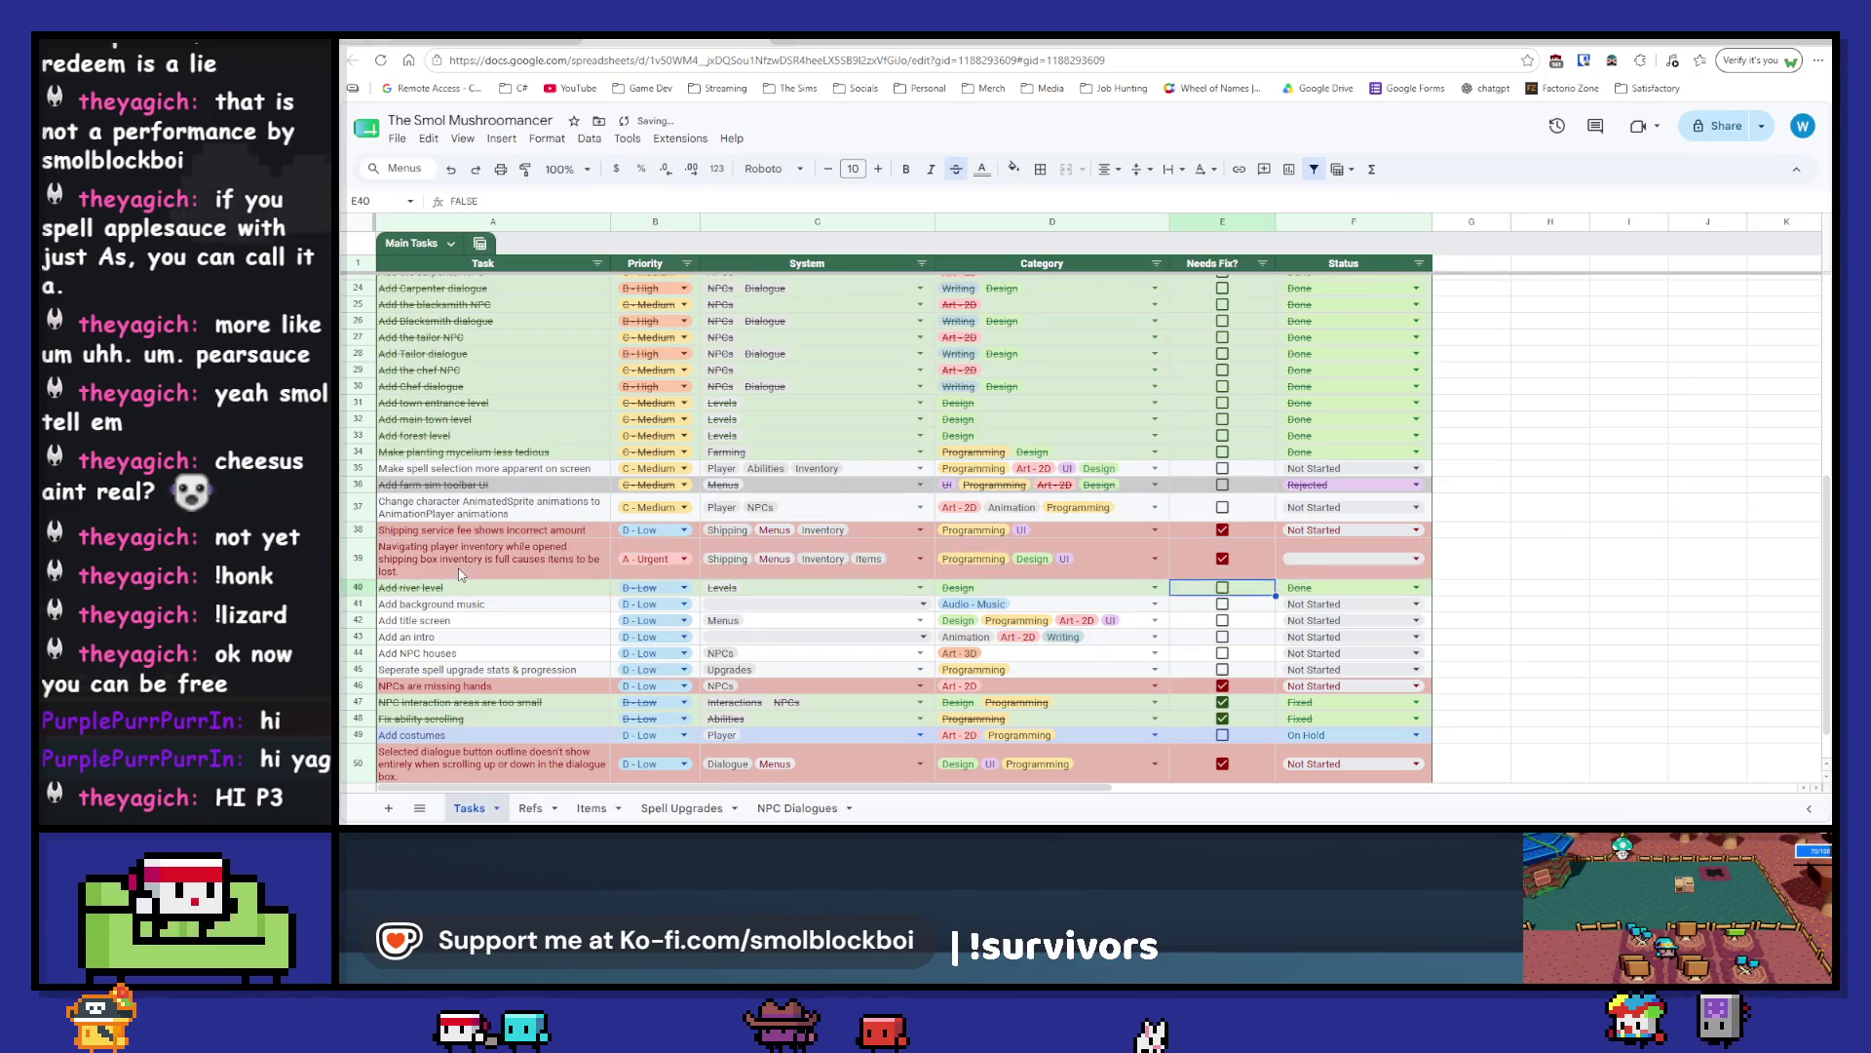
{"action": "key", "text": "Tab"}
{"action": "key", "text": "Return"}
{"action": "key", "text": "Escape"}
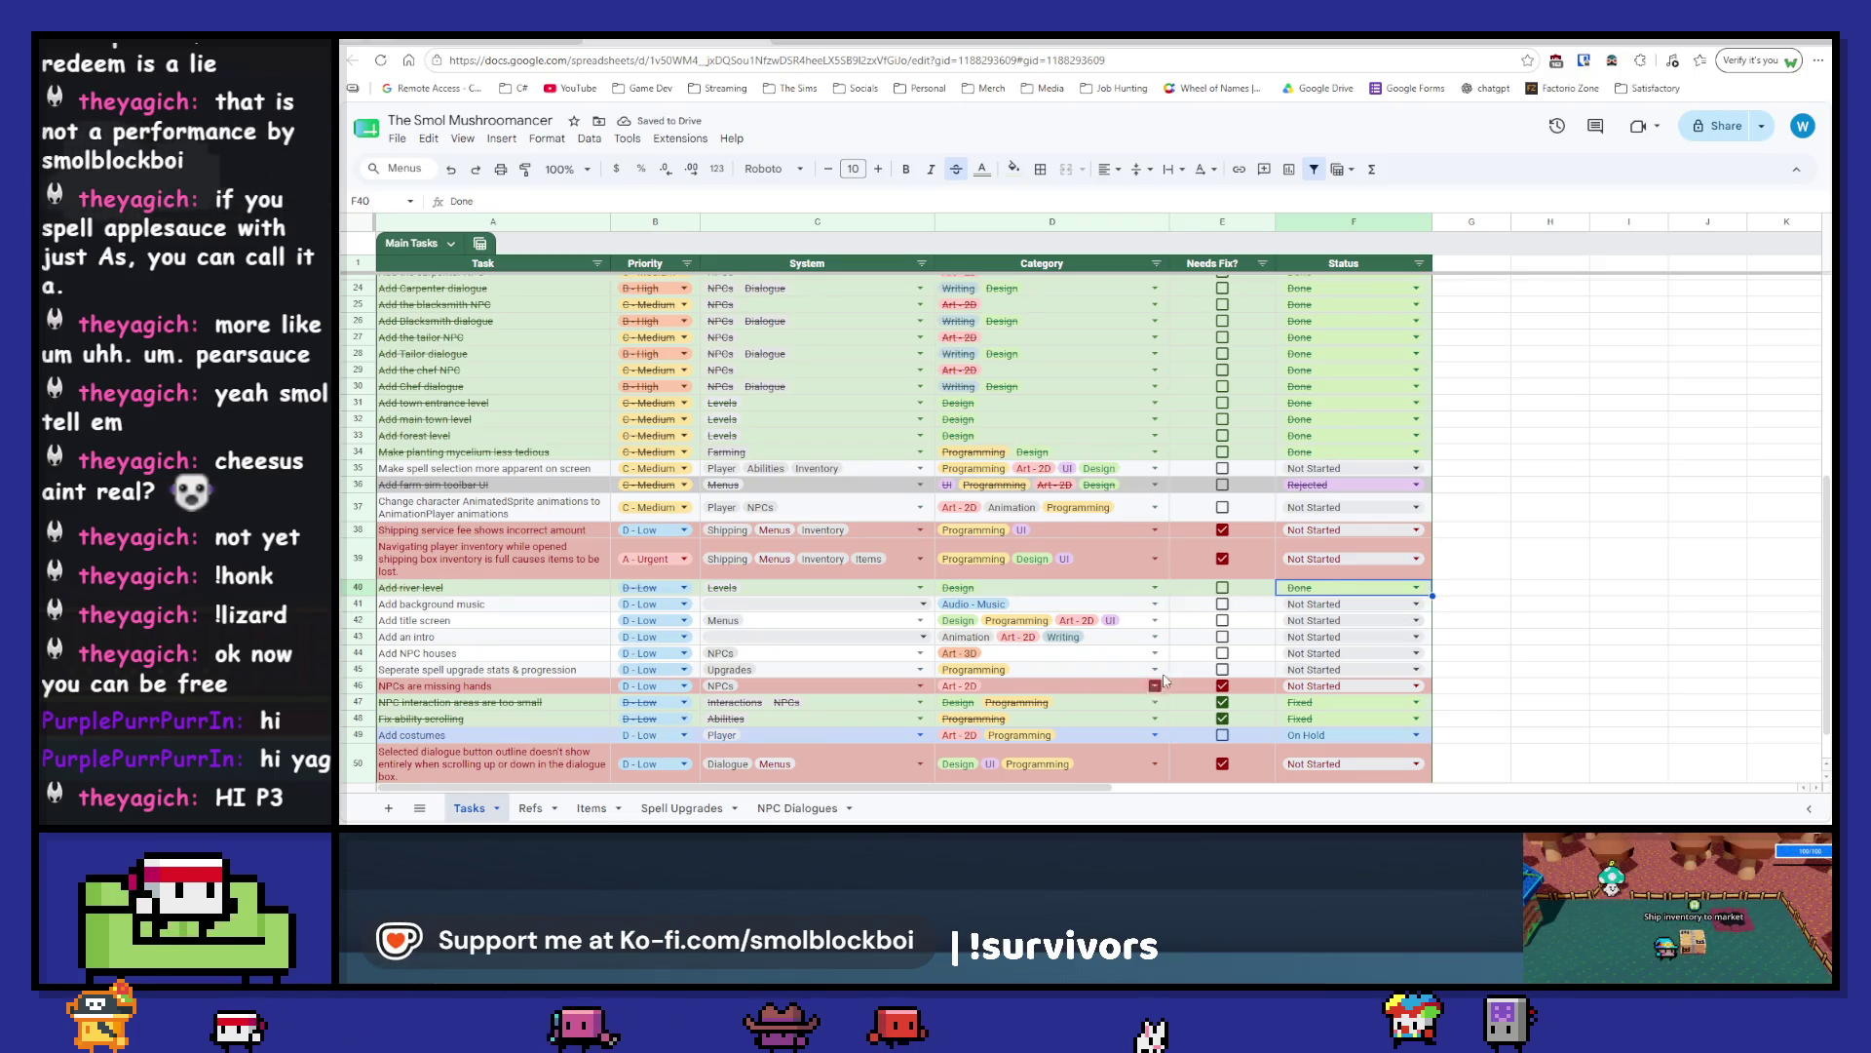
- Sort the Tasks sheet by fill colour, then Priority A to Z so A - Urgent tasks lead
{"action": "scroll", "coordinate": [1121, 663], "scroll_direction": "up", "scroll_amount": 5}
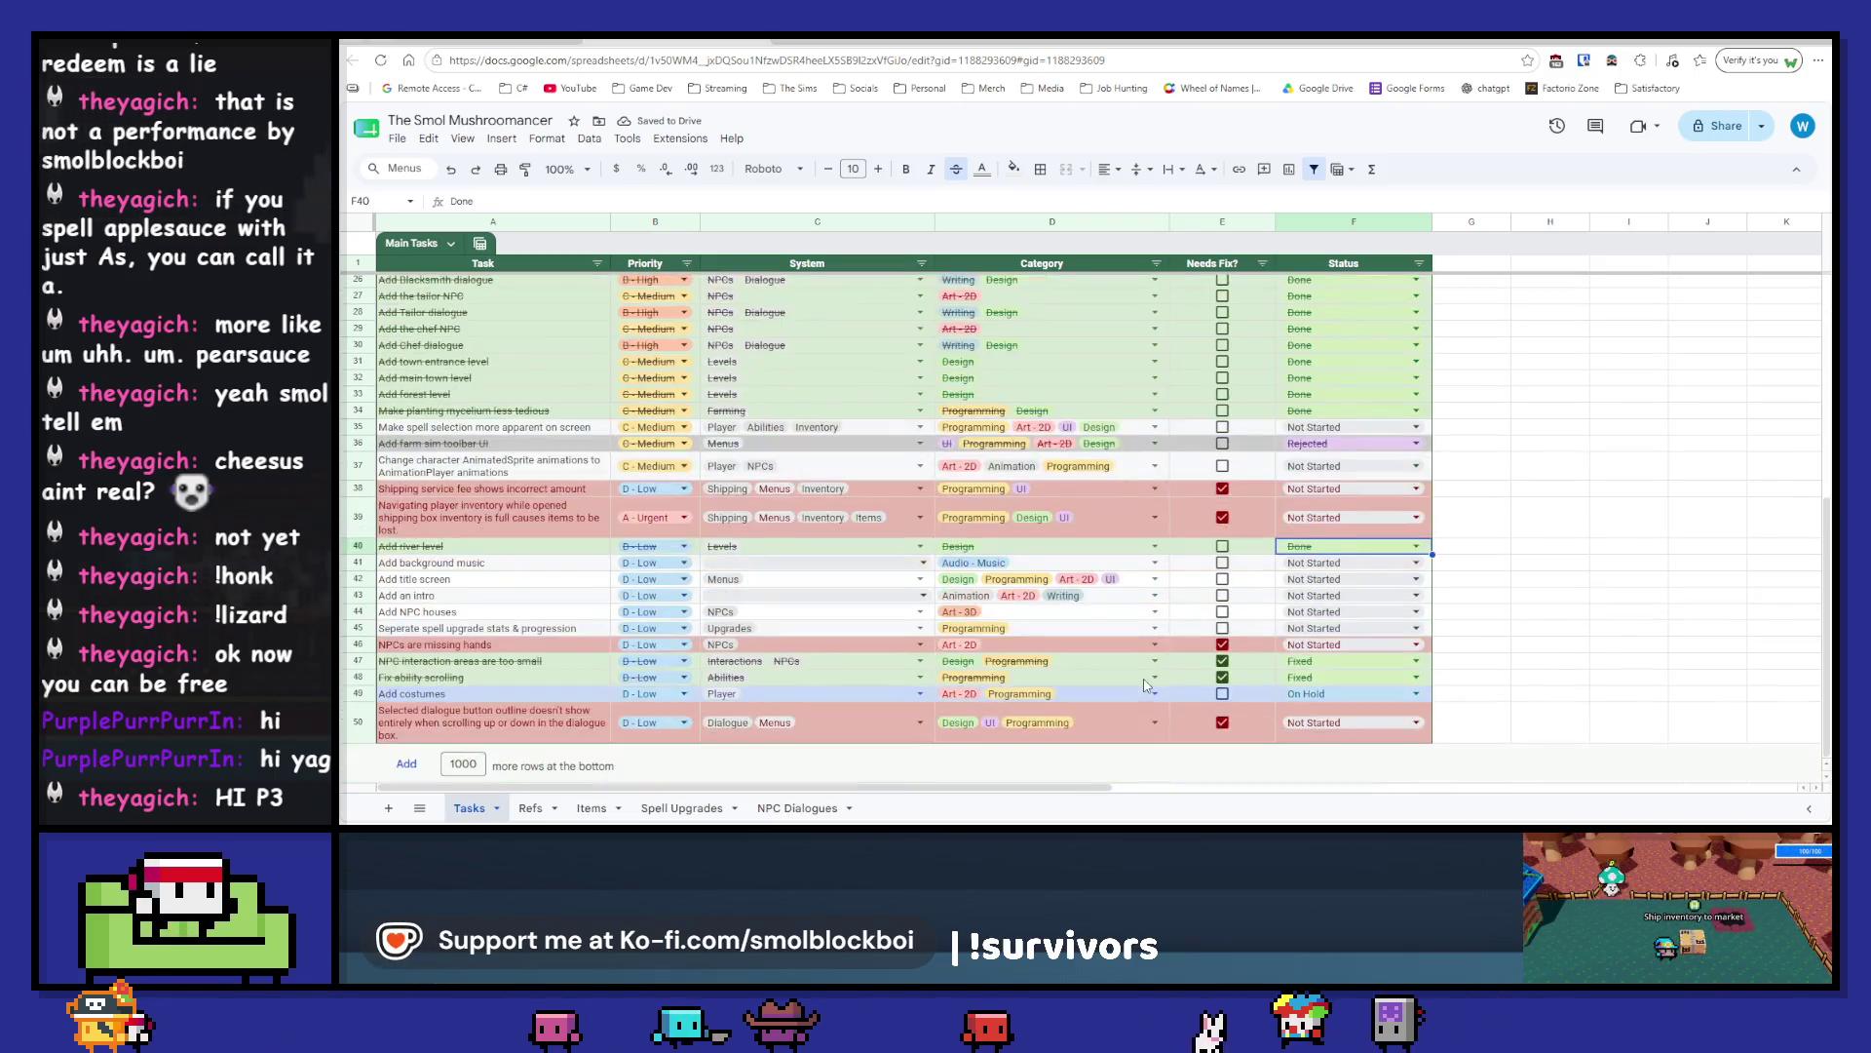
{"action": "left_click", "coordinate": [688, 263]}
{"action": "mouse_move", "coordinate": [585, 379]}
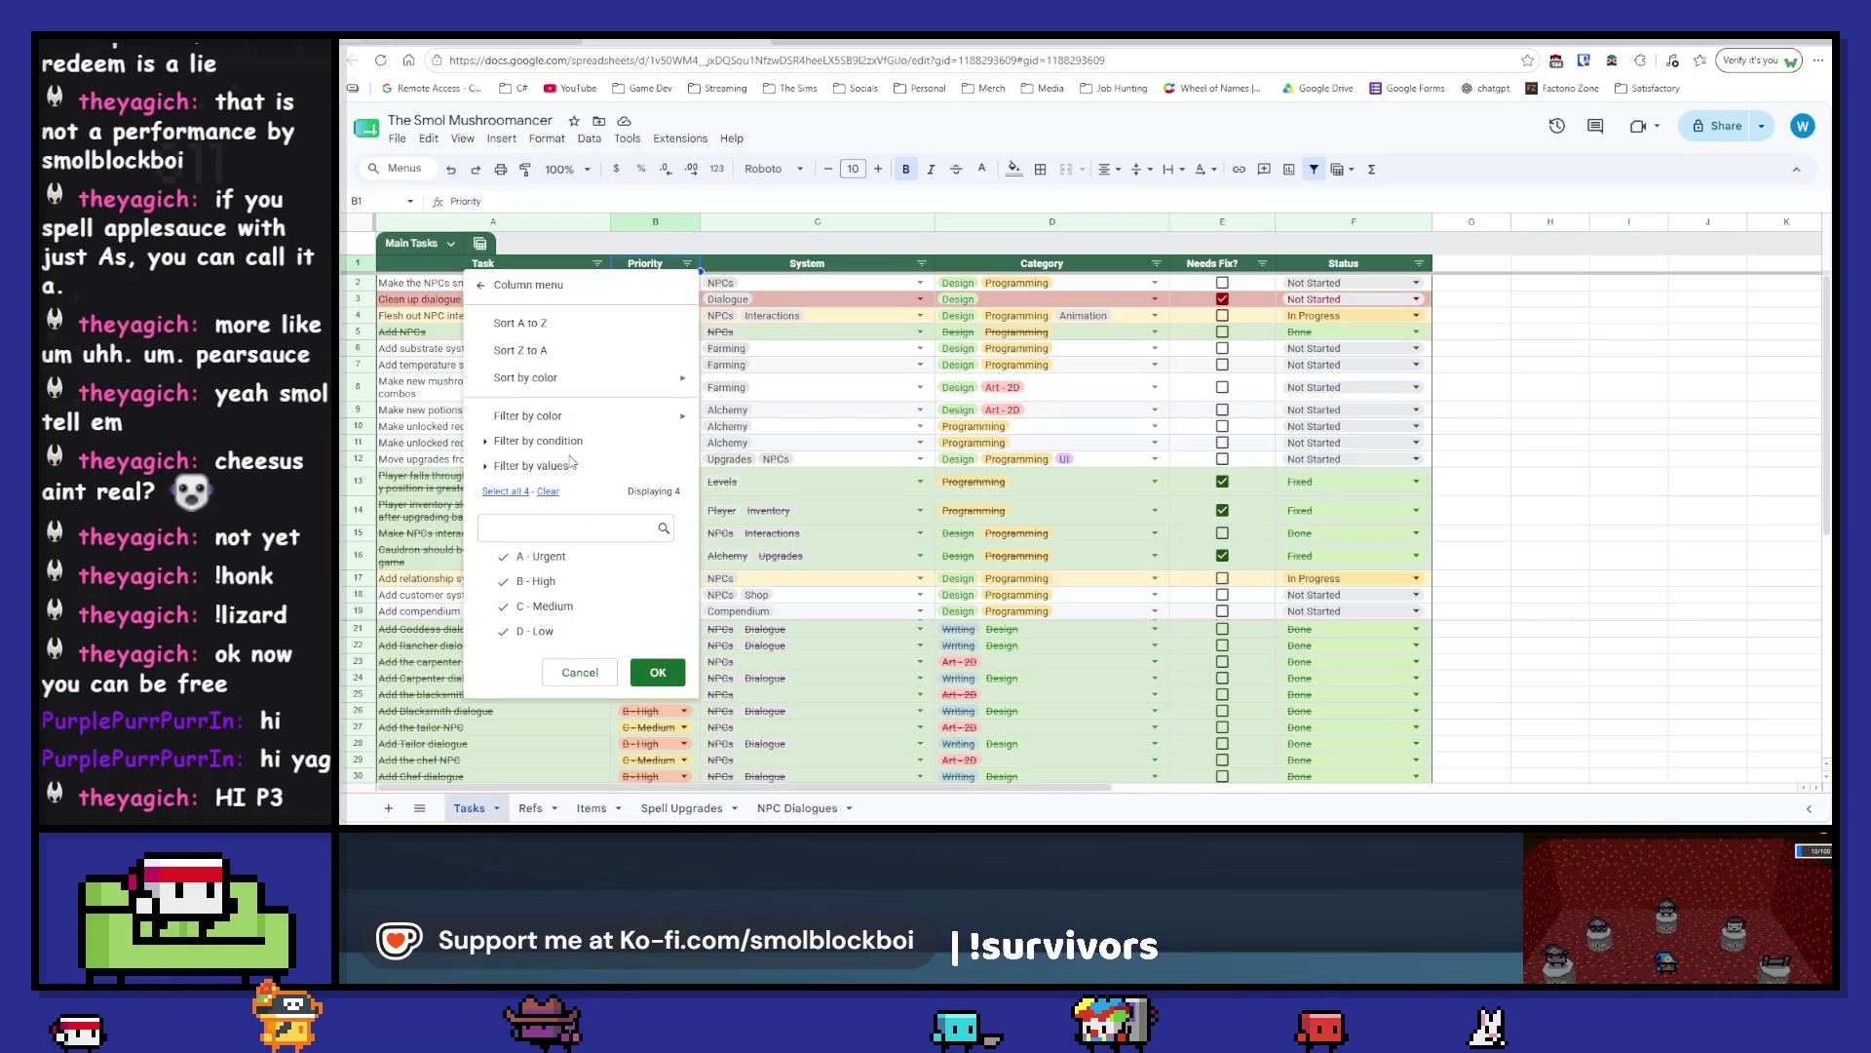
{"action": "mouse_move", "coordinate": [786, 398]}
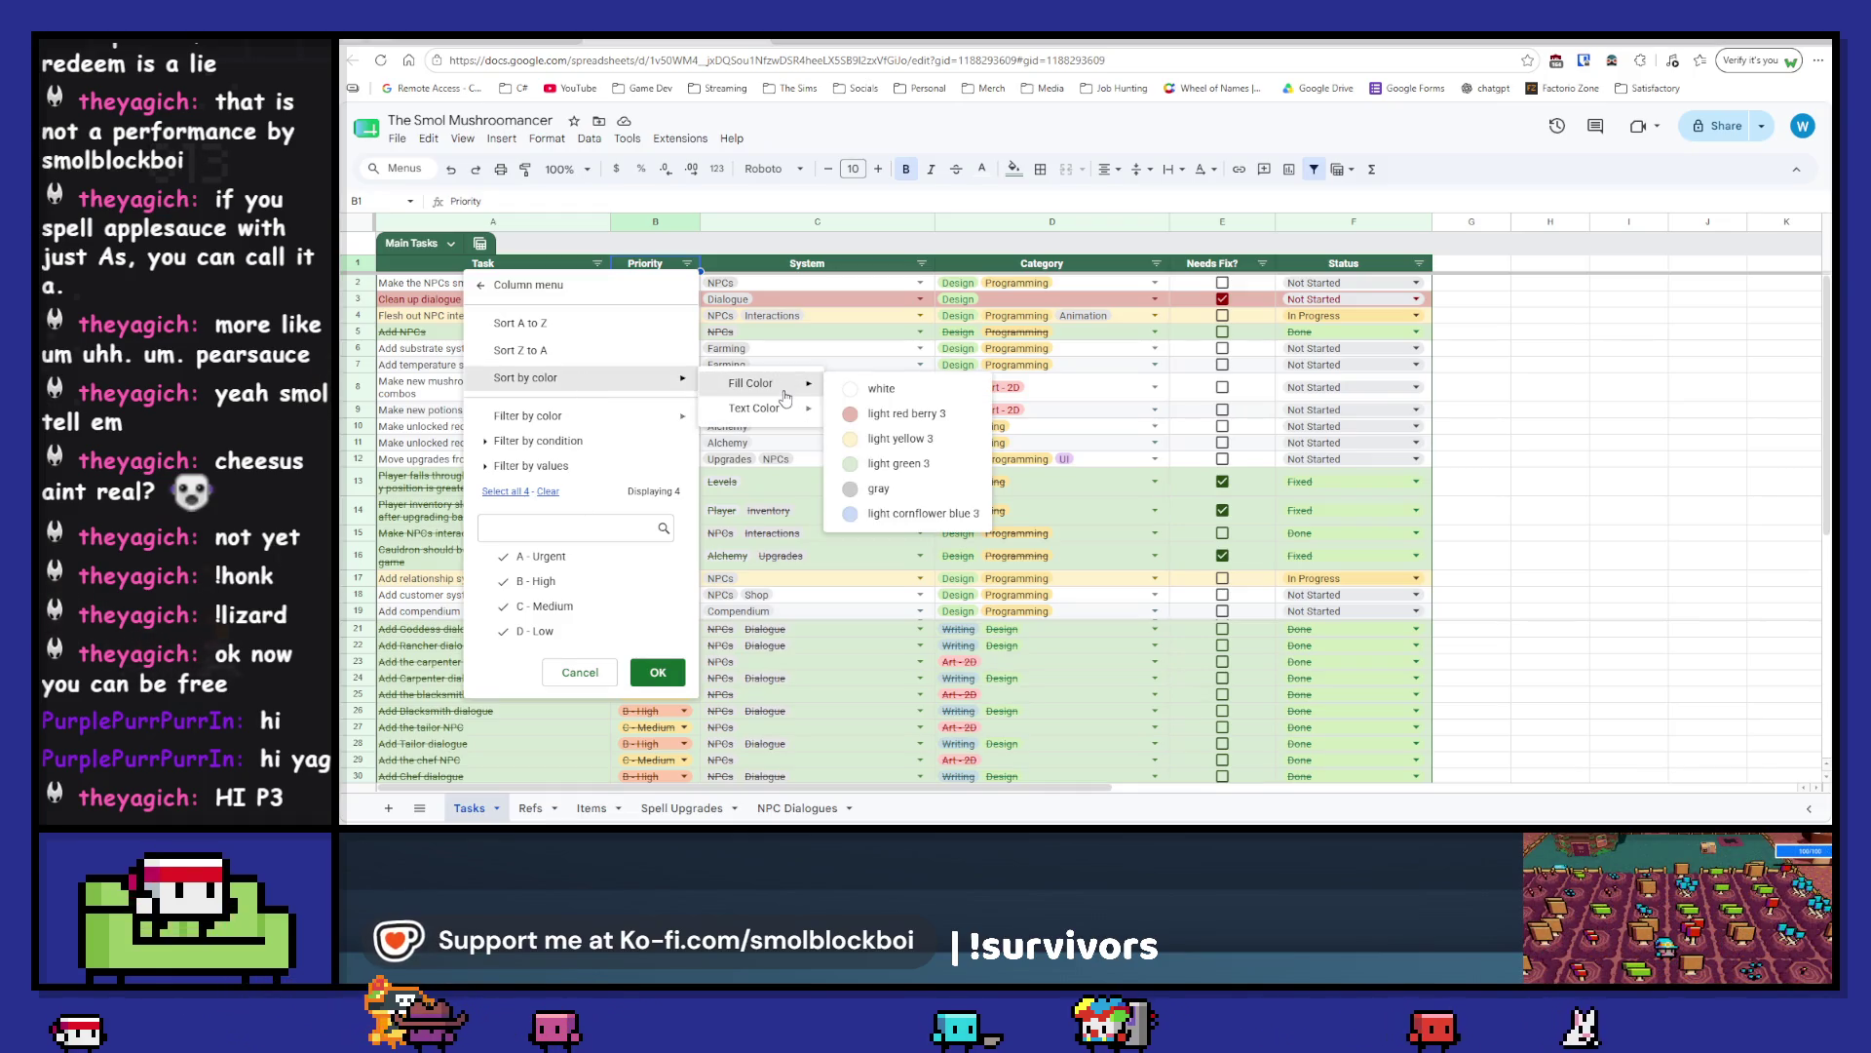
{"action": "left_click", "coordinate": [902, 413]}
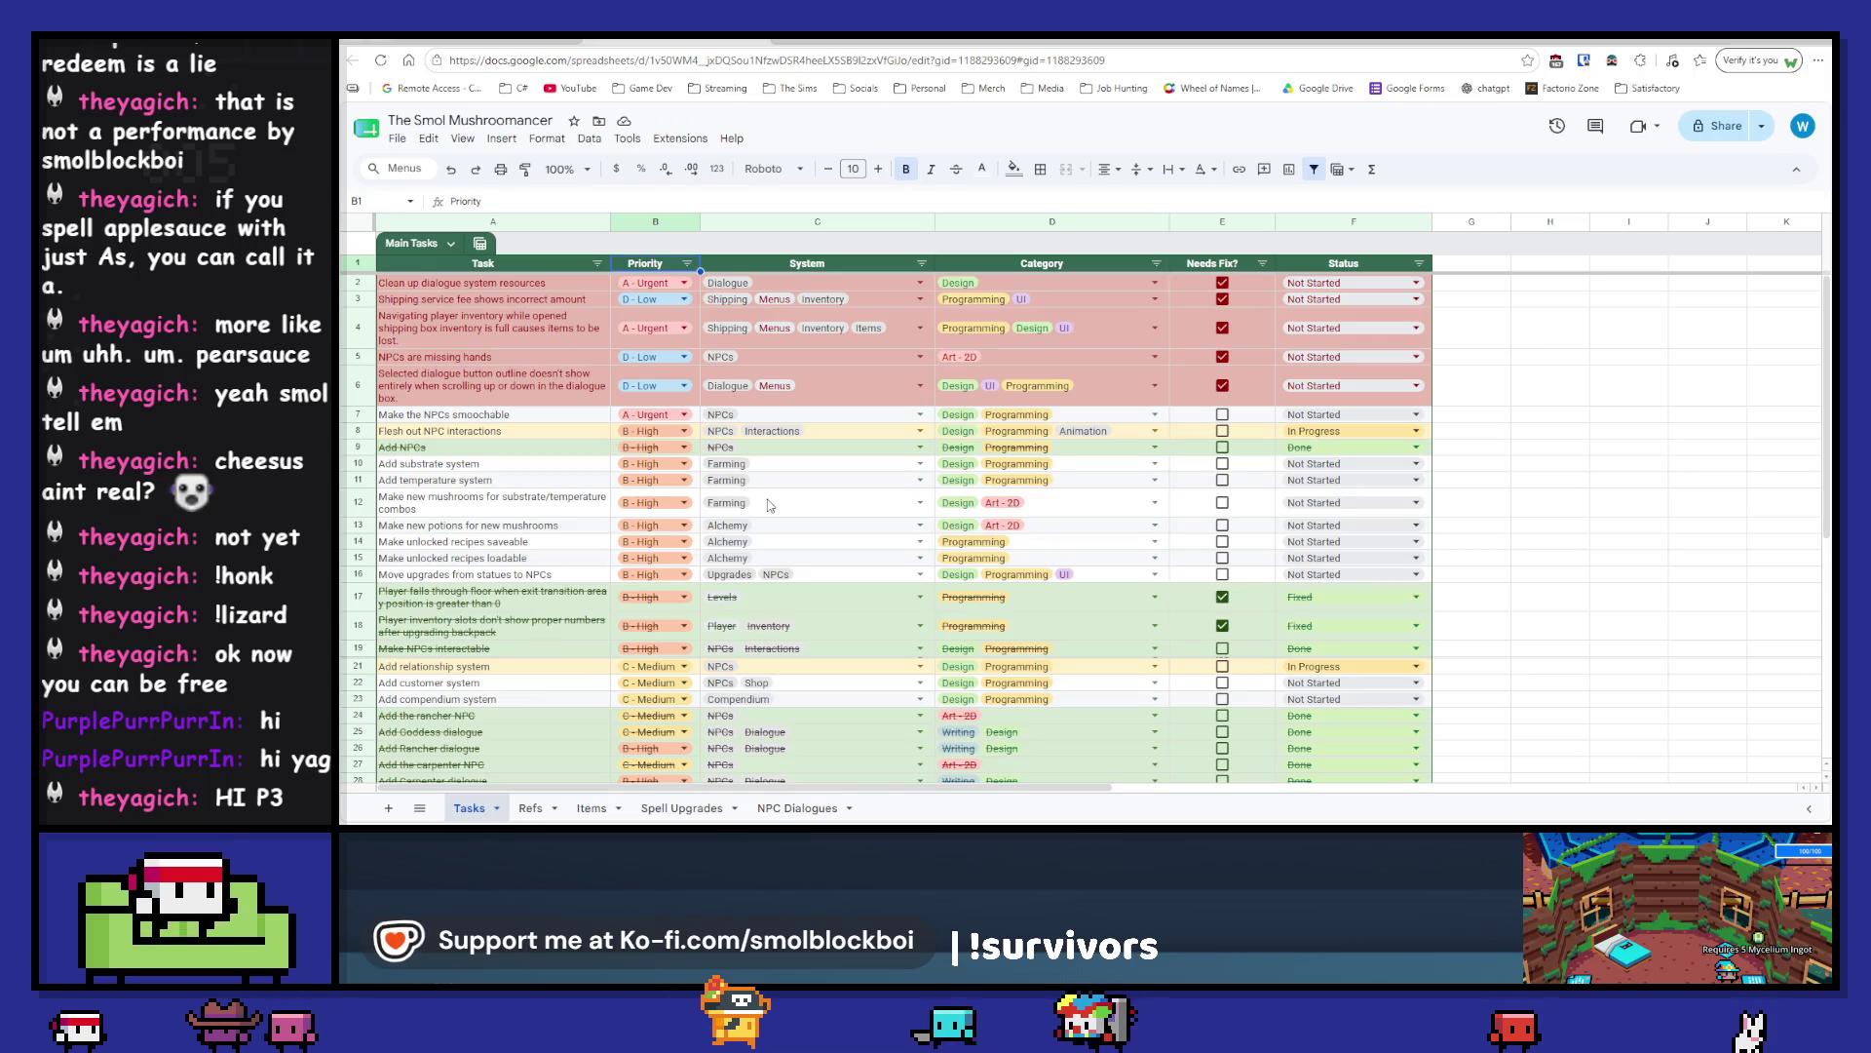
{"action": "left_click", "coordinate": [687, 263]}
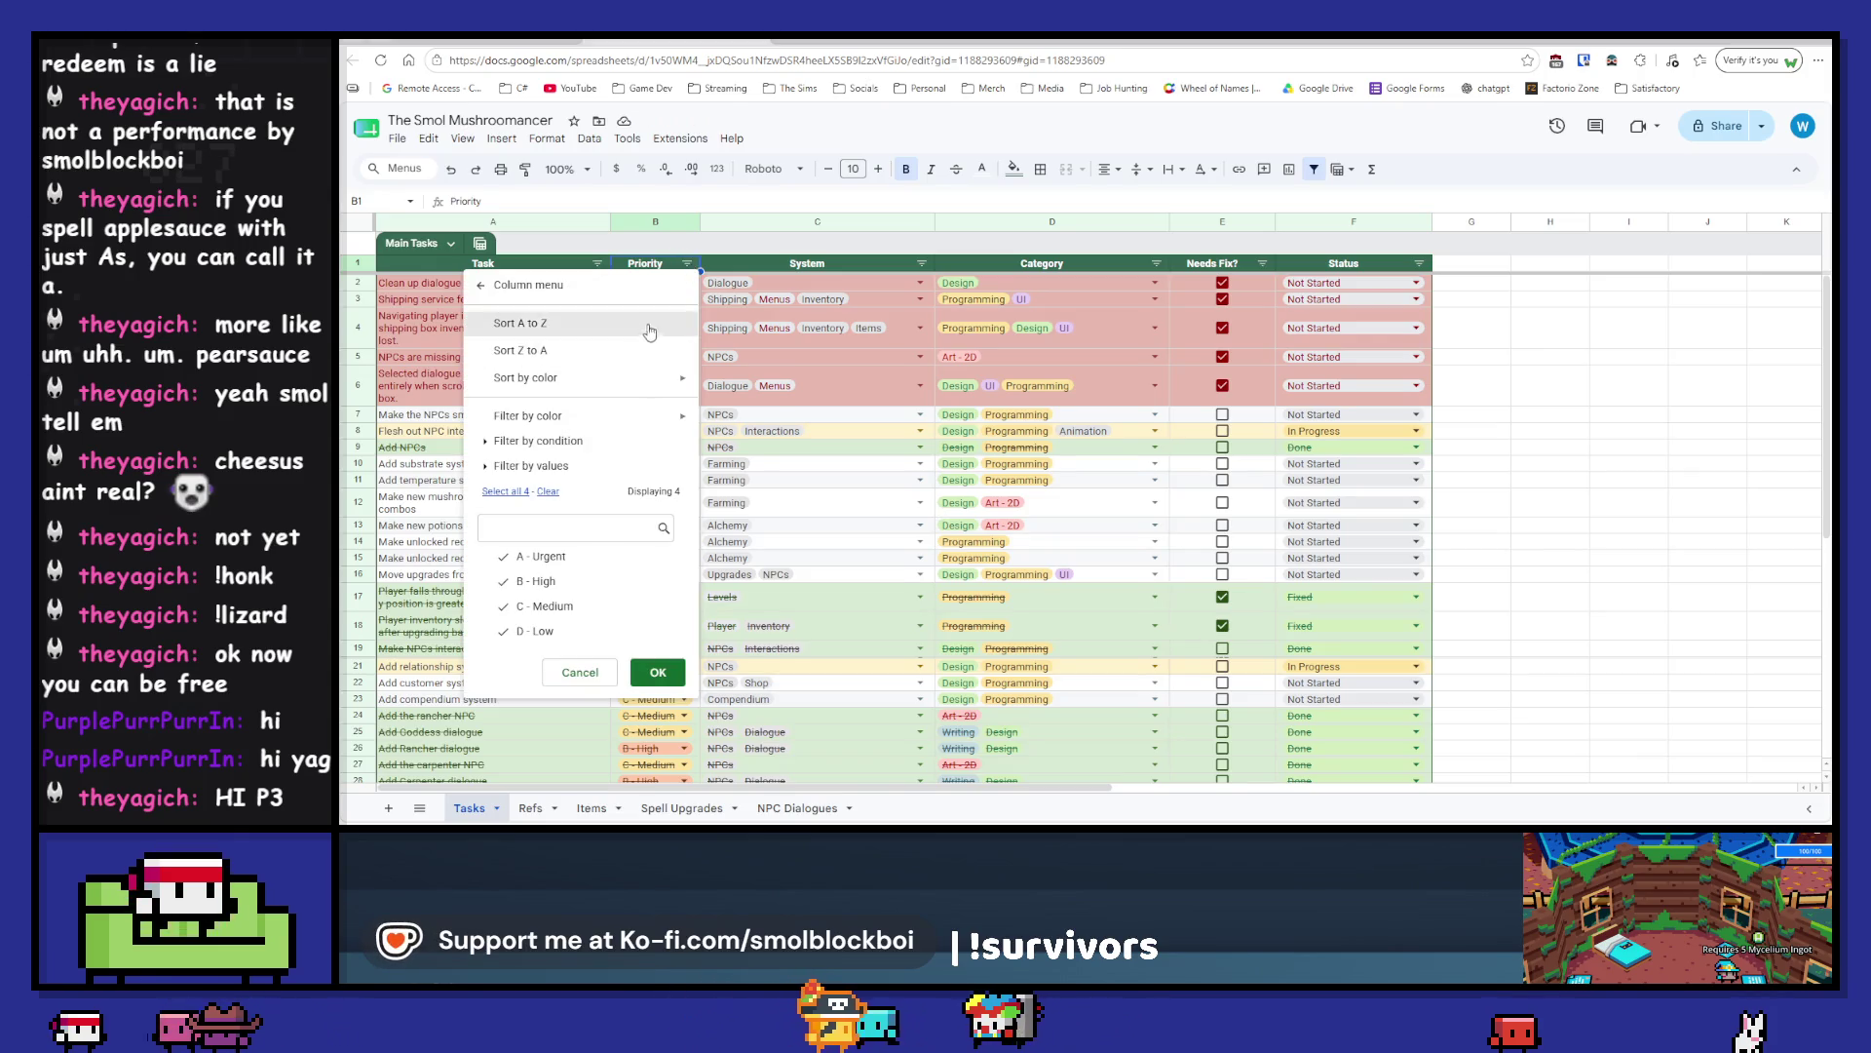
{"action": "left_click", "coordinate": [634, 322]}
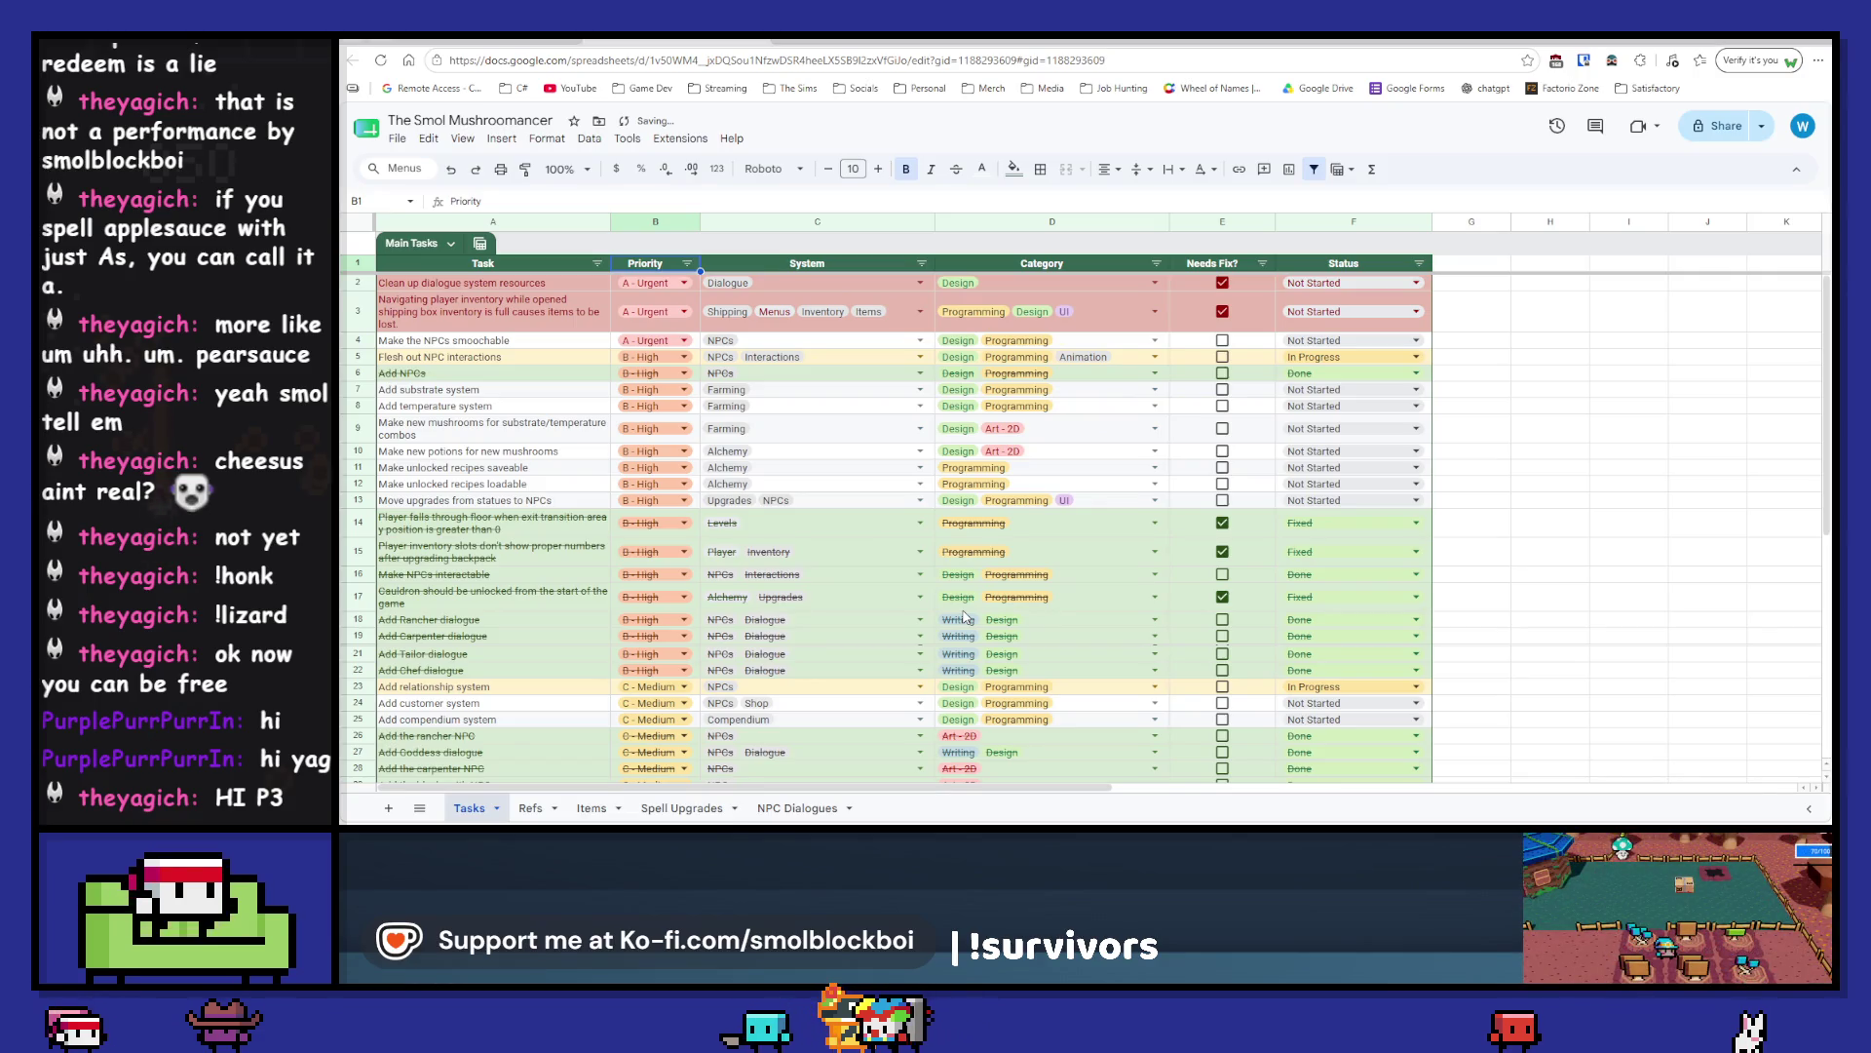
{"action": "scroll", "coordinate": [965, 616], "scroll_direction": "down", "scroll_amount": 5}
{"action": "scroll", "coordinate": [965, 616], "scroll_direction": "up", "scroll_amount": 5}
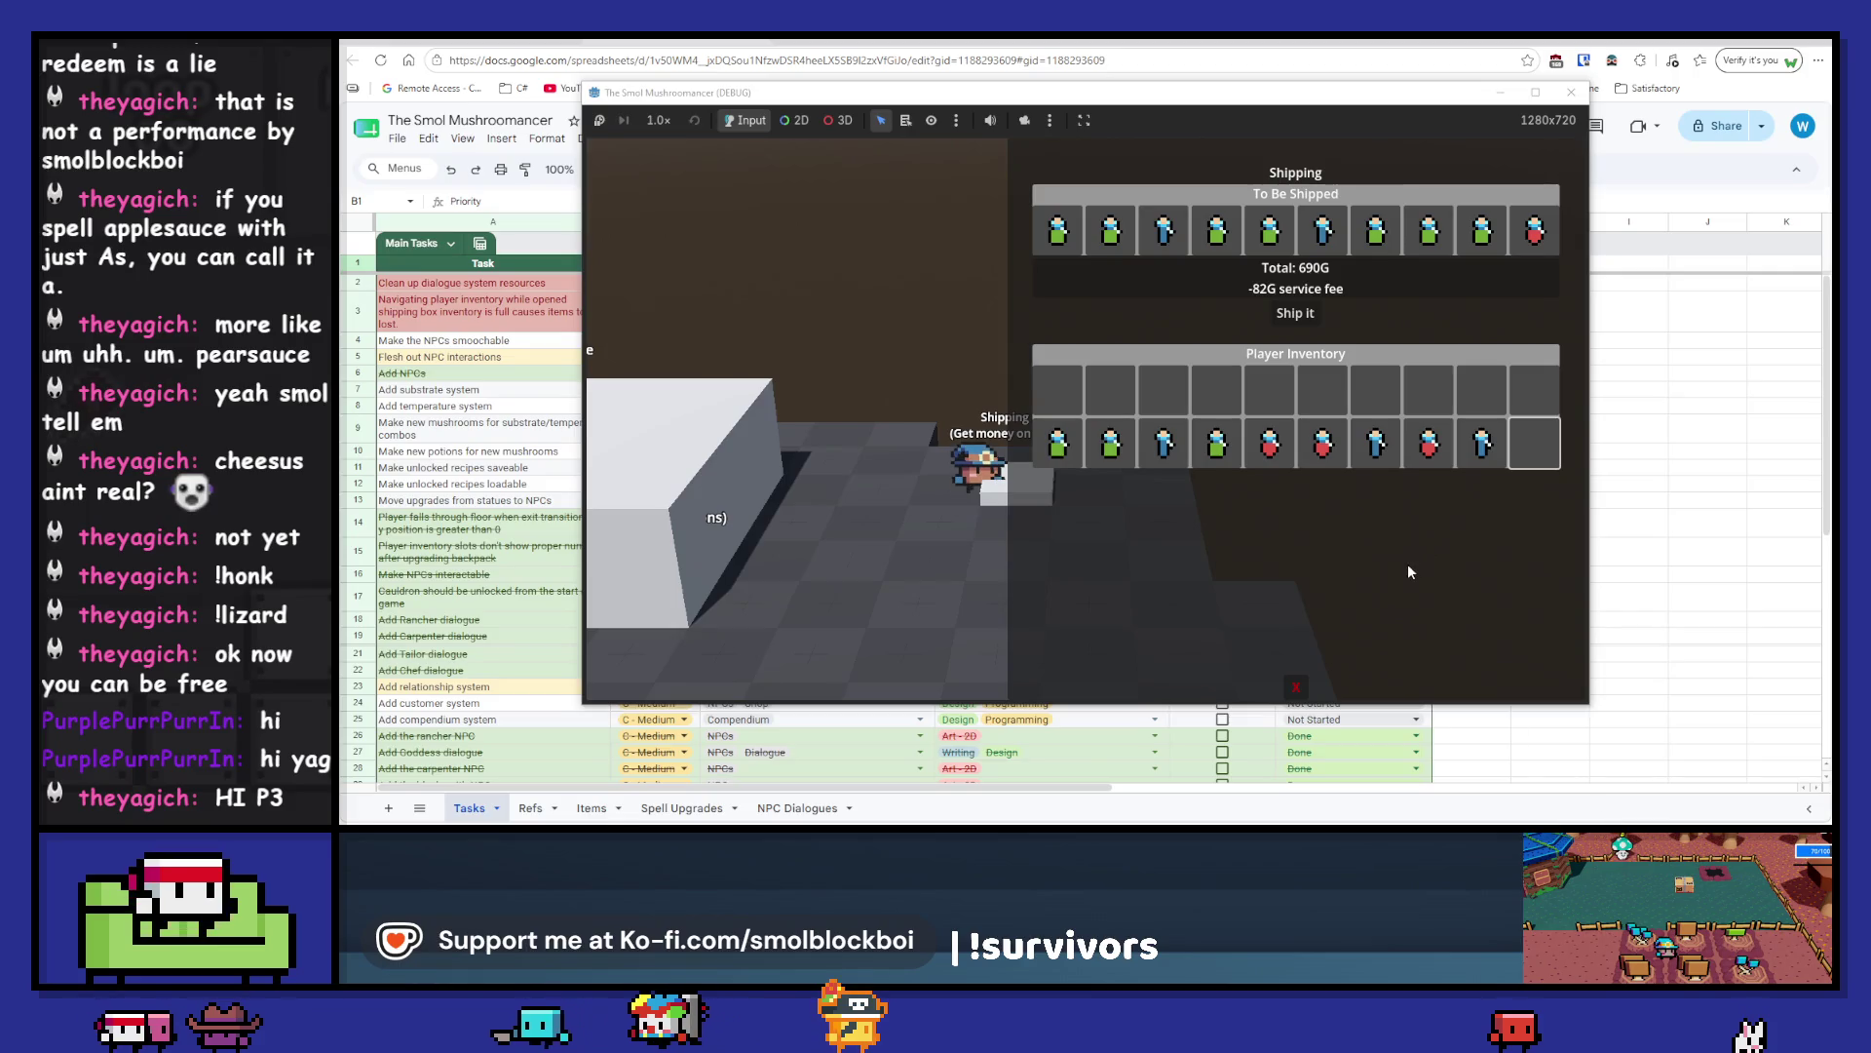
- Walk to the bed and try the End the day prompt, then decline it
{"action": "key", "text": "Escape"}
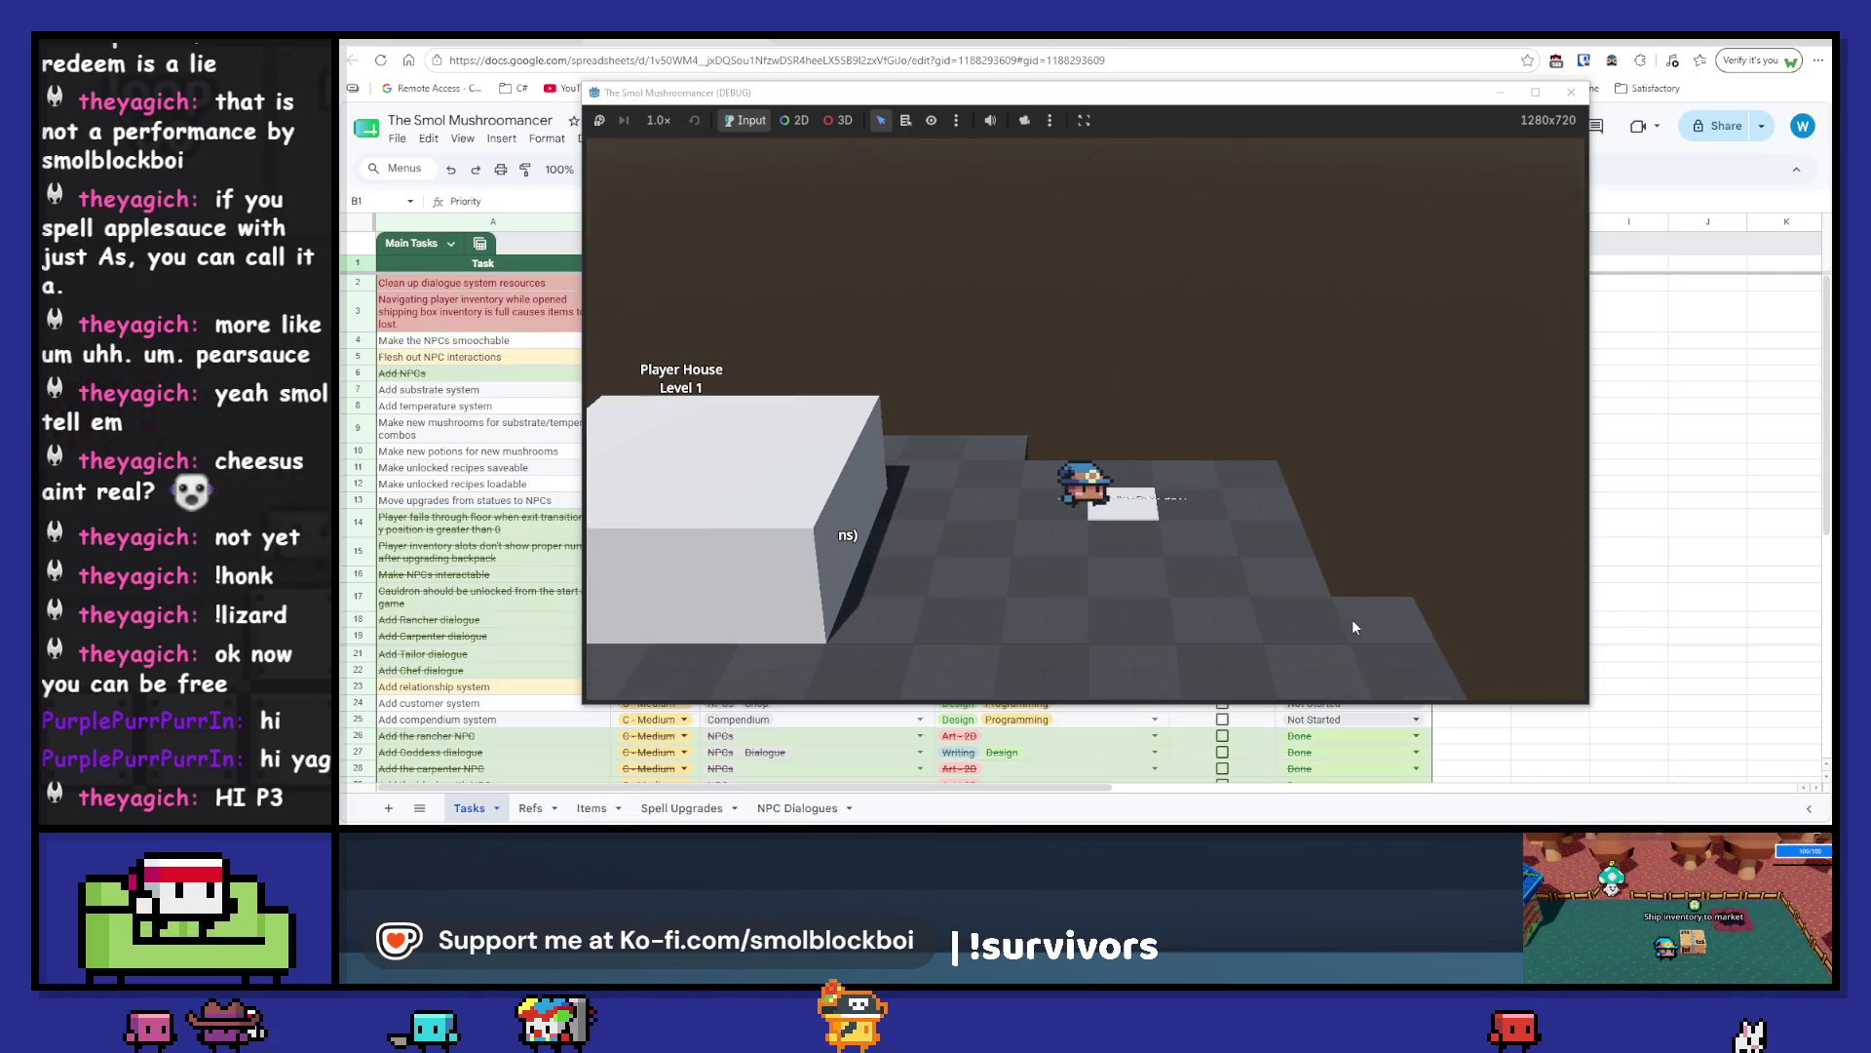
{"action": "key", "text": "a"}
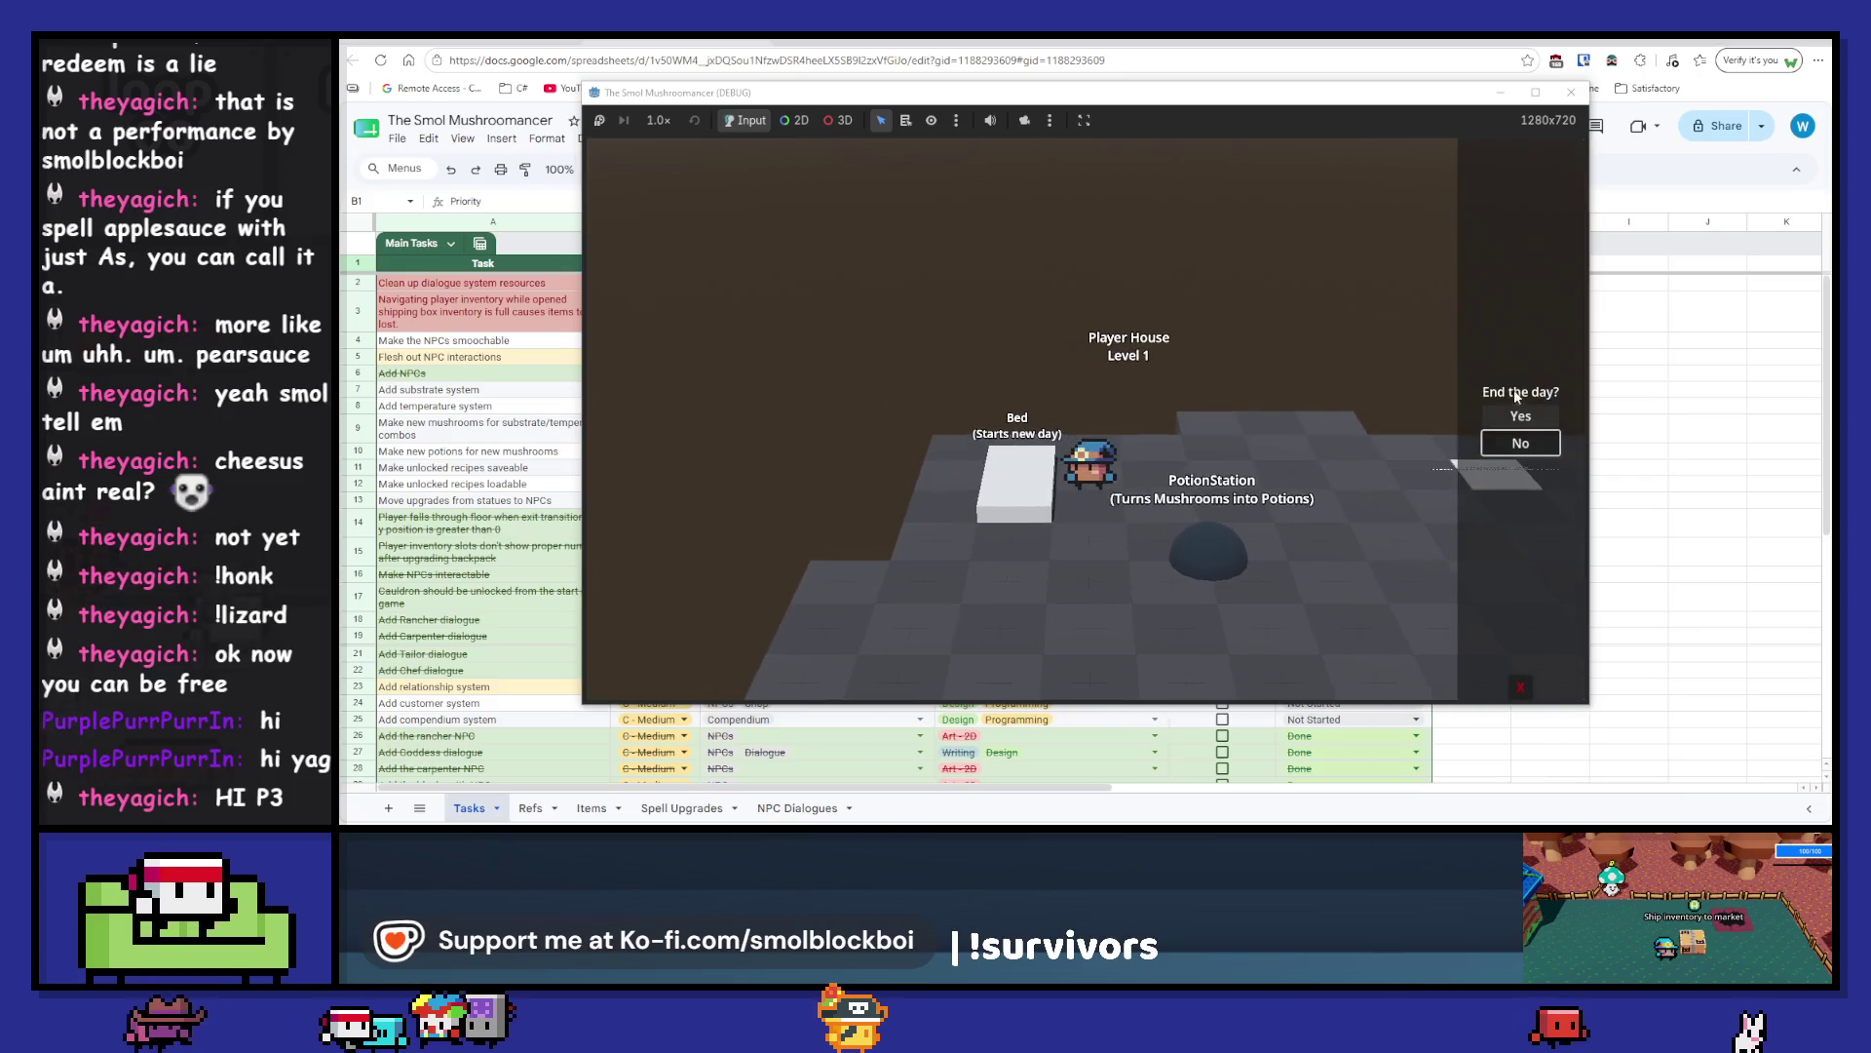
{"action": "left_click", "coordinate": [1523, 423]}
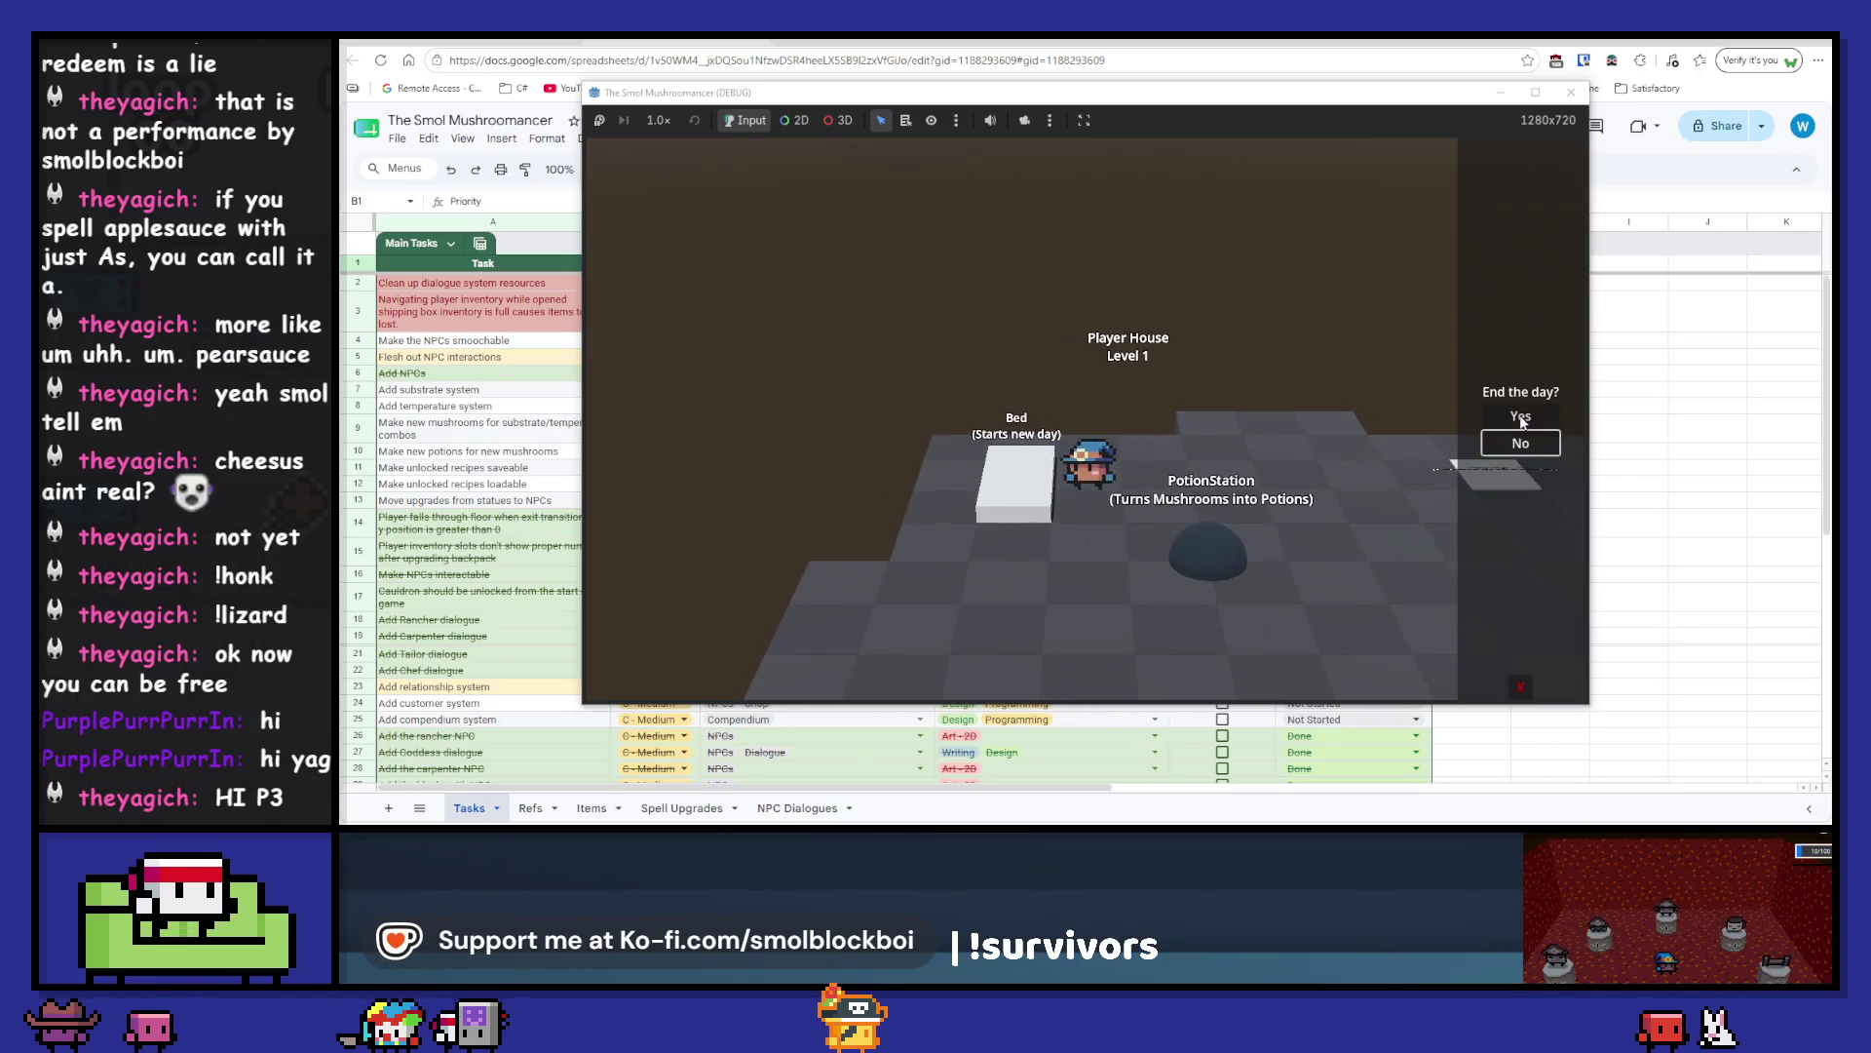
{"action": "left_click", "coordinate": [1518, 413]}
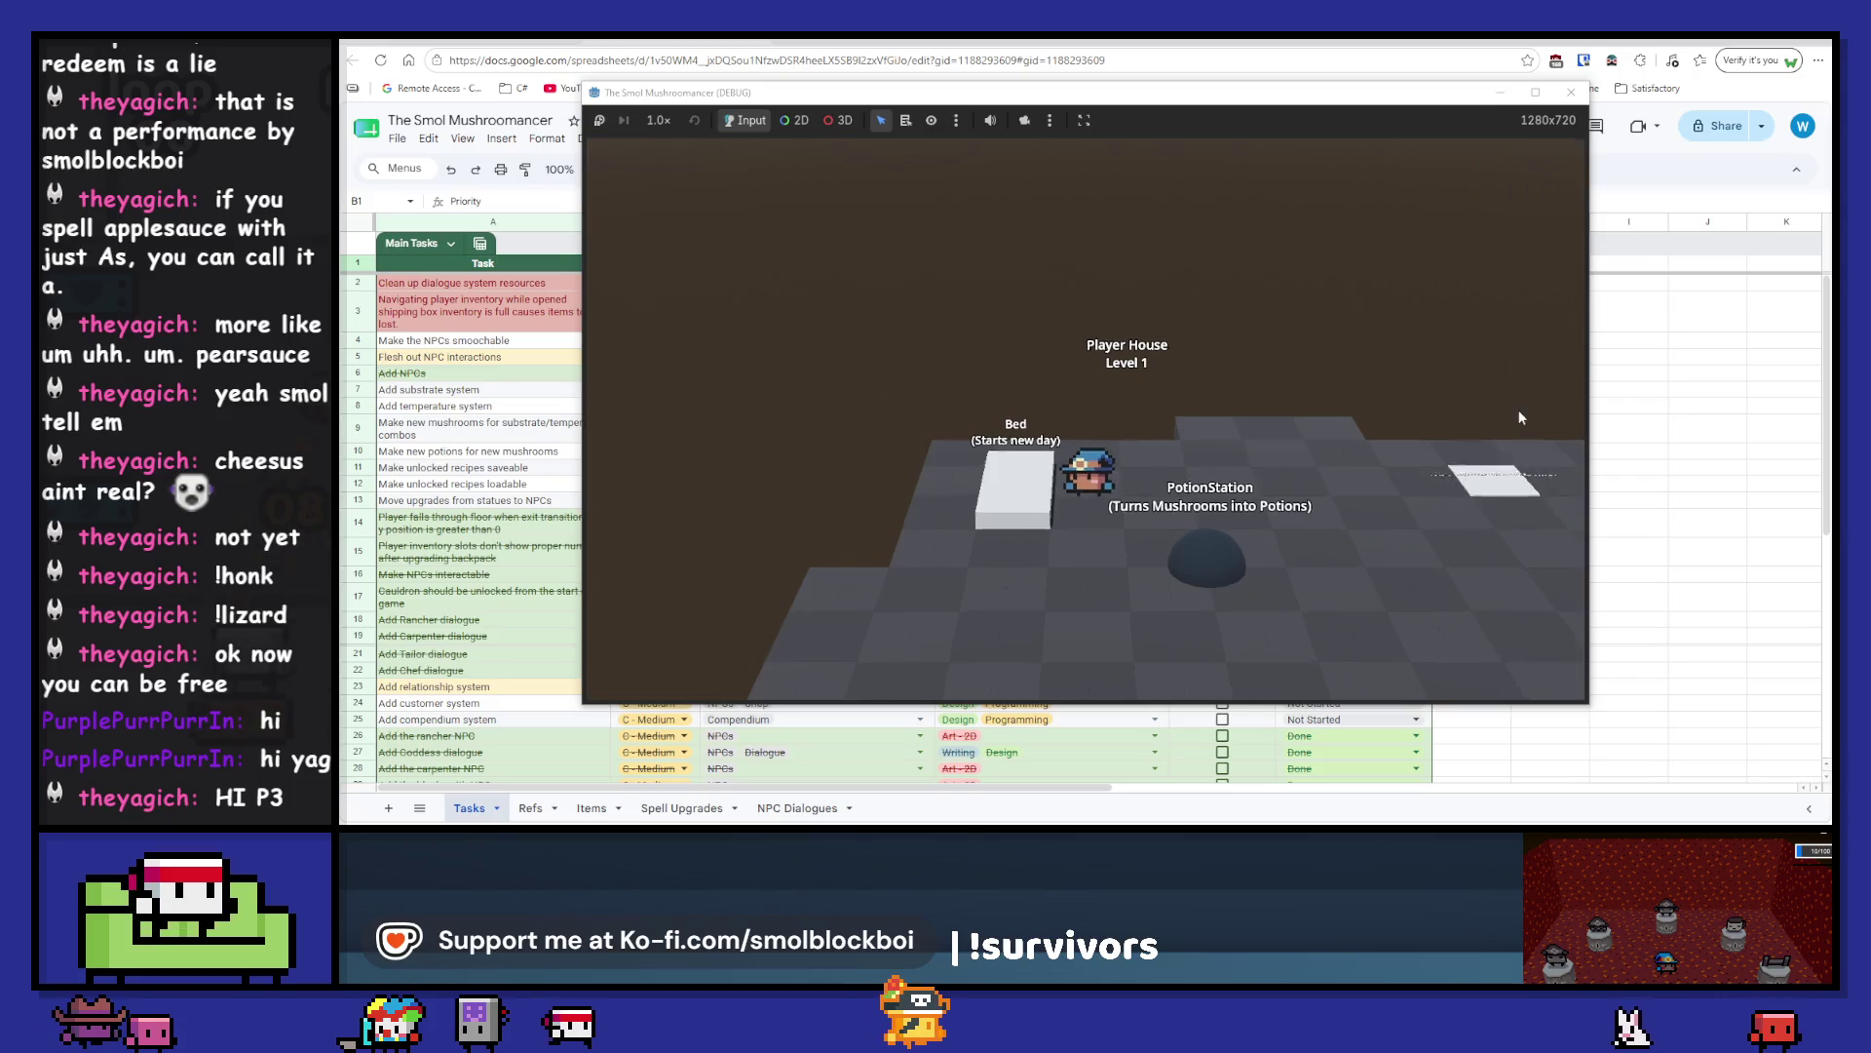
{"action": "left_click", "coordinate": [1521, 436]}
{"action": "left_click", "coordinate": [1520, 438]}
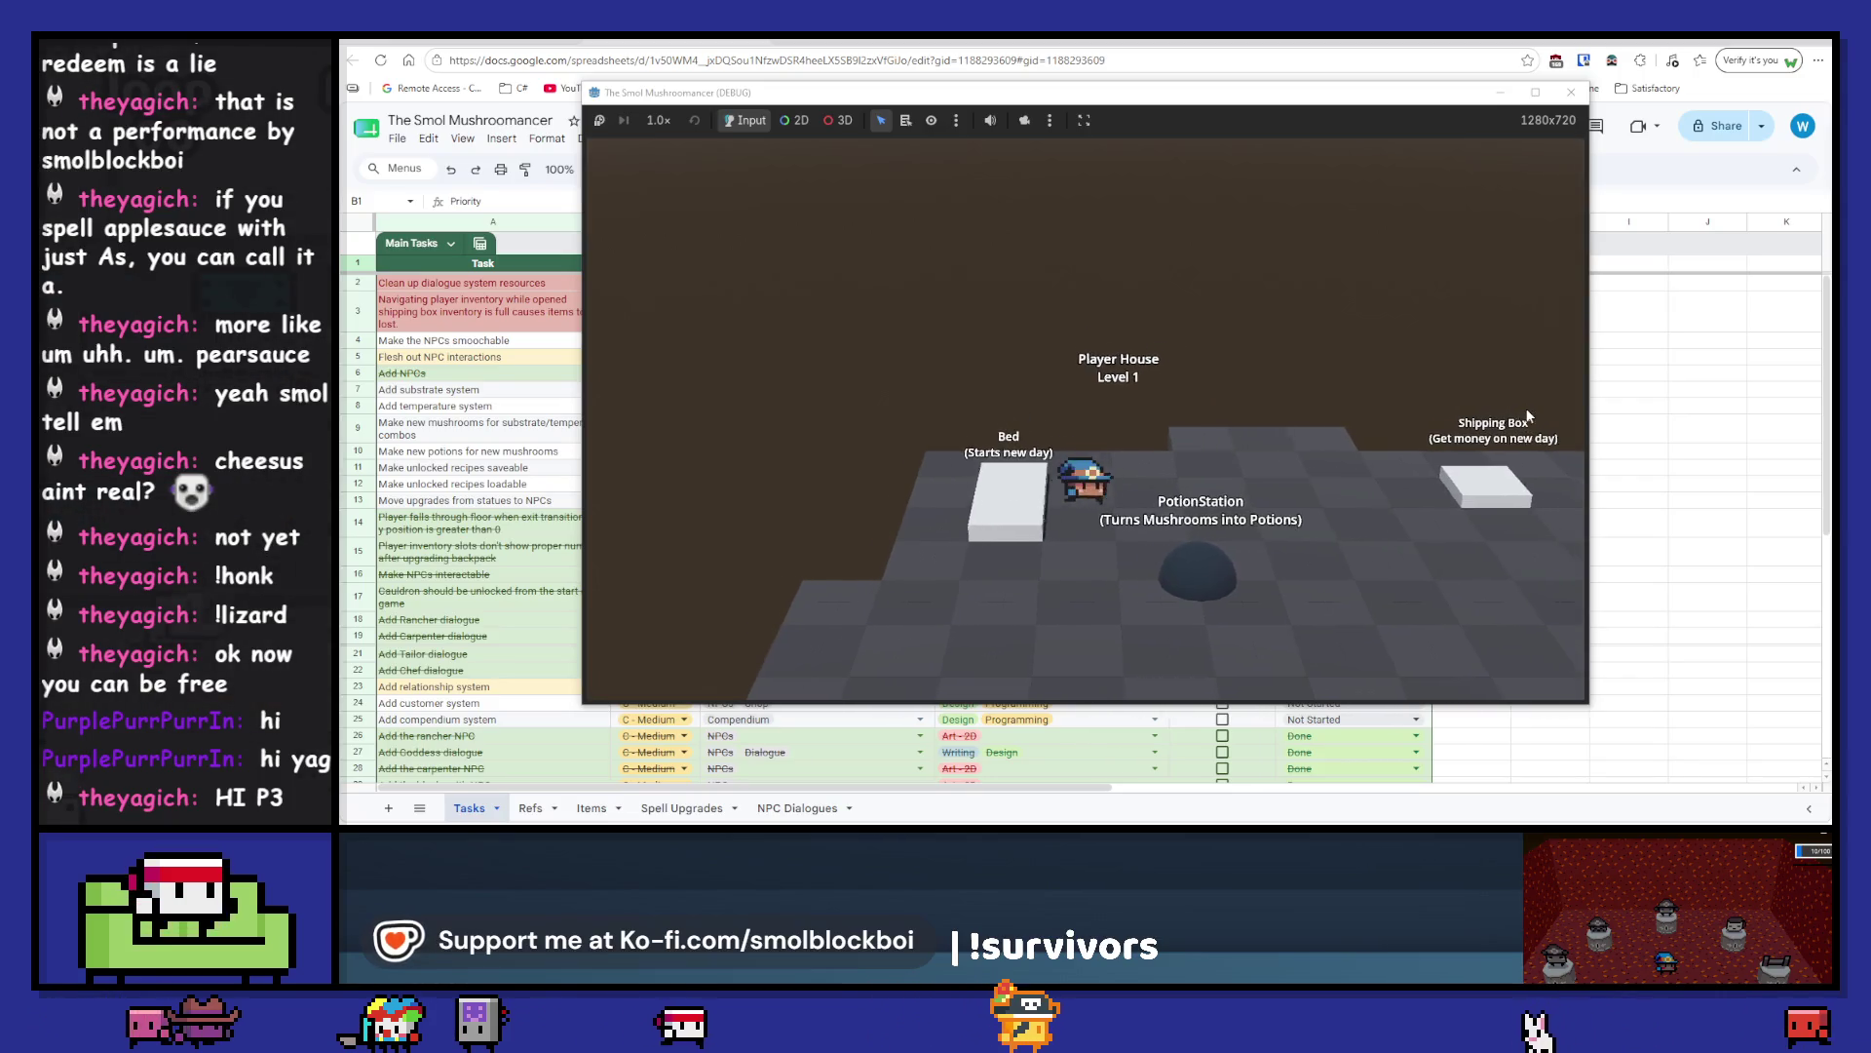
- Load the eight potions into the shipping box and ship them for 552G minus a 66G fee
{"action": "key", "text": "i"}
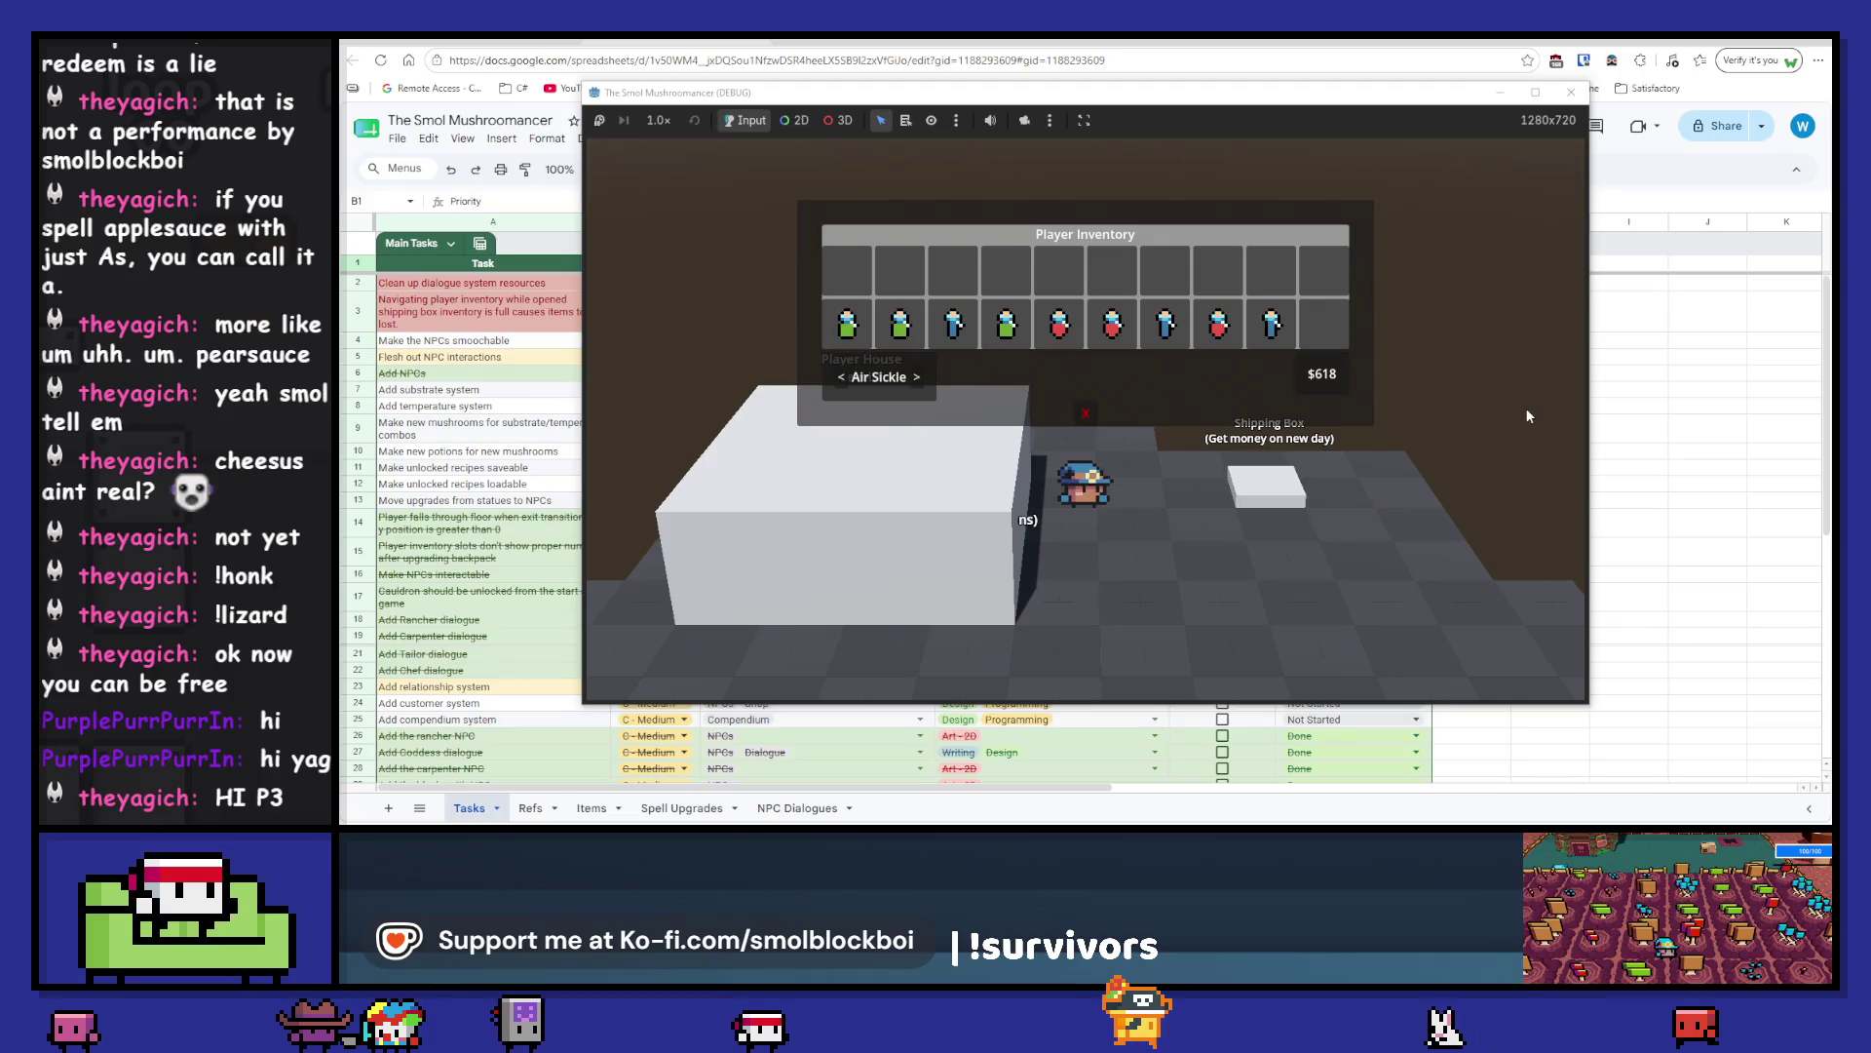
{"action": "key", "text": "i"}
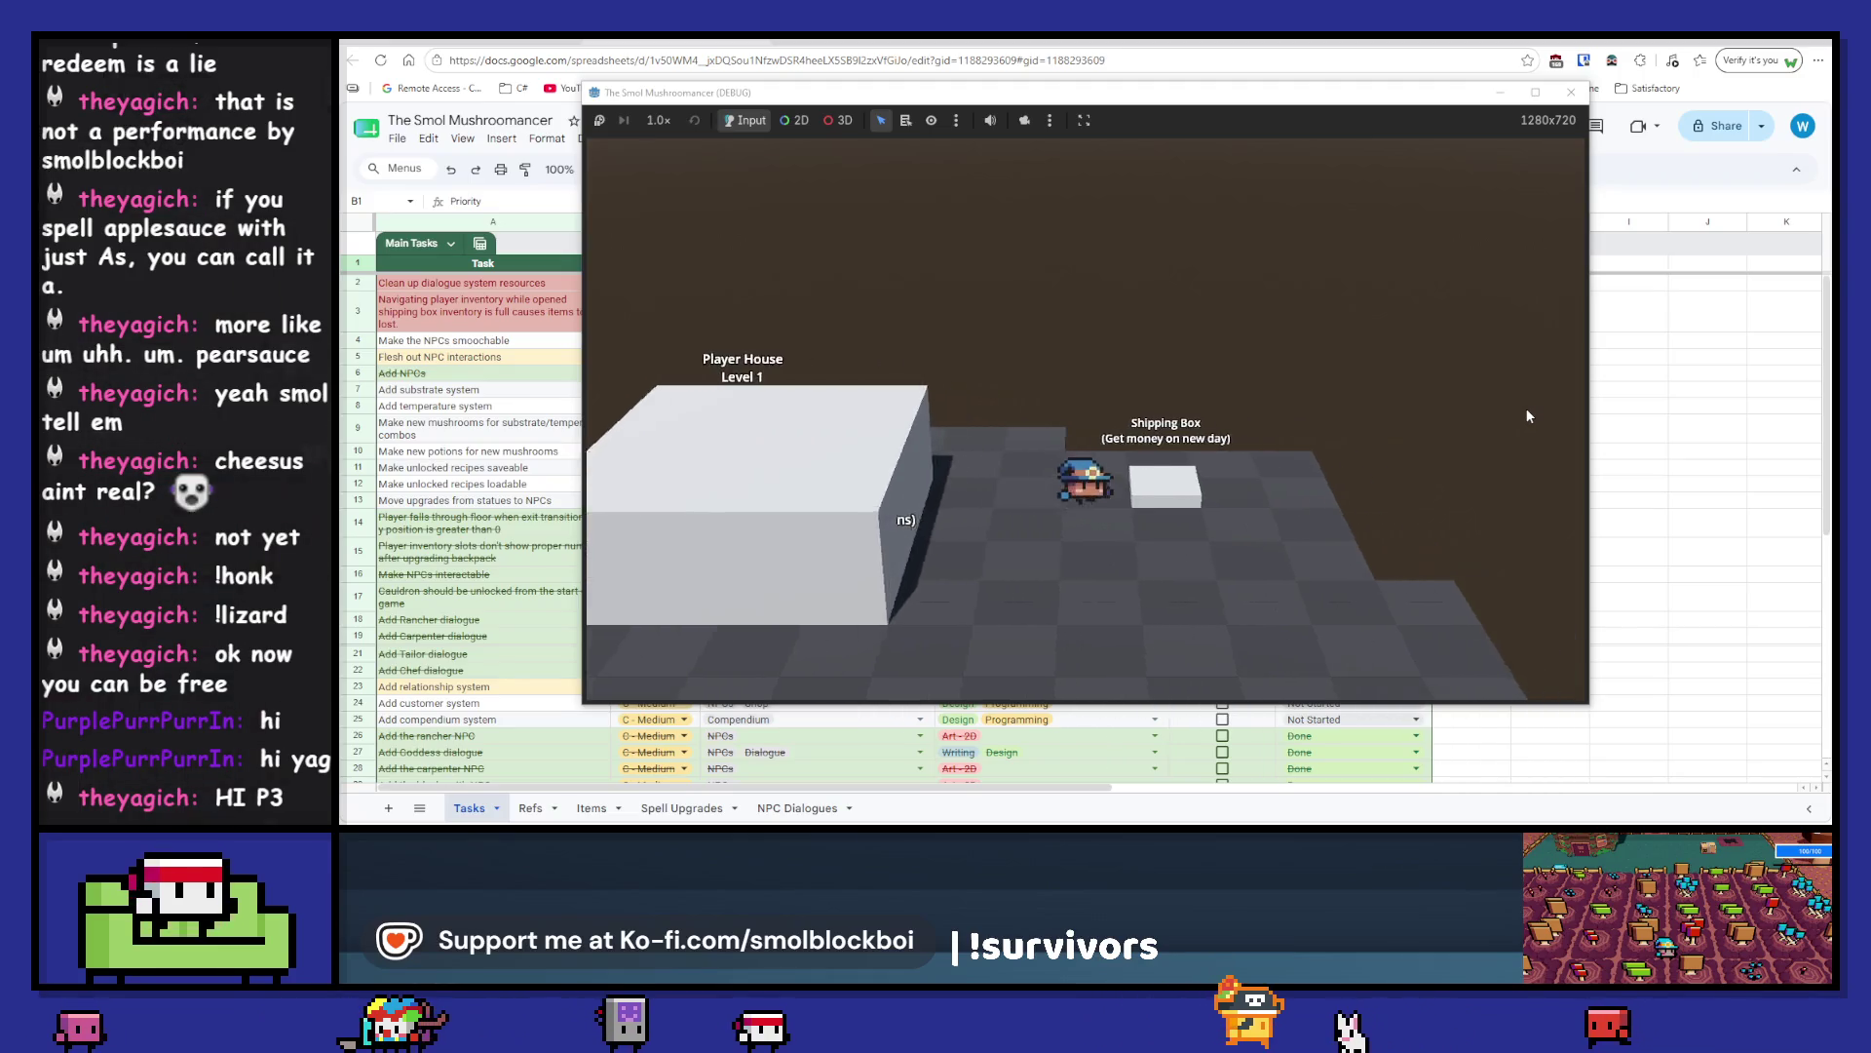
{"action": "key", "text": "e"}
{"action": "left_click", "coordinate": [1072, 448]}
{"action": "left_click", "coordinate": [1097, 456]}
{"action": "left_click", "coordinate": [1097, 456]}
{"action": "left_click", "coordinate": [1096, 456]}
{"action": "left_click", "coordinate": [1096, 456]}
{"action": "left_click", "coordinate": [1097, 456]}
{"action": "left_click", "coordinate": [1096, 456]}
{"action": "left_click", "coordinate": [1096, 456]}
{"action": "left_click", "coordinate": [1097, 456]}
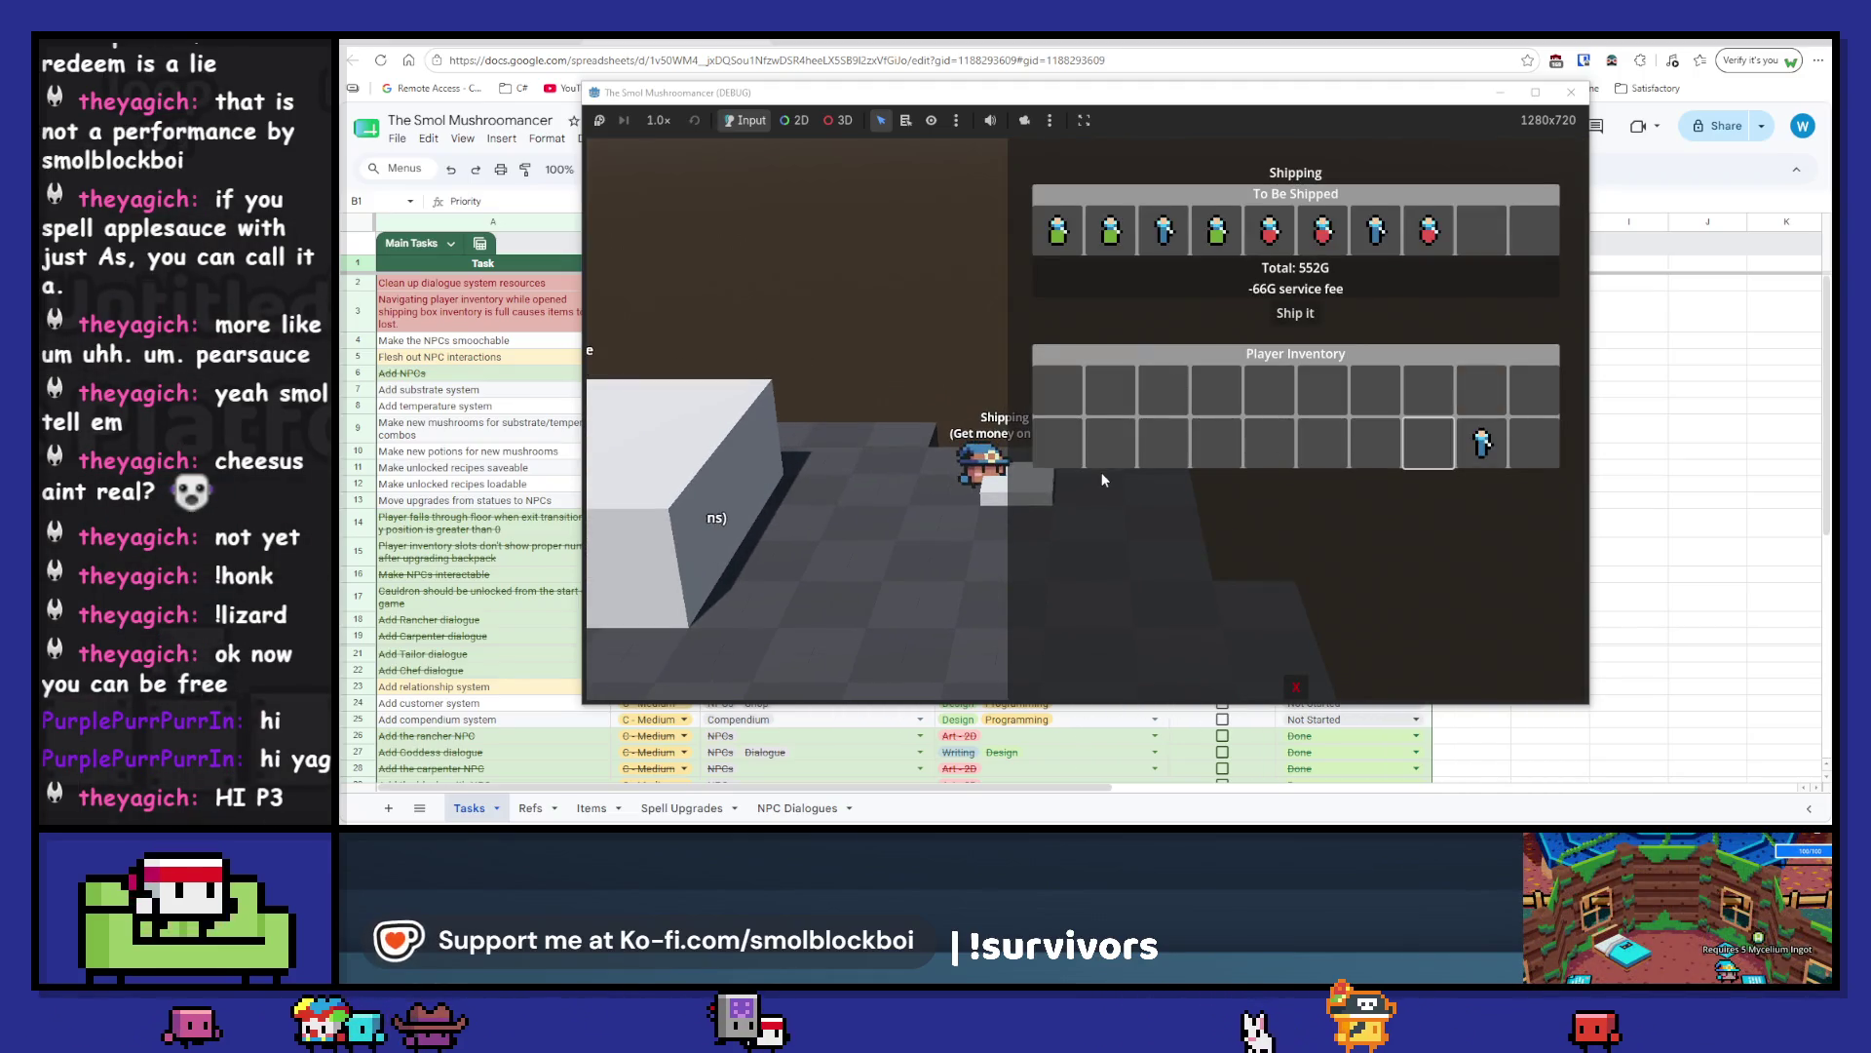
{"action": "left_click", "coordinate": [1307, 313]}
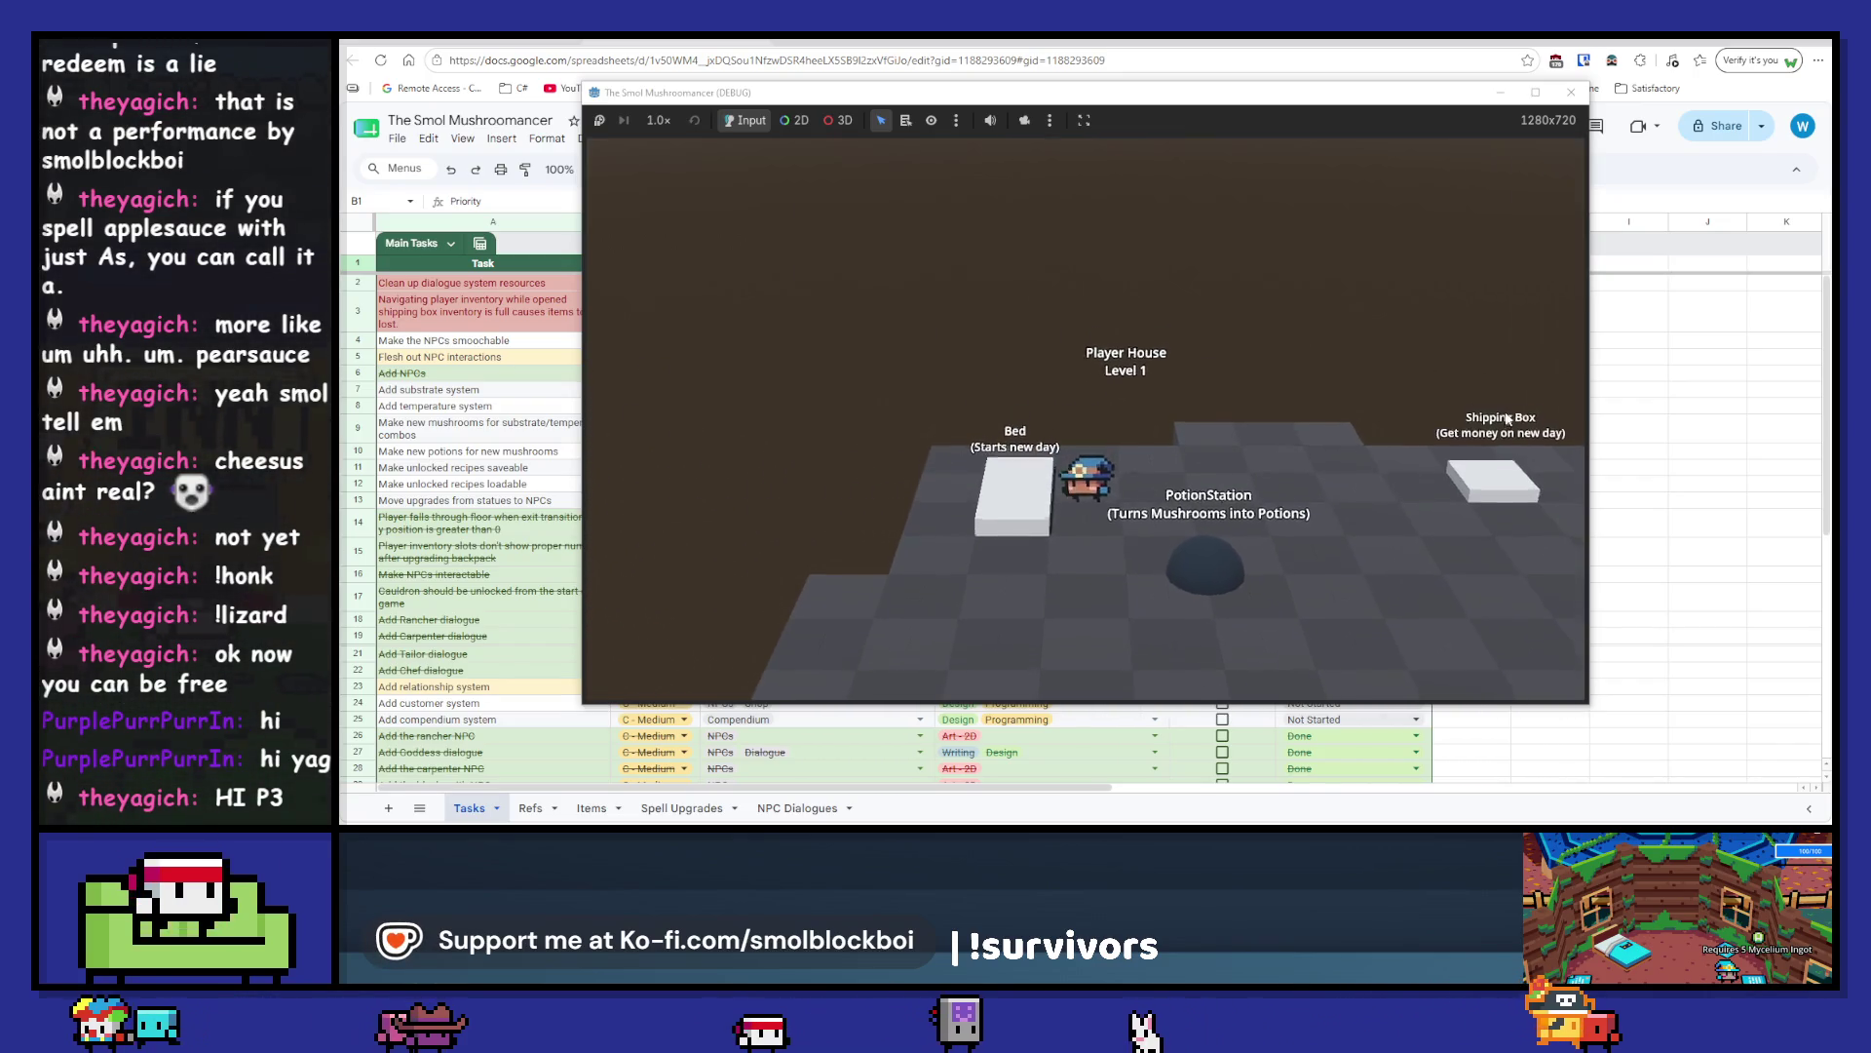
- Check the inventory, walk toward the pots, and stop the game with F8
{"action": "key", "text": "i"}
{"action": "key", "text": "i"}
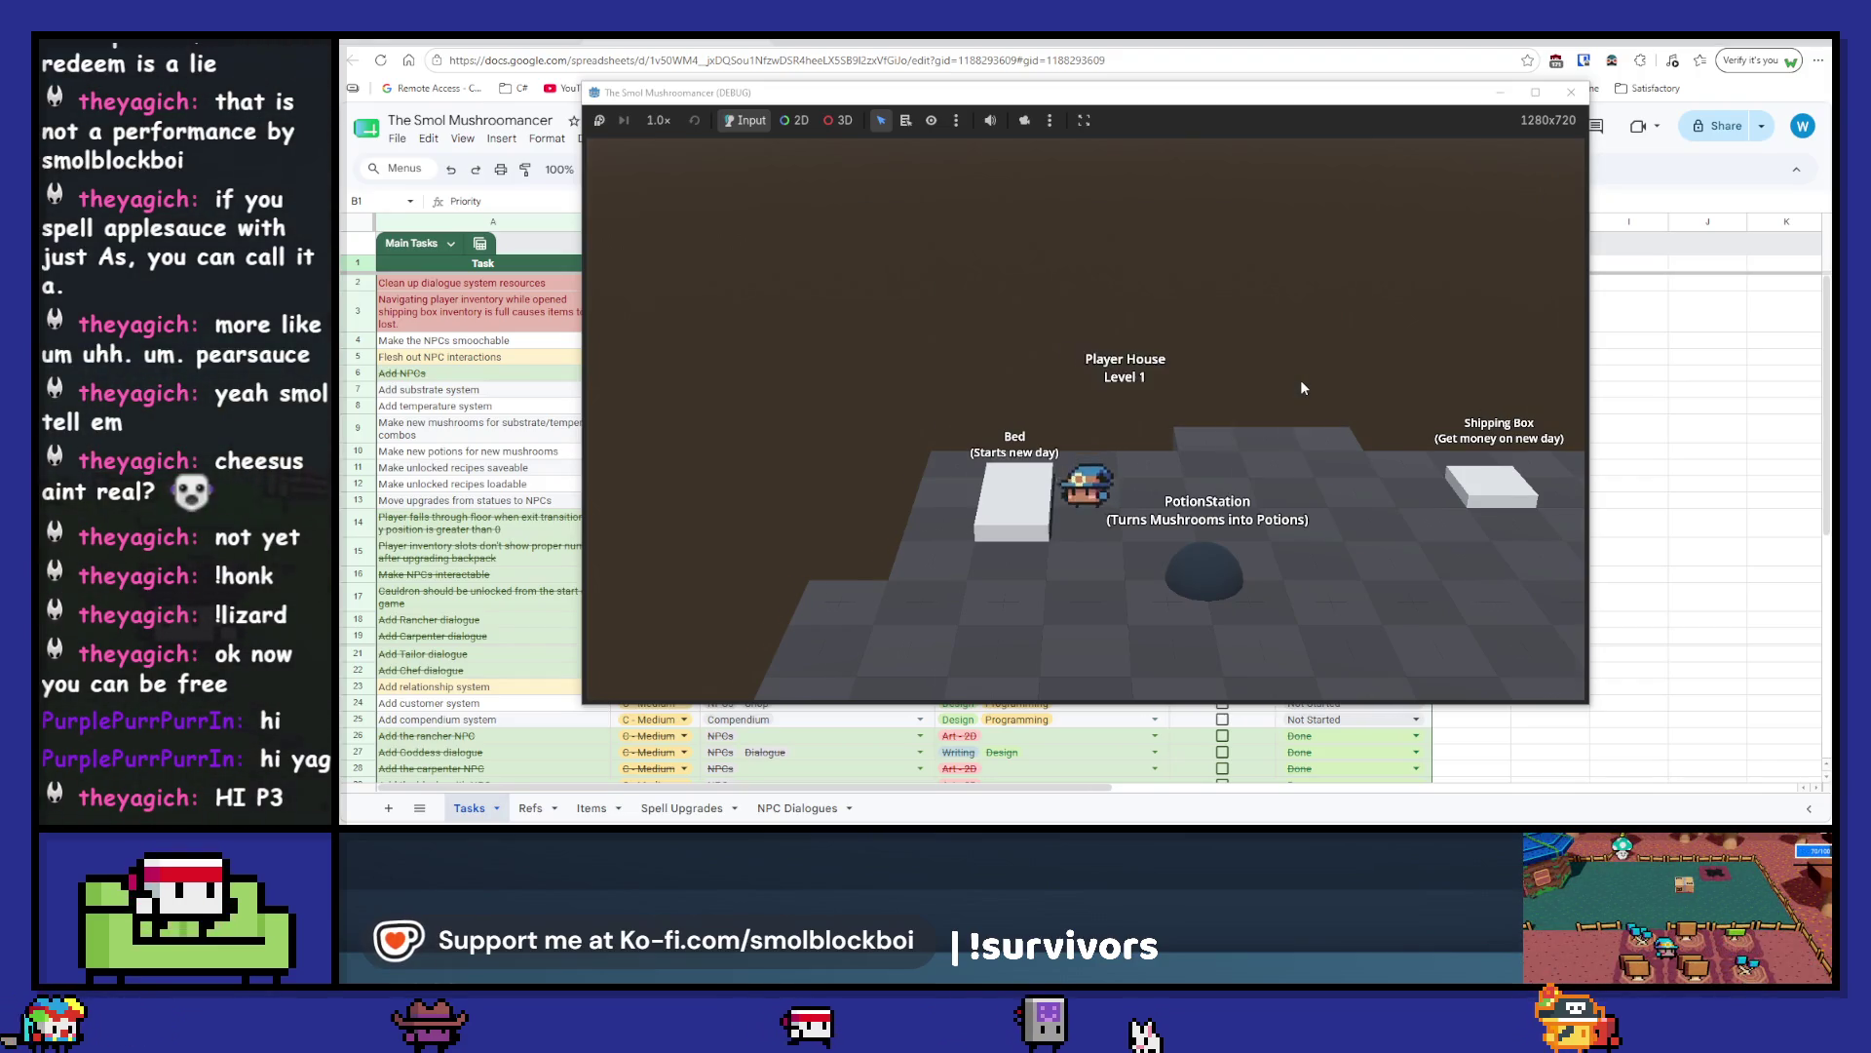
{"action": "key", "text": "s"}
{"action": "key", "text": "d"}
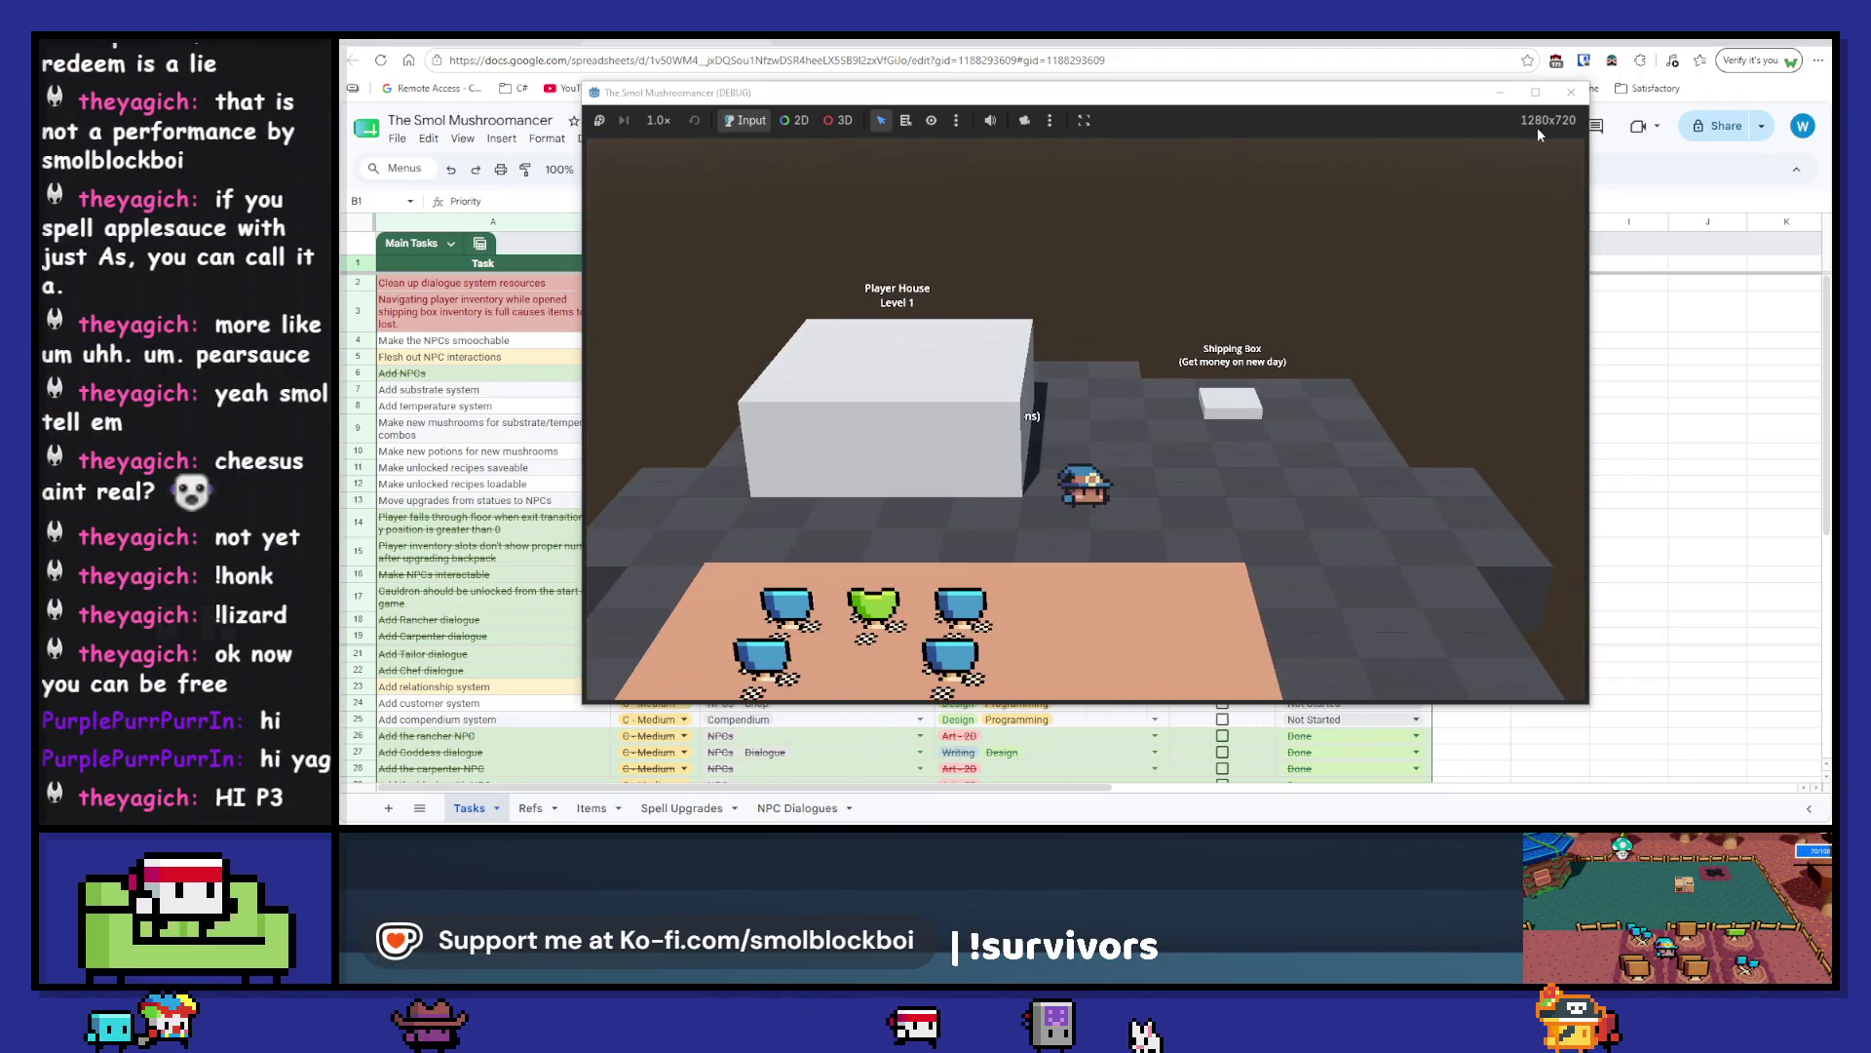
{"action": "key", "text": "F8"}
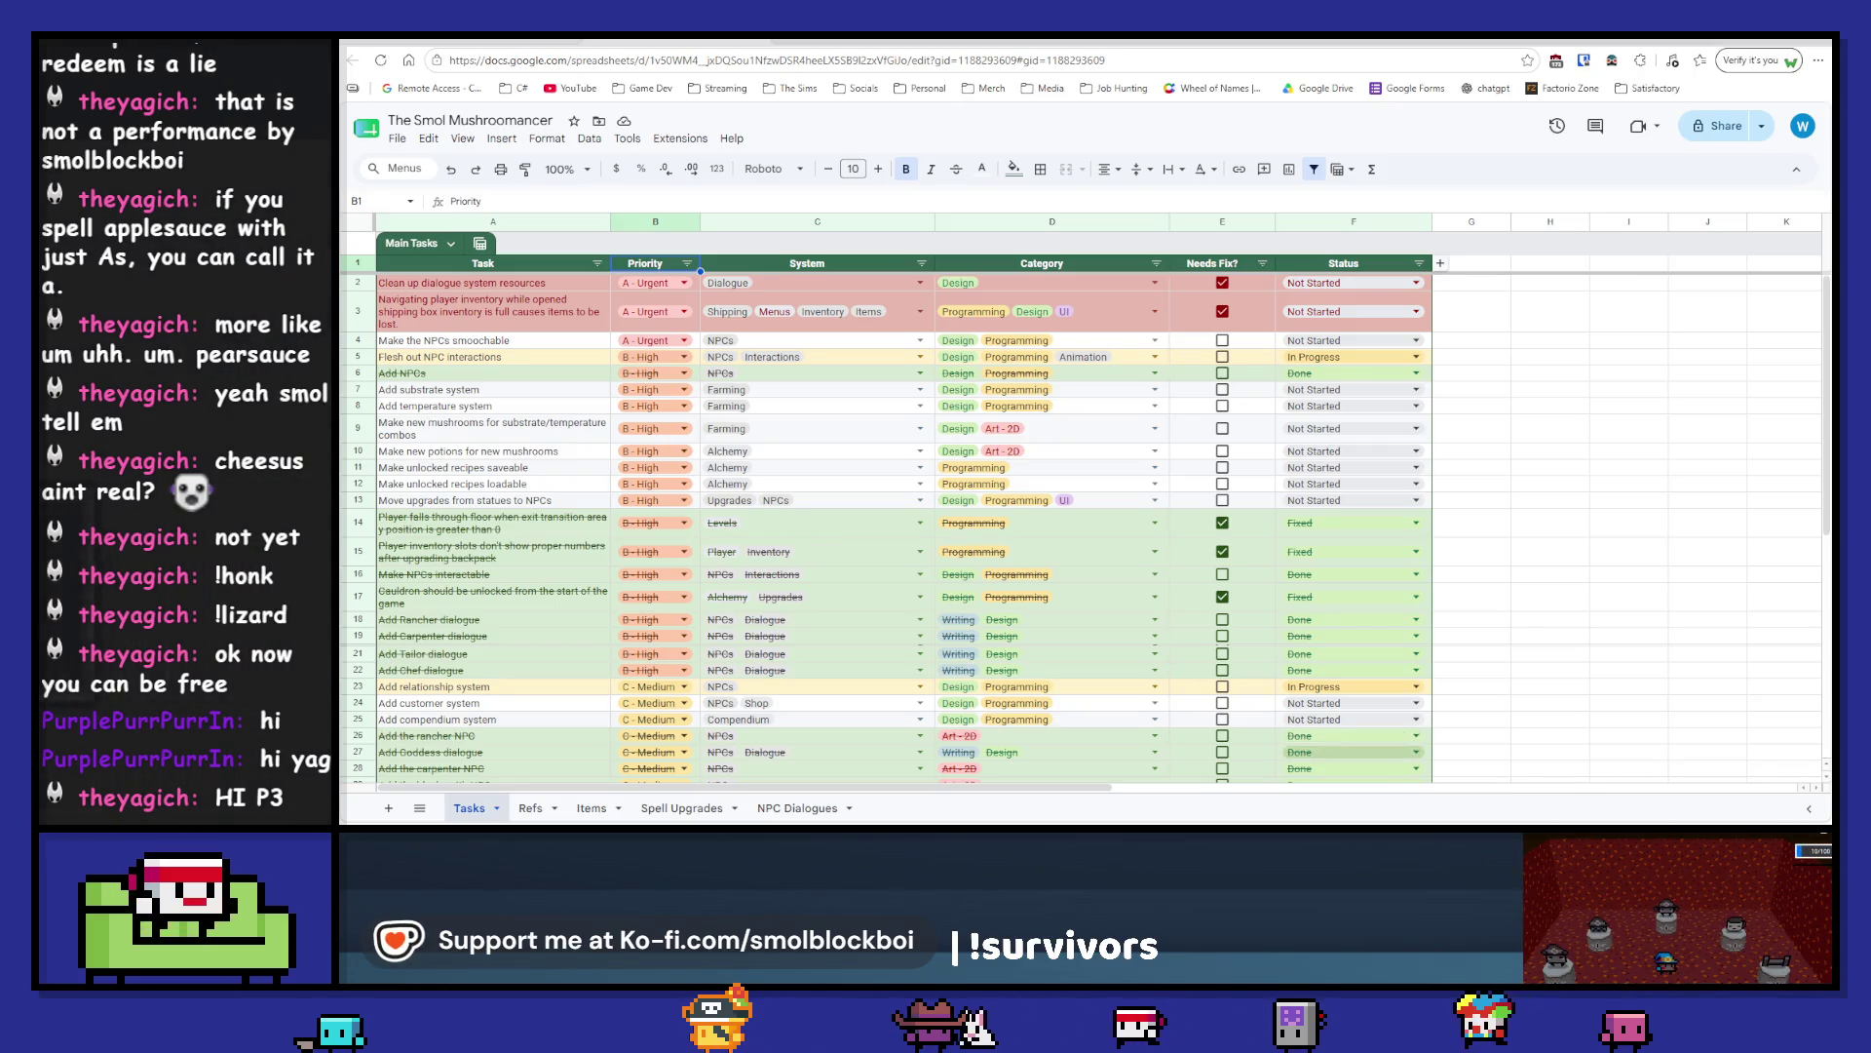
- Back in the Godot editor, clear the Output log and recentre the scene view
{"action": "key", "text": "alt+Tab"}
{"action": "left_click_drag", "start_coordinate": [1061, 486], "coordinate": [1211, 500]}
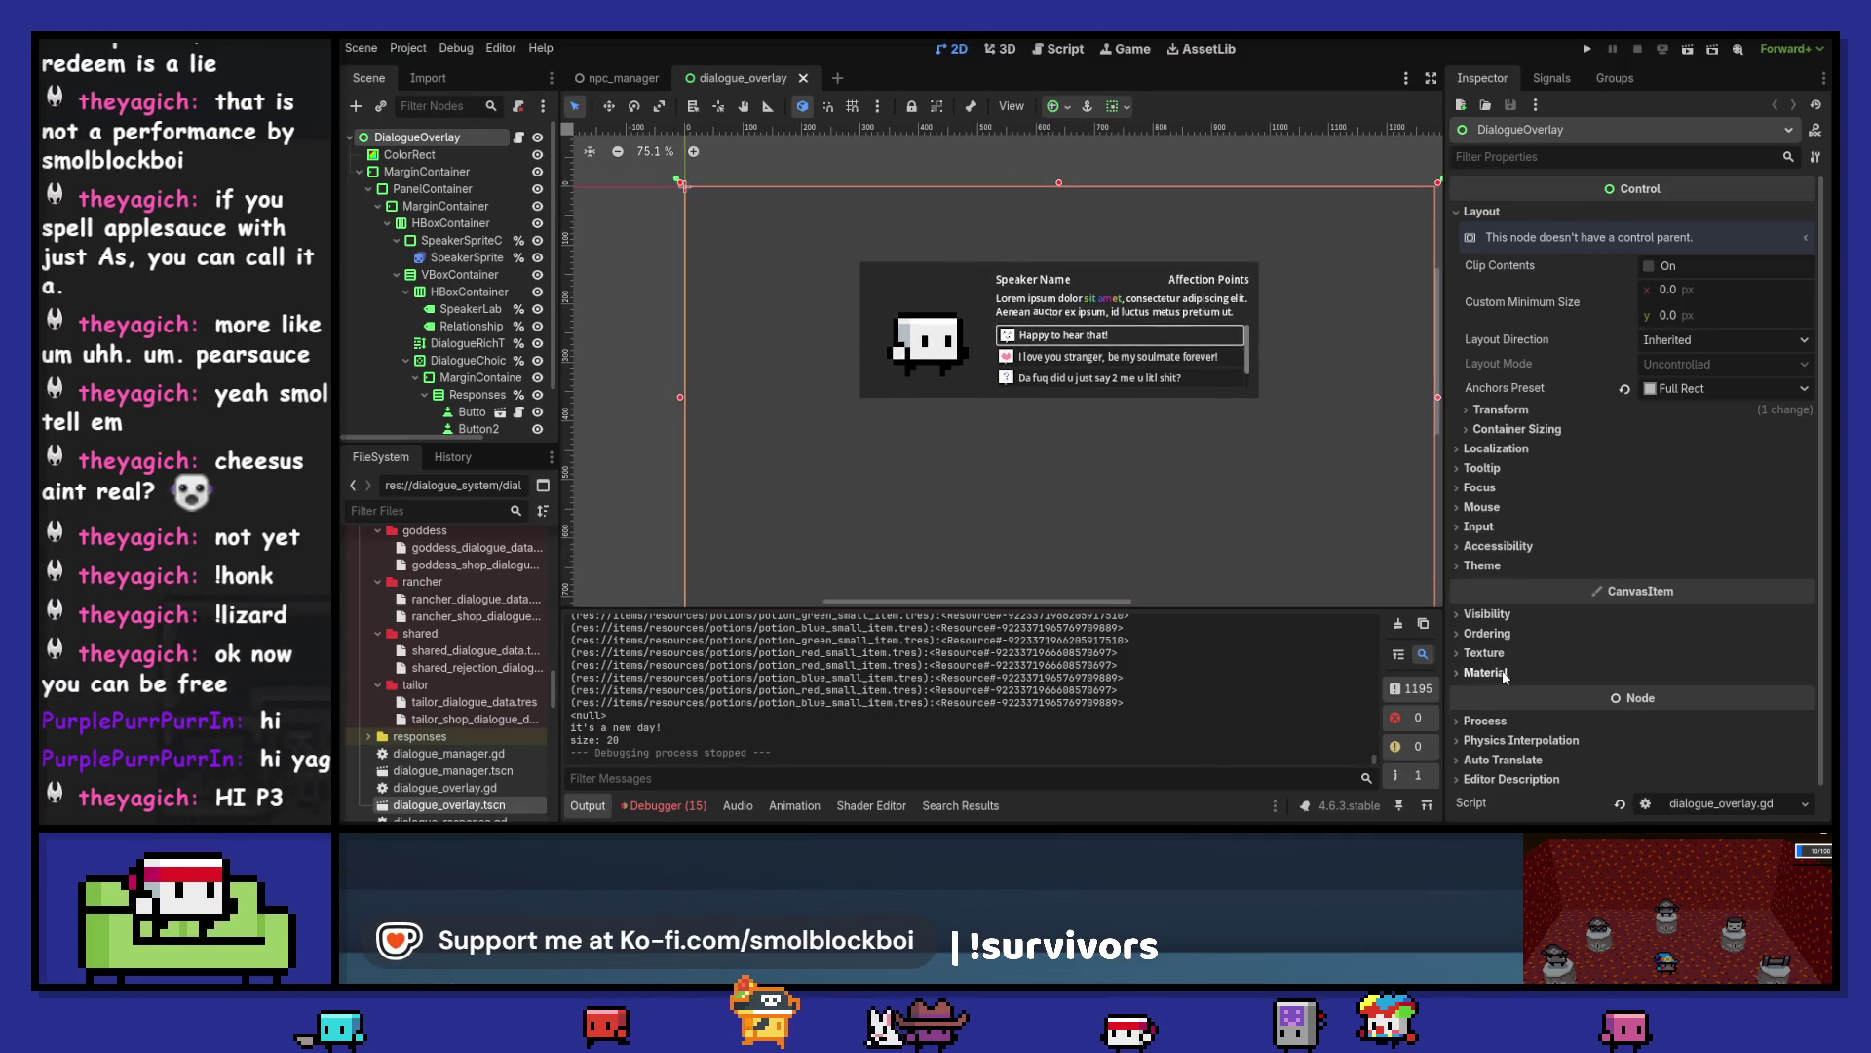
{"action": "left_click", "coordinate": [1398, 625]}
{"action": "key", "text": "f"}
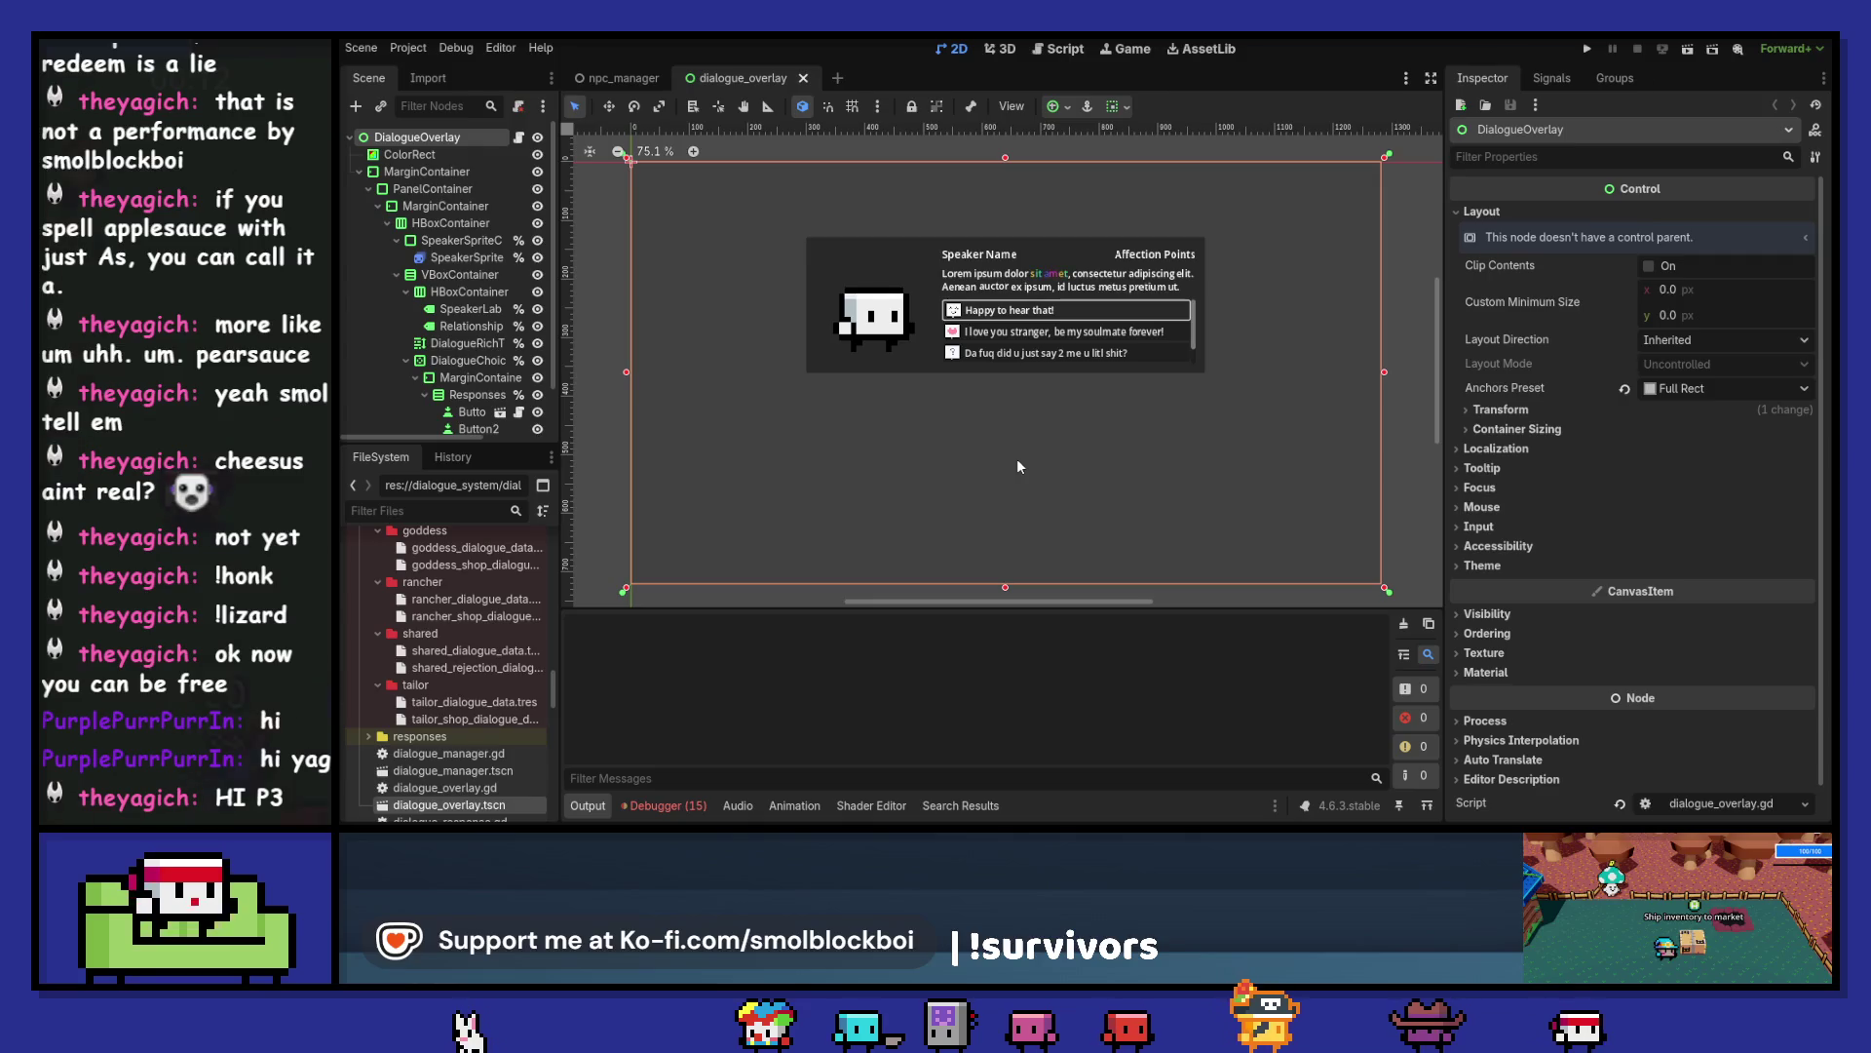
- Clear the 15 GDScript reload warnings under Debugger > Errors and return to Output
{"action": "left_click", "coordinate": [665, 805]}
{"action": "left_click", "coordinate": [676, 612]}
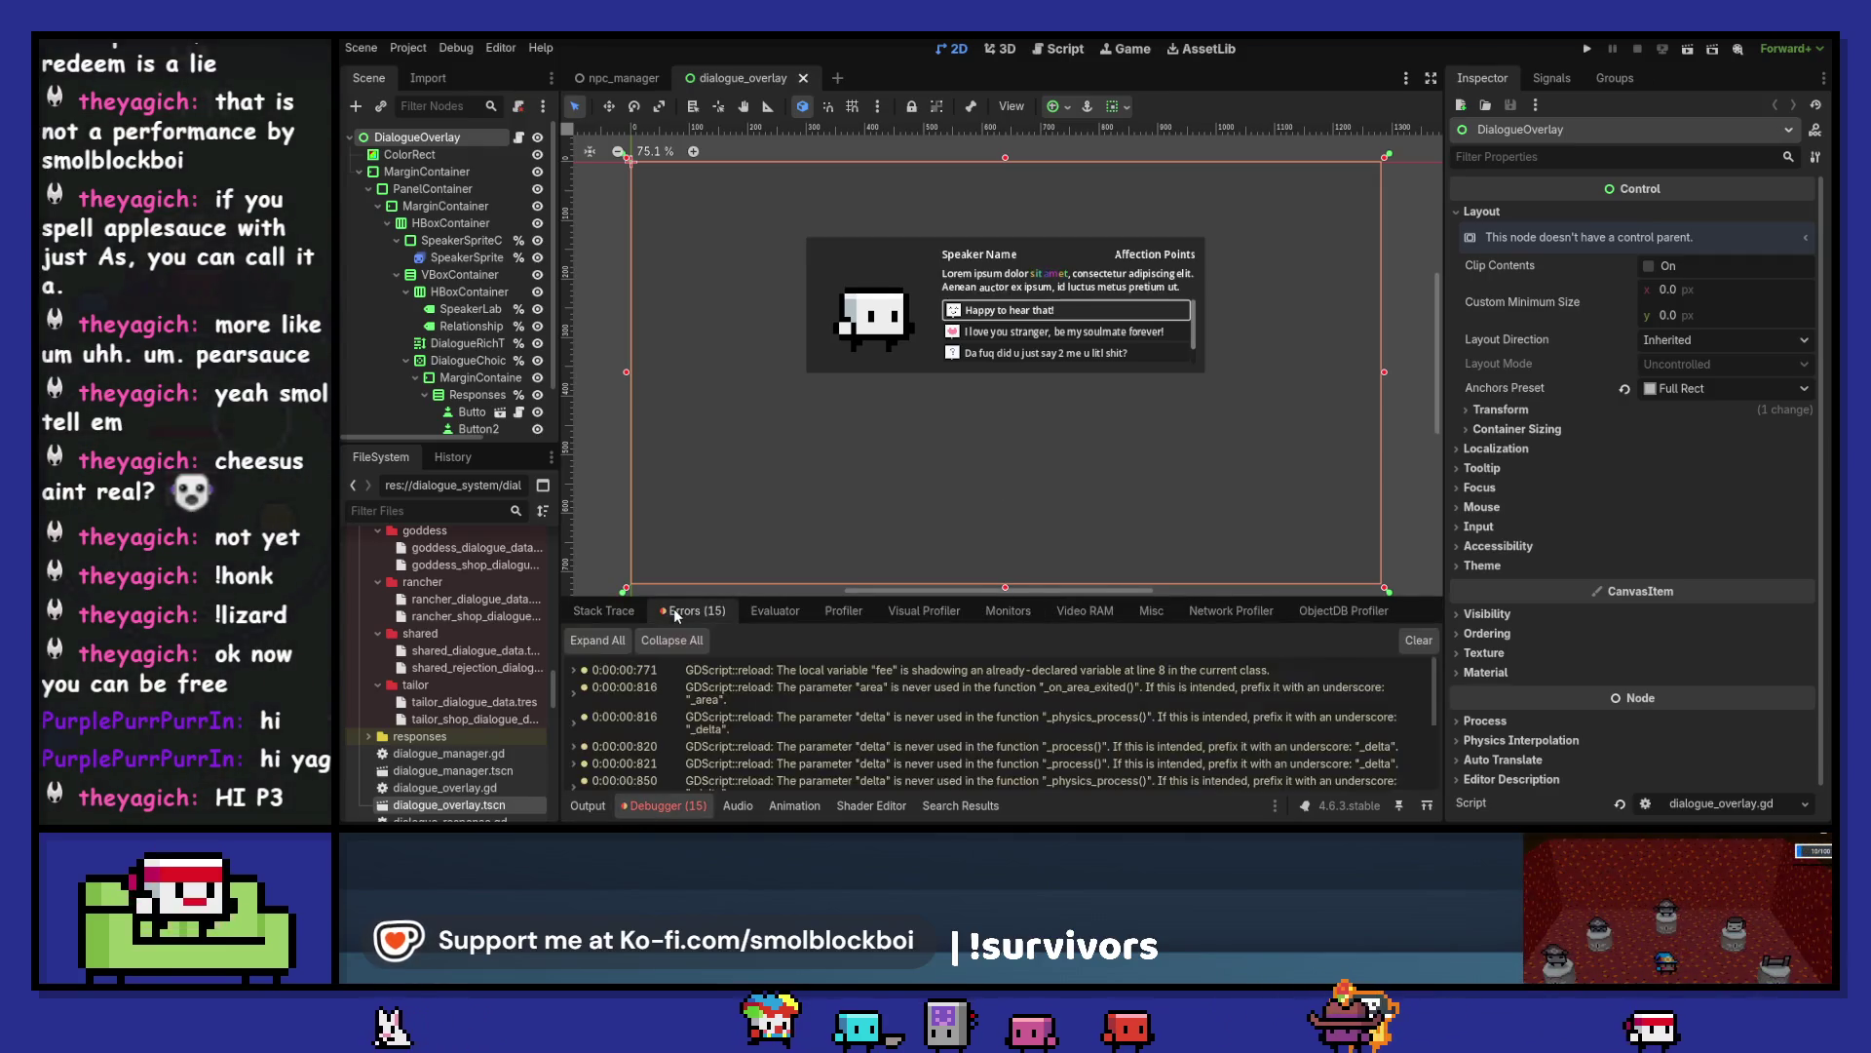
{"action": "left_click", "coordinate": [1419, 643]}
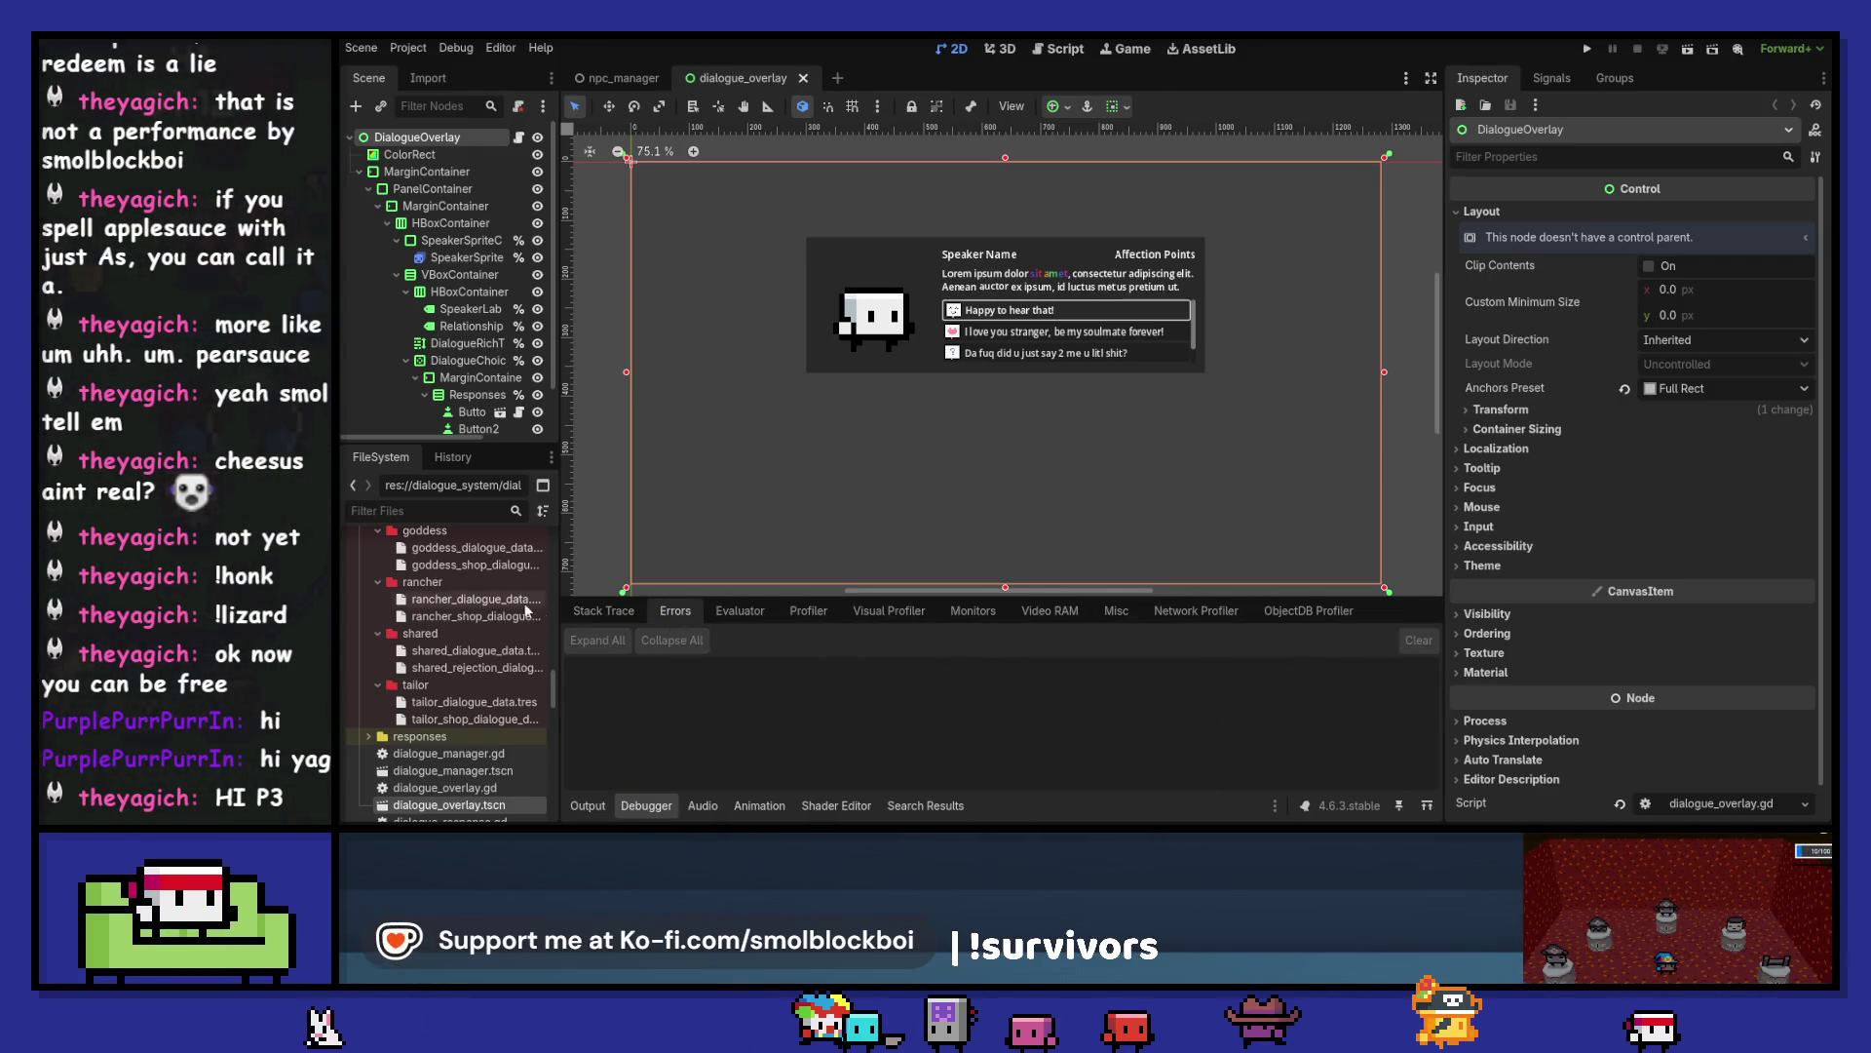
{"action": "left_click", "coordinate": [589, 806]}
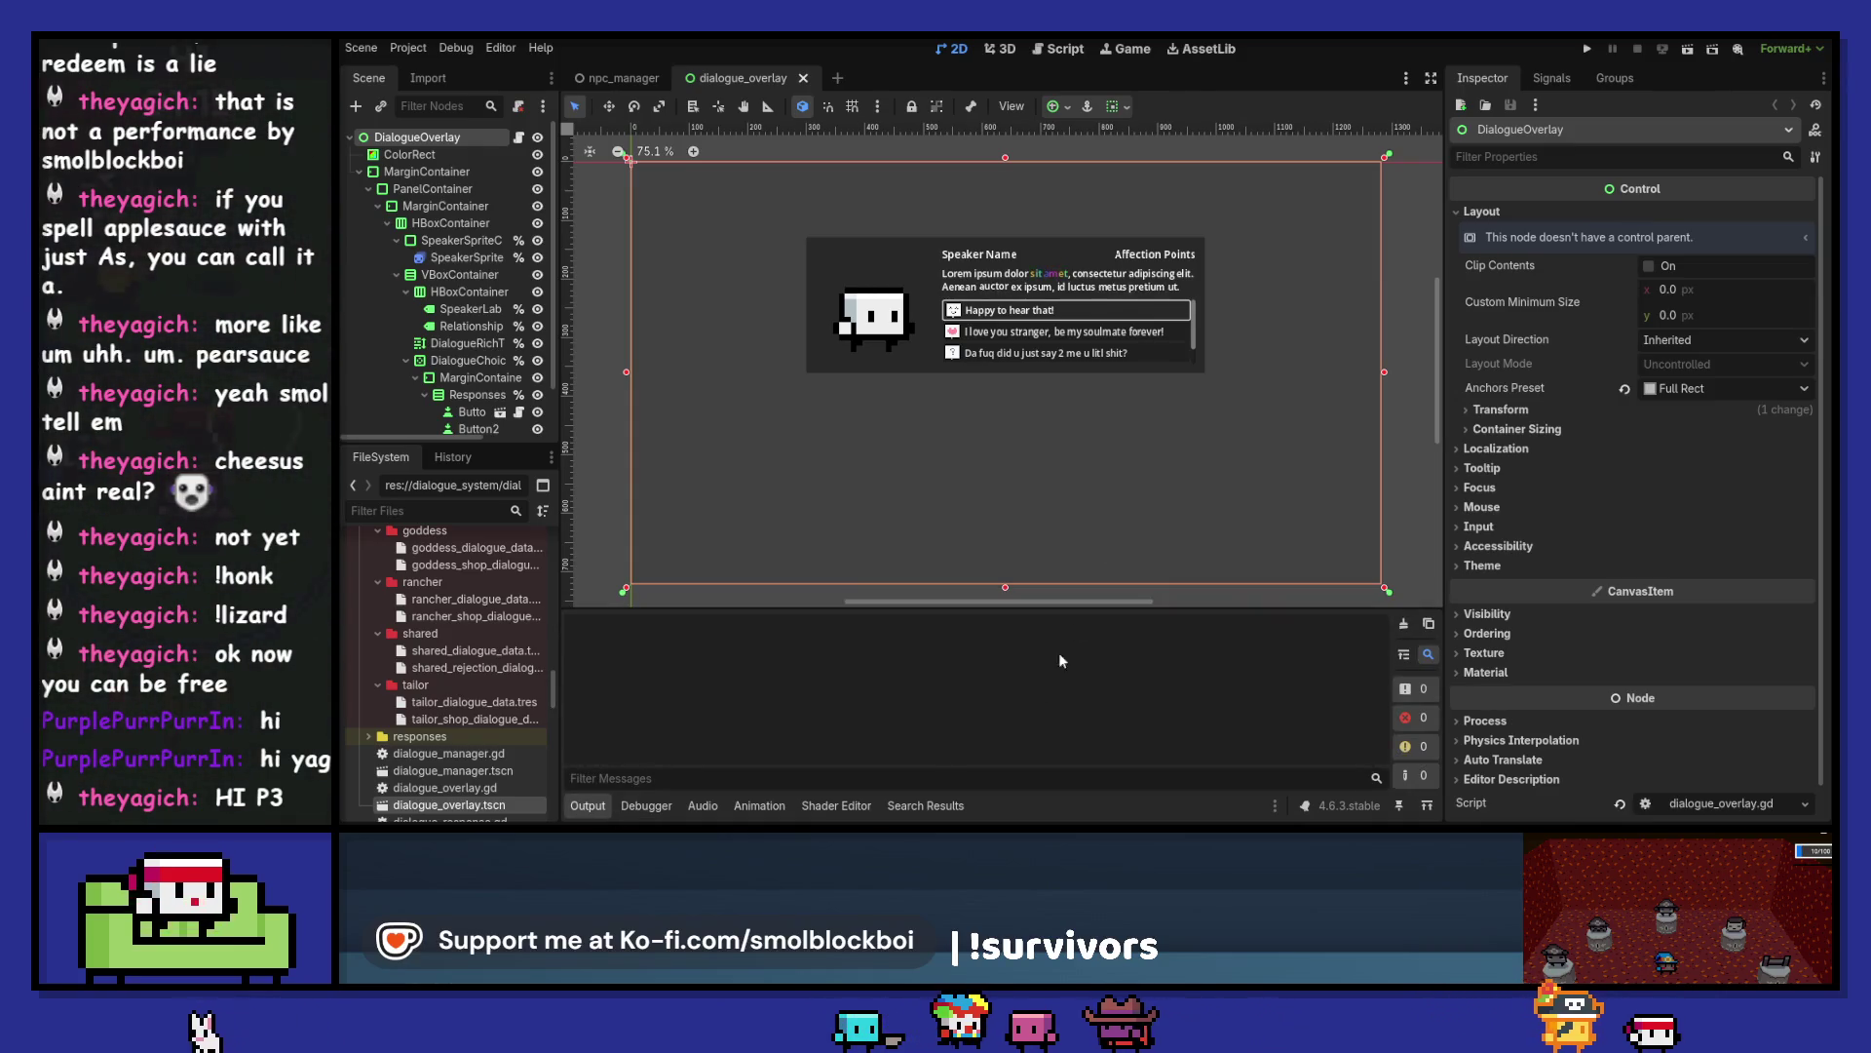